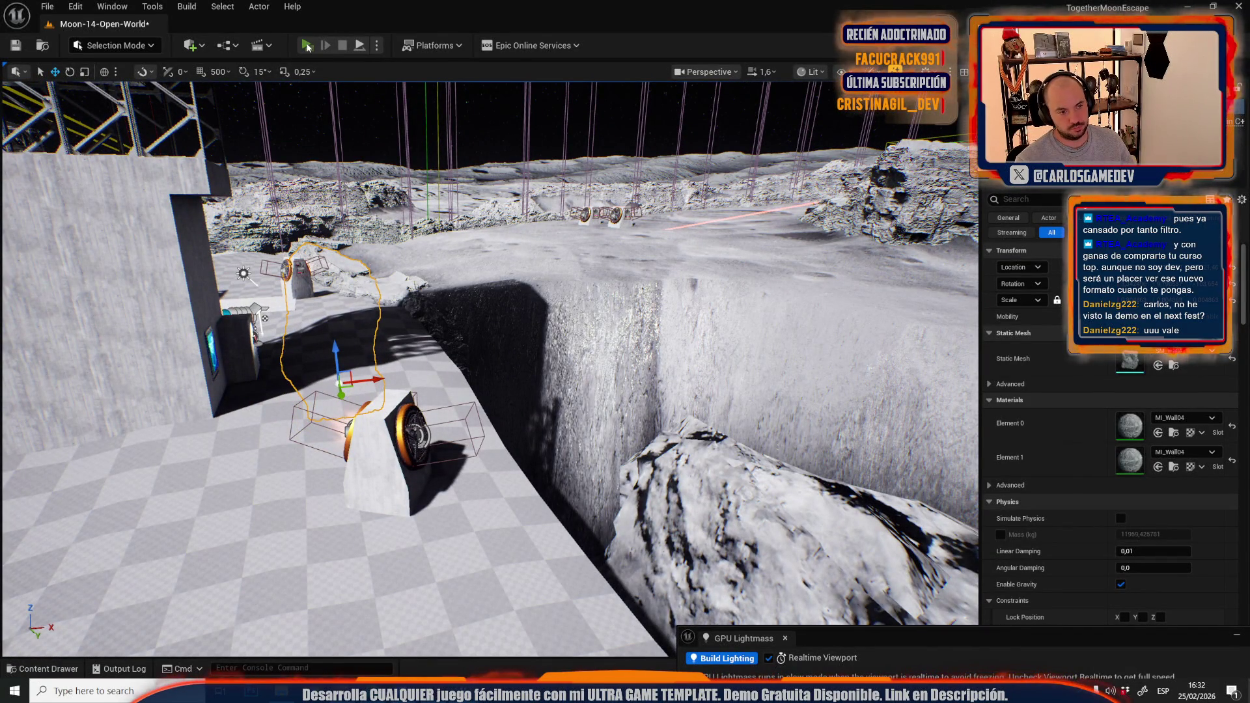
Play-test the level, walking the player into the wind fan's blast, then return to editing
{"action": "left_click", "coordinate": [306, 46]}
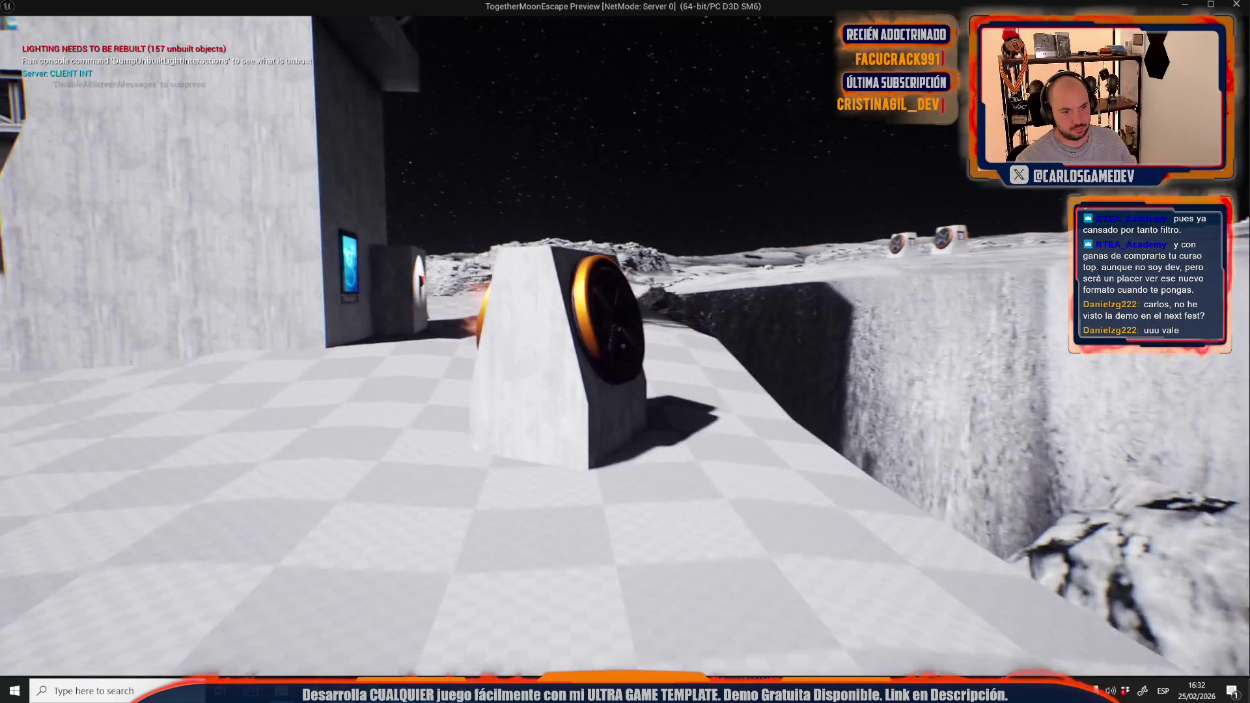
{"action": "key", "text": "w"}
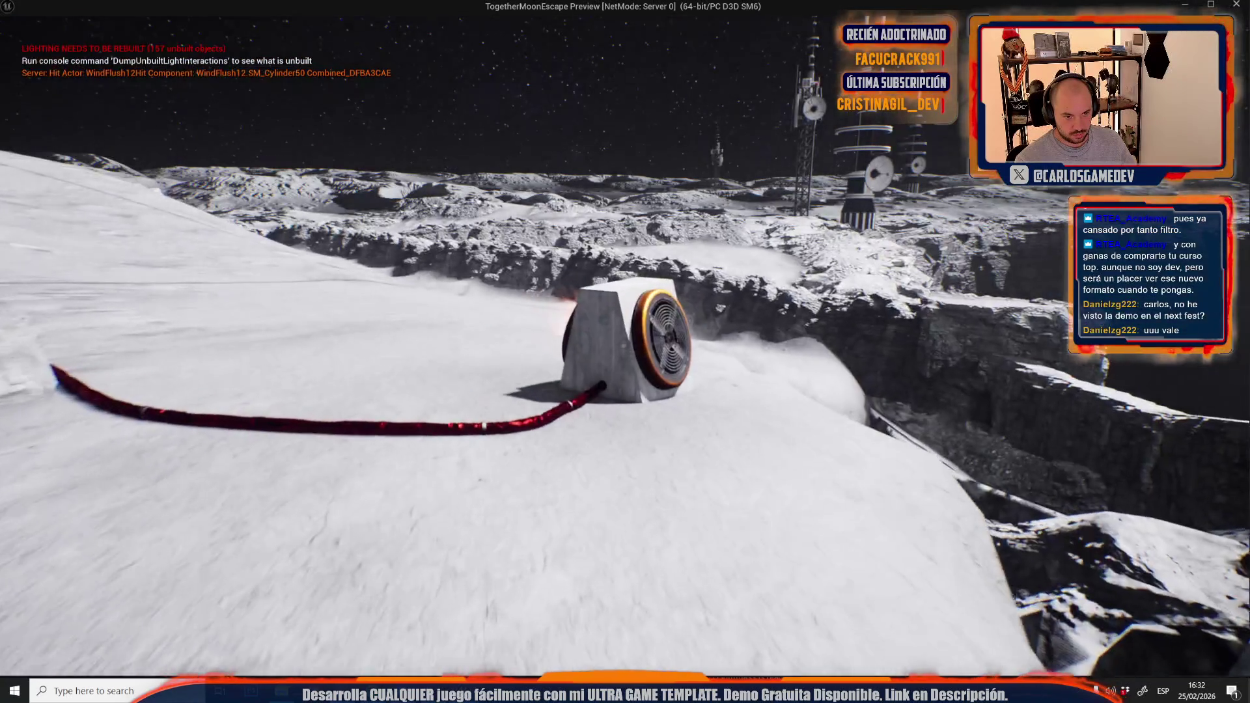
{"action": "key", "text": "w"}
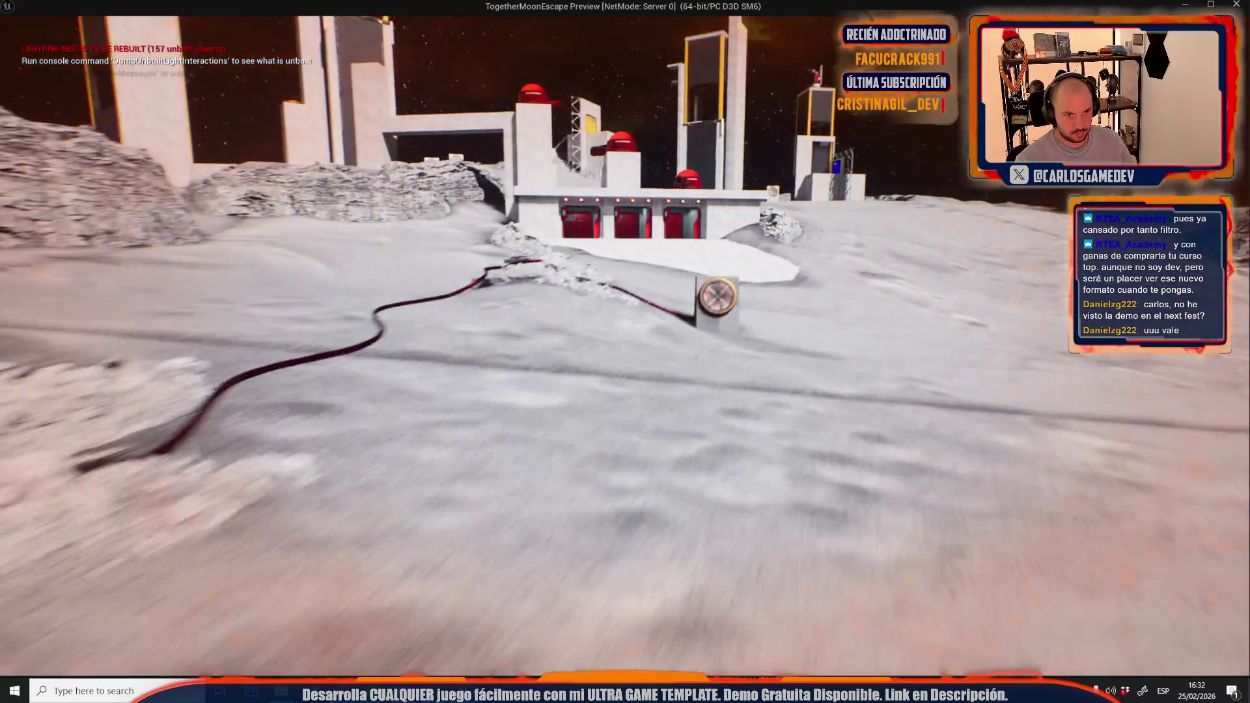
{"action": "key", "text": "Escape"}
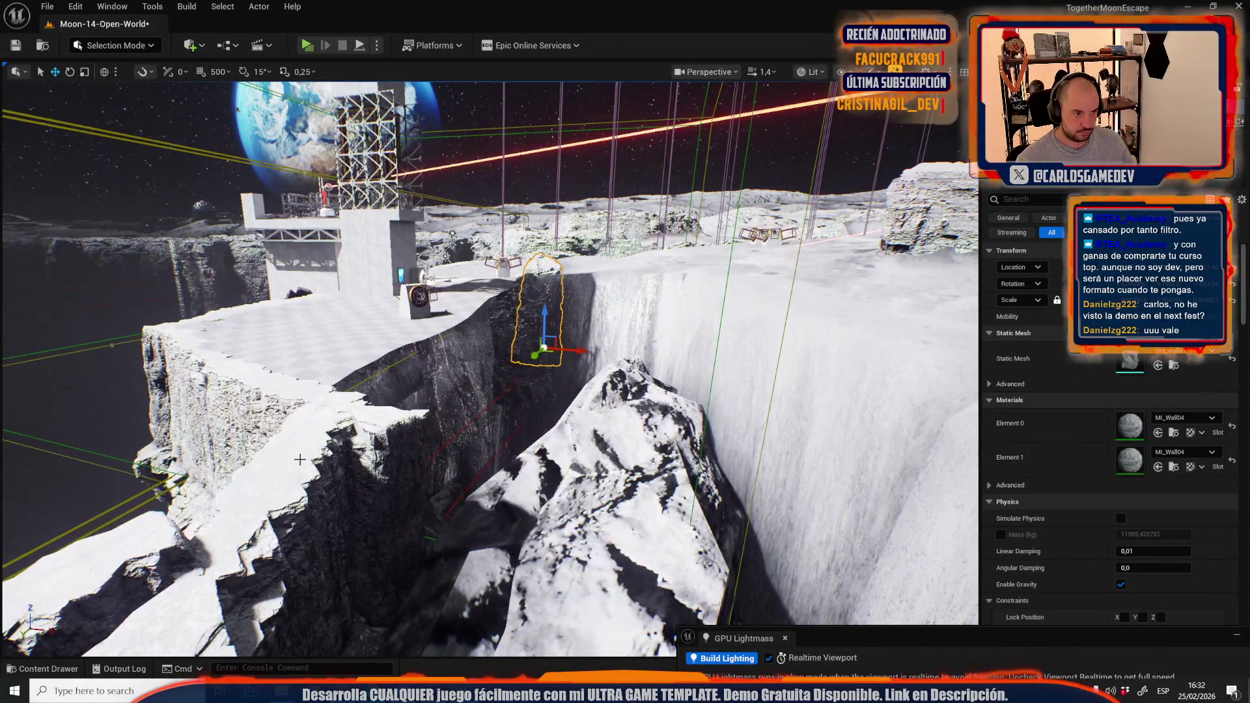
Select the rock slab at the chasm edge and lower it into the cliff
{"action": "left_click", "coordinate": [299, 459]}
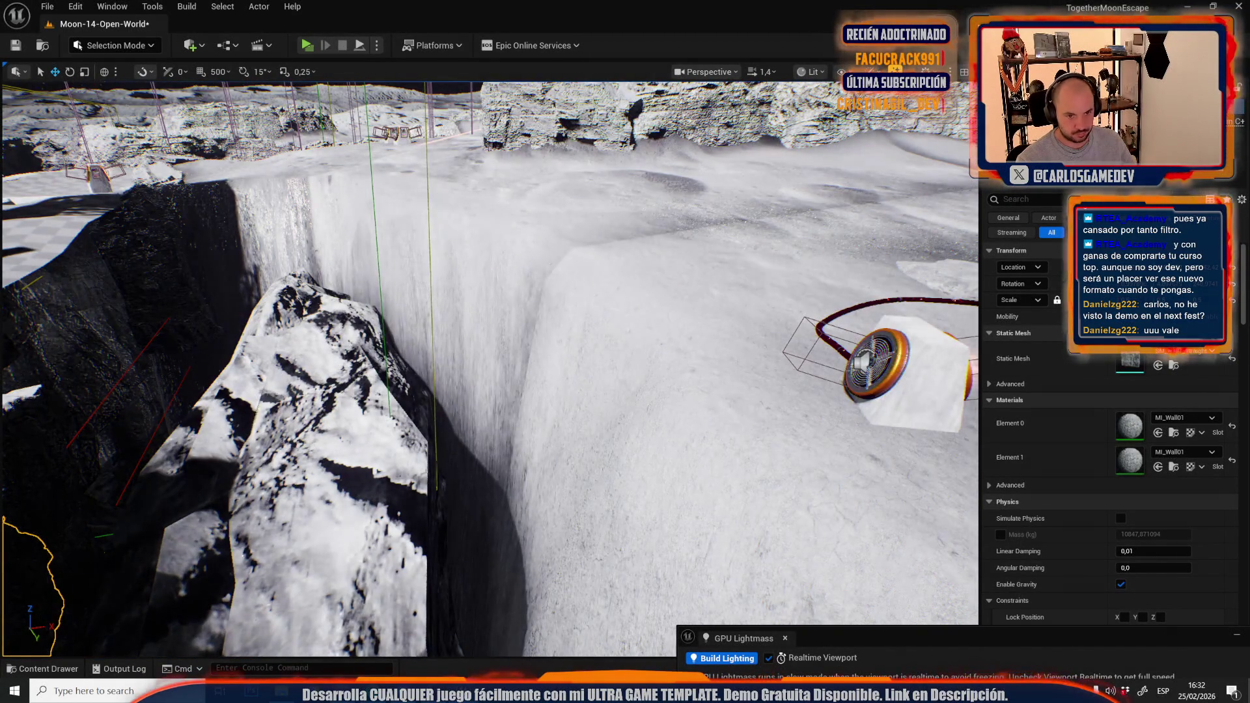
{"action": "left_click", "coordinate": [649, 412]}
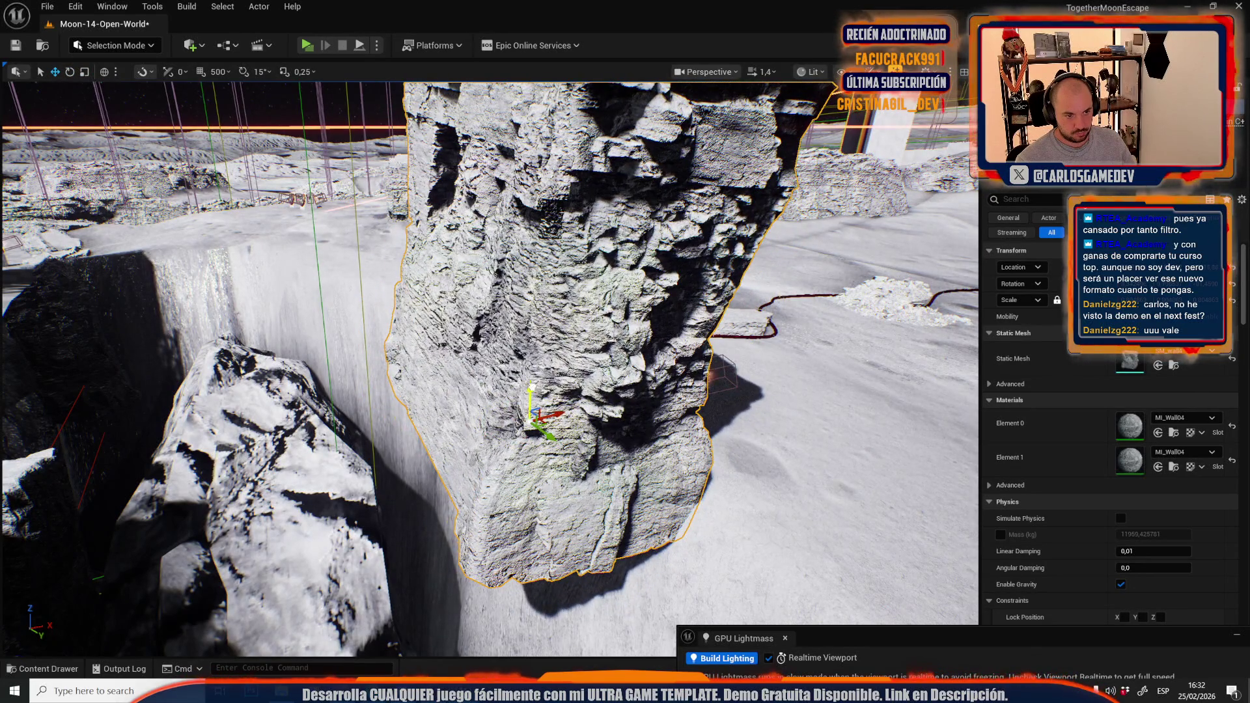
{"action": "left_click_drag", "start_coordinate": [549, 609], "coordinate": [553, 643]}
{"action": "key", "text": "f"}
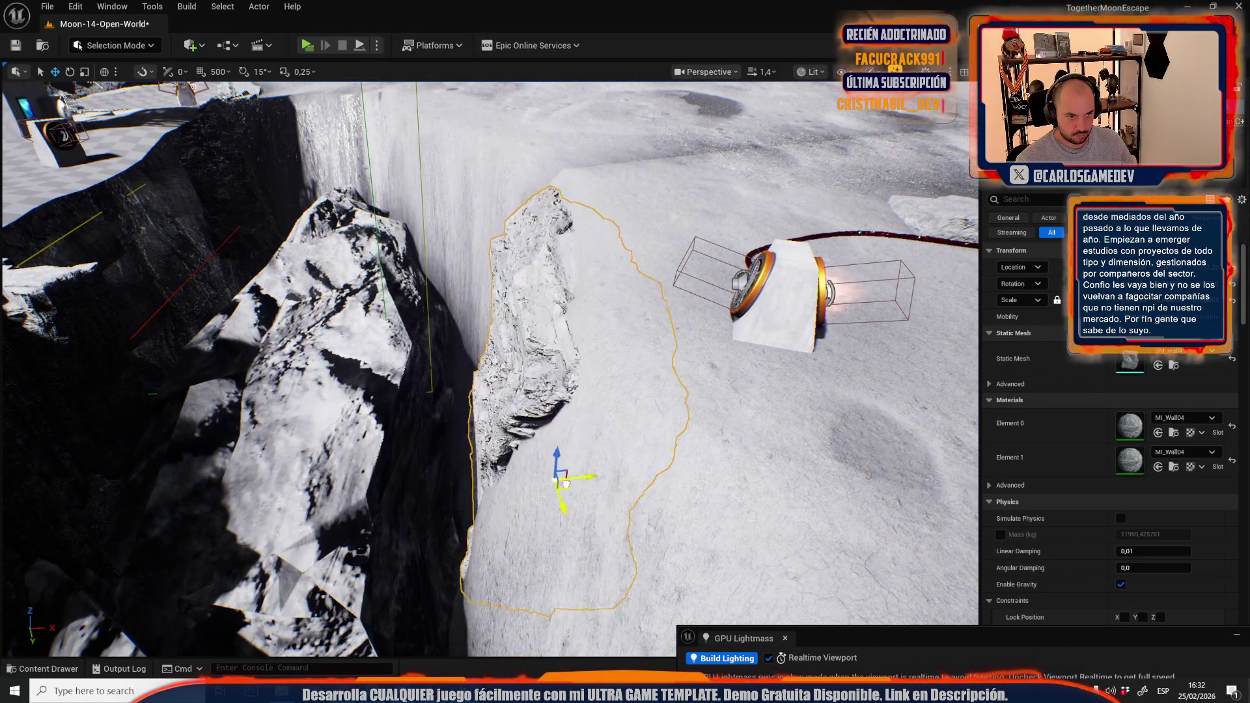
{"action": "scroll", "coordinate": [546, 539], "scroll_direction": "down", "scroll_amount": 2}
{"action": "scroll", "coordinate": [488, 368], "scroll_direction": "down", "scroll_amount": 2}
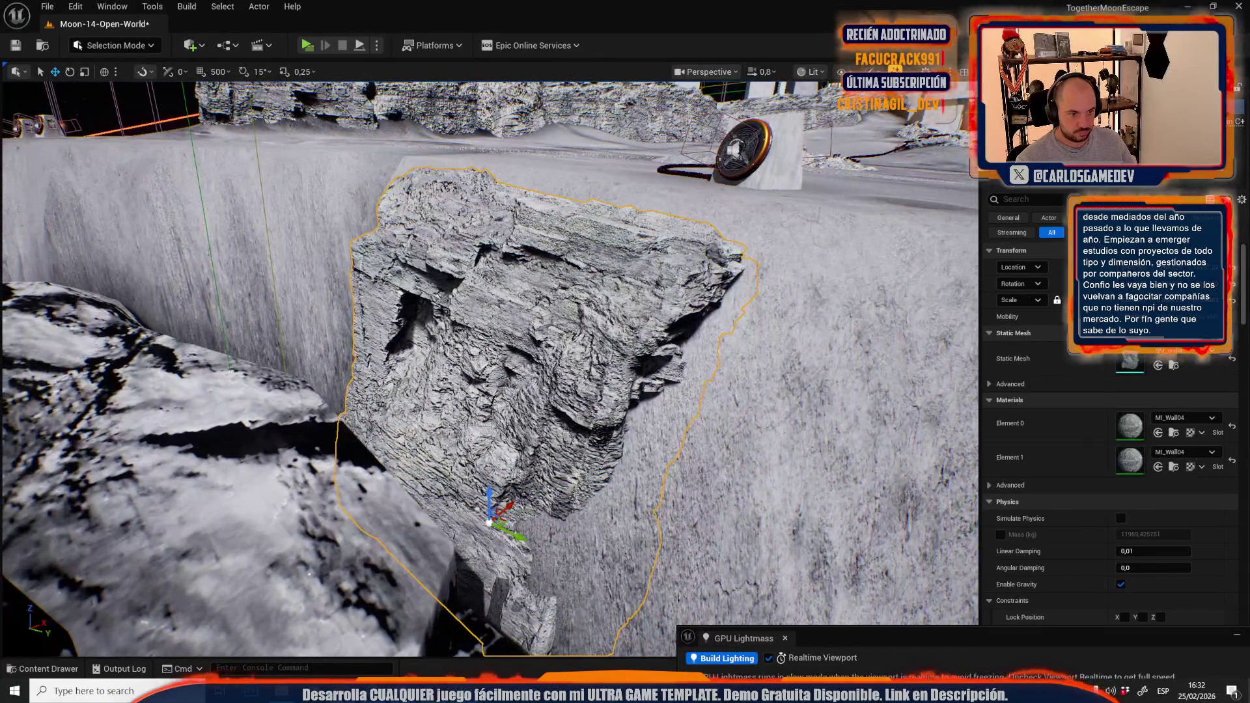
{"action": "mouse_move", "coordinate": [504, 521]}
{"action": "left_mouse_down"}
{"action": "mouse_move", "coordinate": [455, 507]}
{"action": "mouse_move", "coordinate": [443, 456]}
{"action": "left_mouse_up"}
Tilt the rock slab about 19.5° and shift it up and to the left
{"action": "key", "text": "e"}
{"action": "mouse_move", "coordinate": [536, 463]}
{"action": "left_mouse_down"}
{"action": "mouse_move", "coordinate": [547, 388]}
{"action": "mouse_move", "coordinate": [516, 413]}
{"action": "mouse_move", "coordinate": [472, 409]}
{"action": "mouse_move", "coordinate": [473, 430]}
{"action": "mouse_move", "coordinate": [470, 399]}
{"action": "left_mouse_up"}
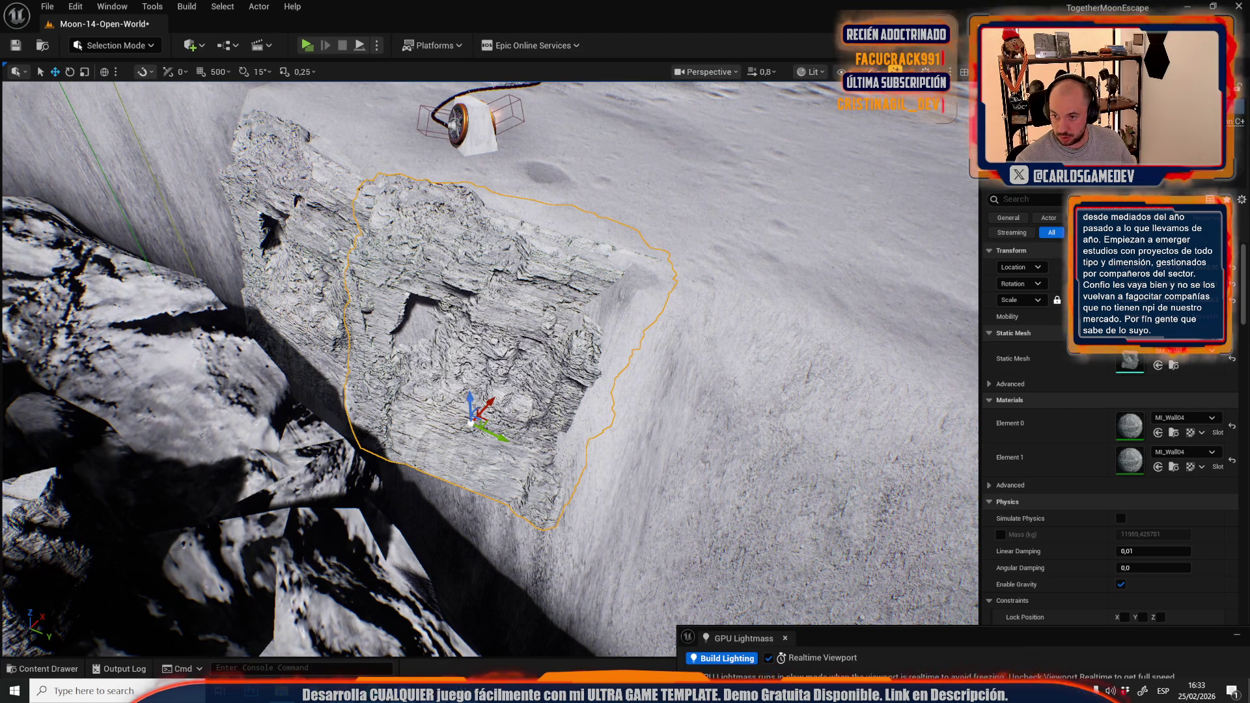
{"action": "key", "text": "w"}
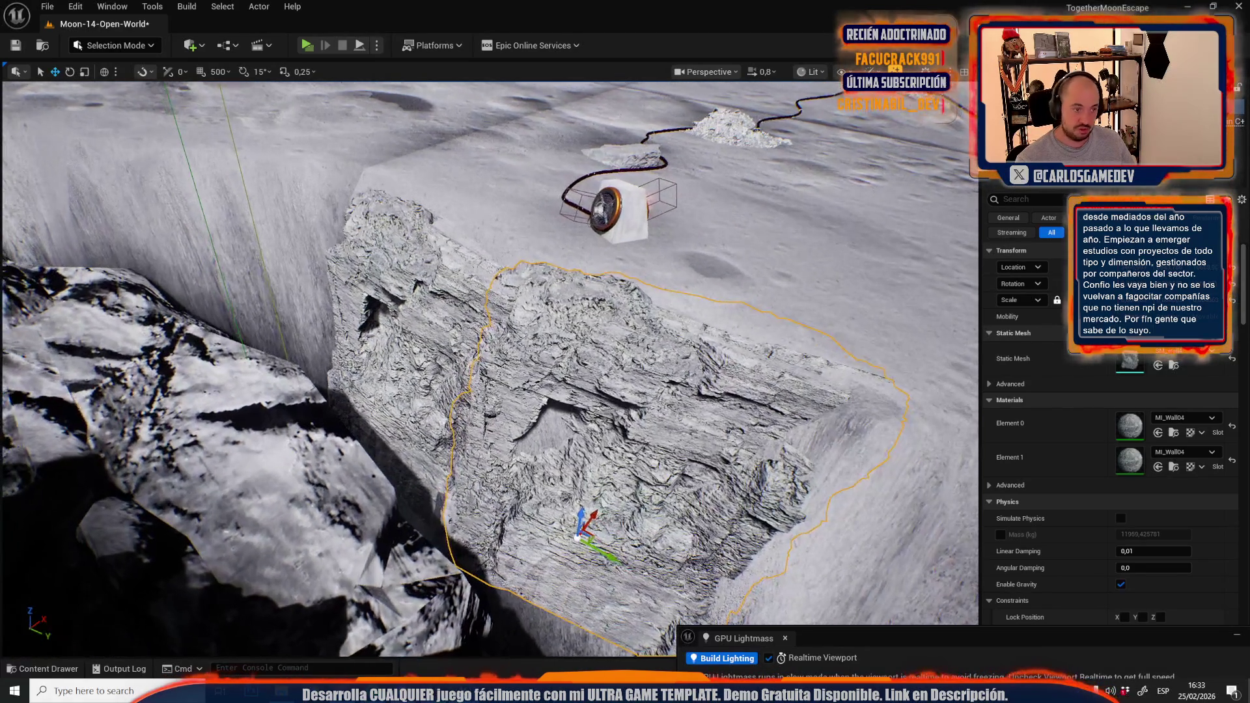
{"action": "key", "text": "w"}
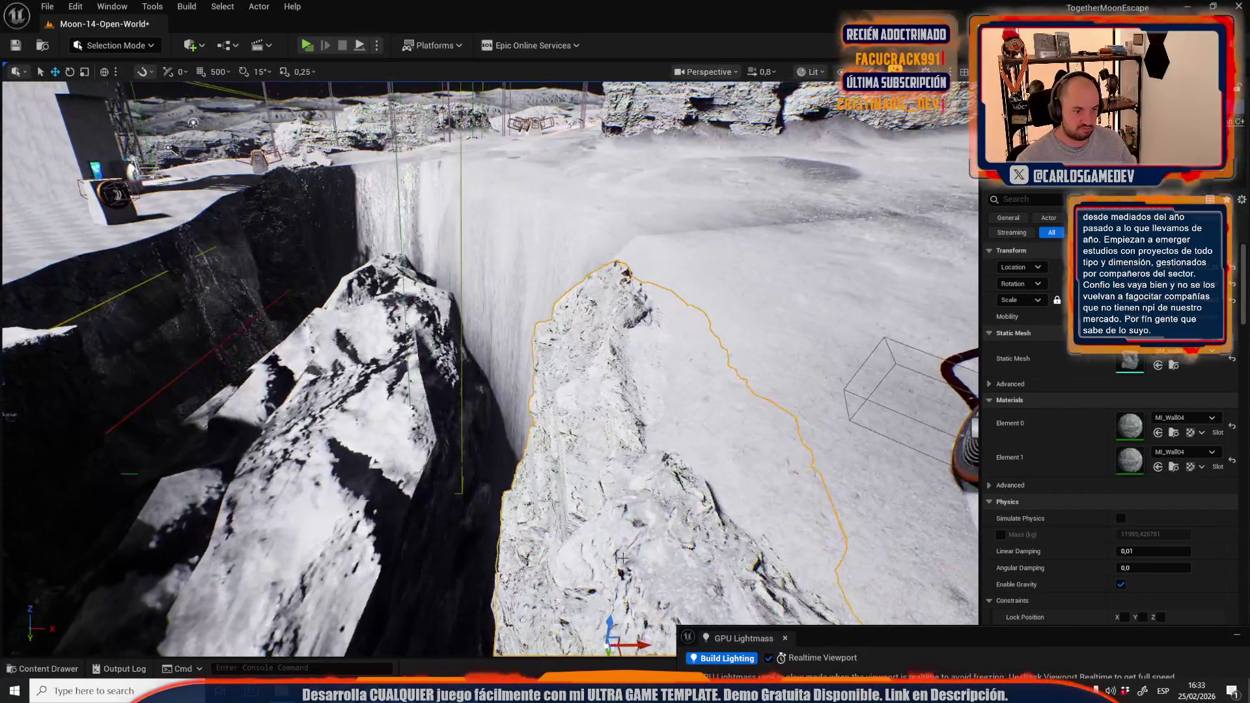
{"action": "left_click_drag", "start_coordinate": [615, 648], "coordinate": [547, 492]}
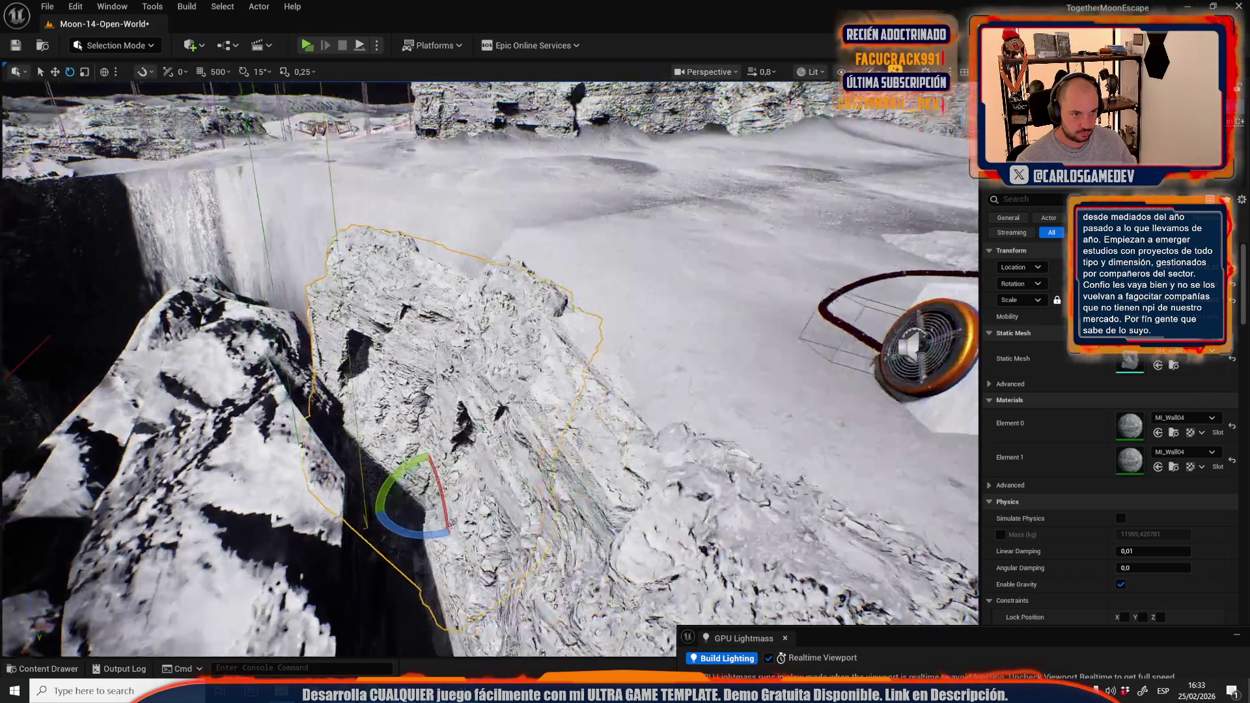
Fly out to a wide view of the cliff and fan block, then start a play test
{"action": "key", "text": "w"}
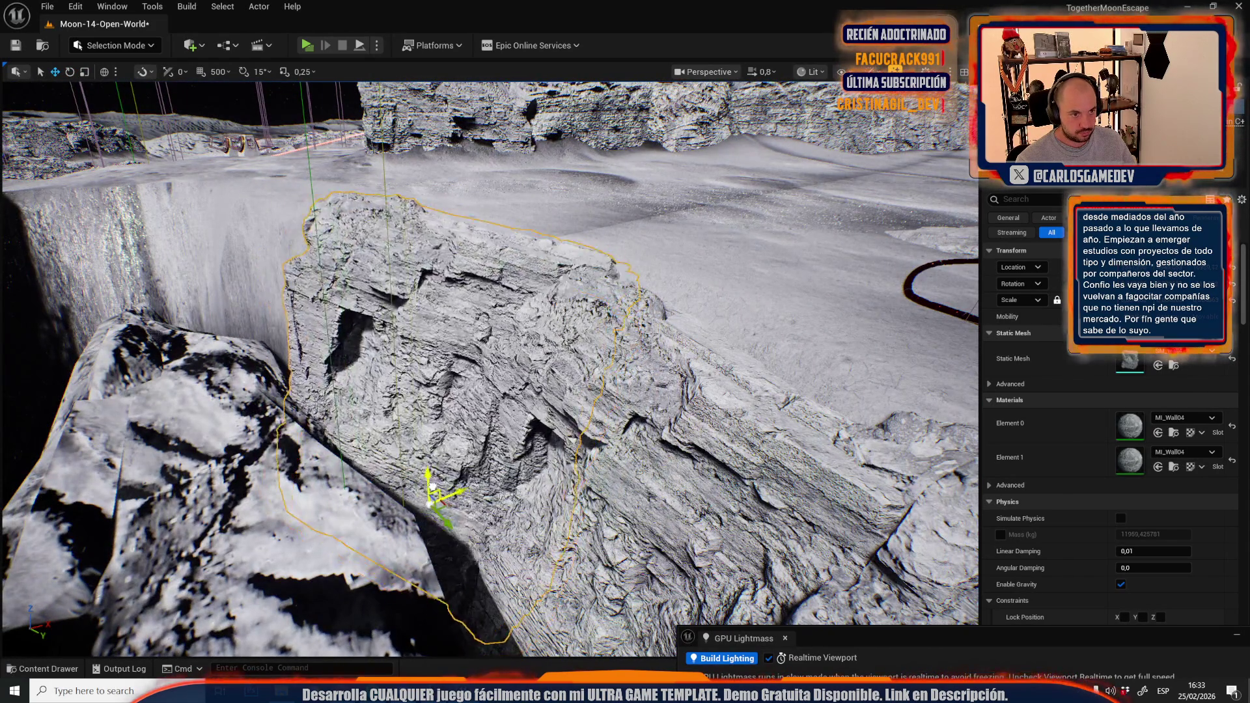
{"action": "key", "text": "s"}
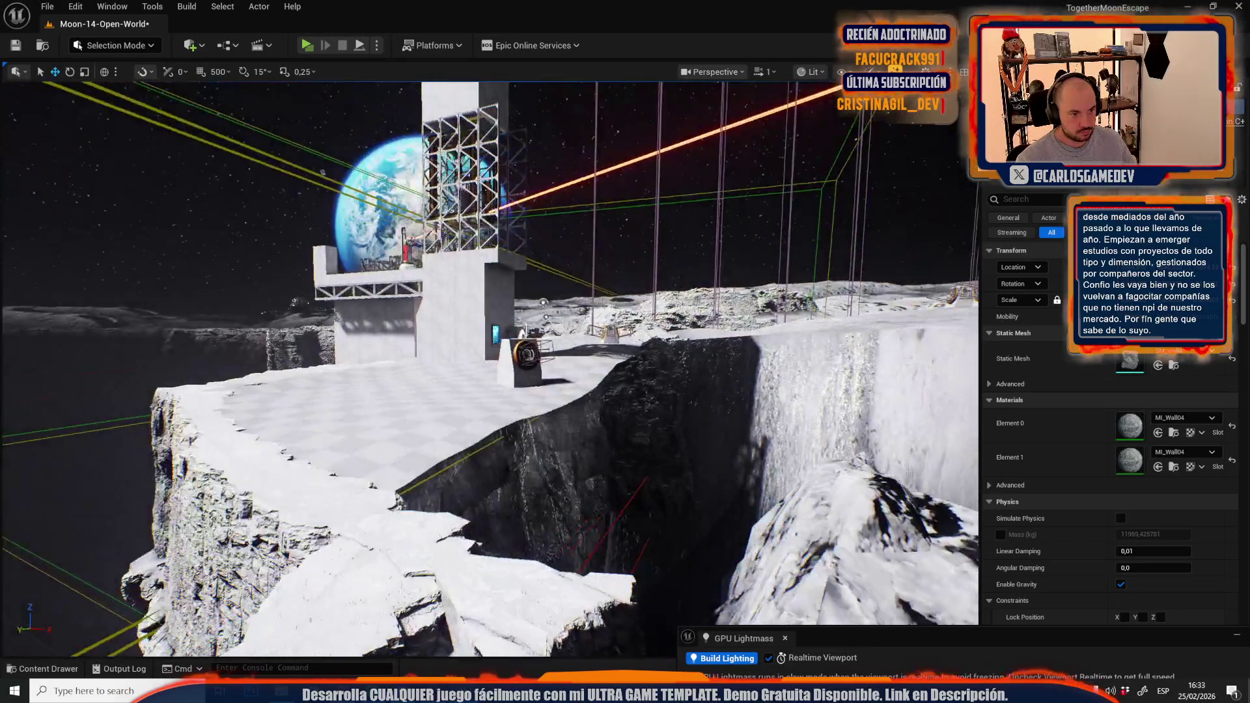
{"action": "key", "text": "w"}
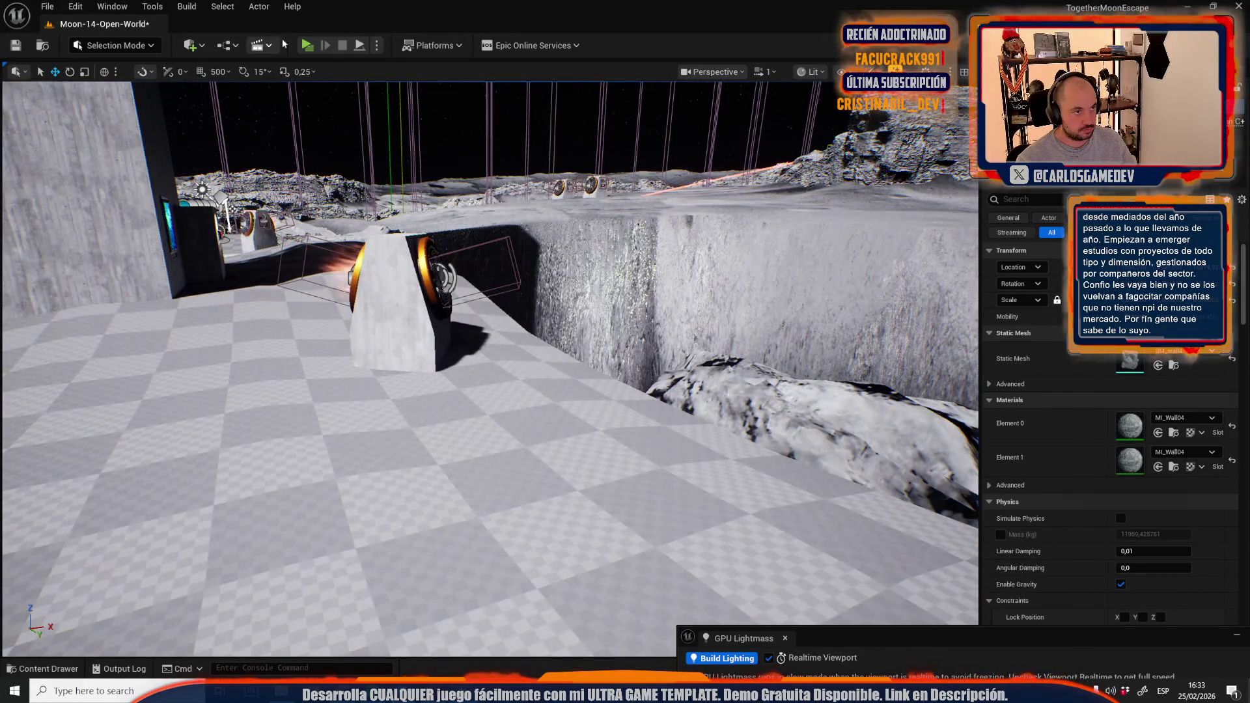
{"action": "left_click", "coordinate": [307, 45]}
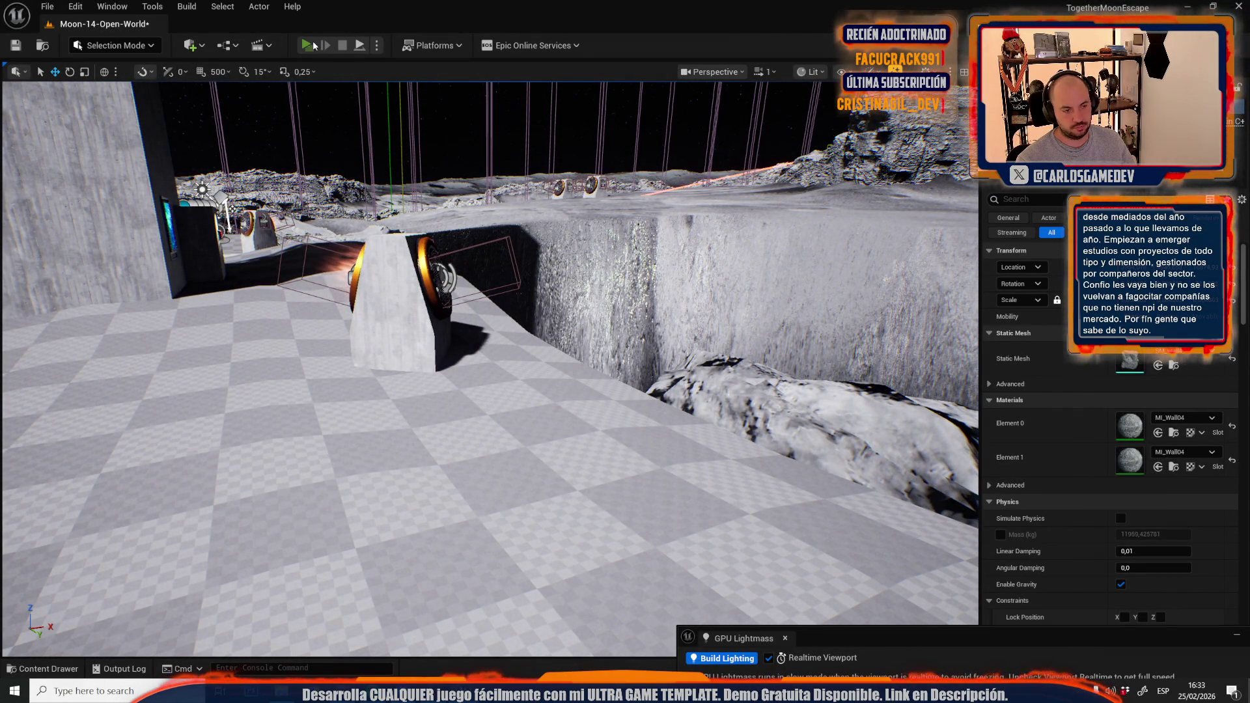
{"action": "key", "text": "w"}
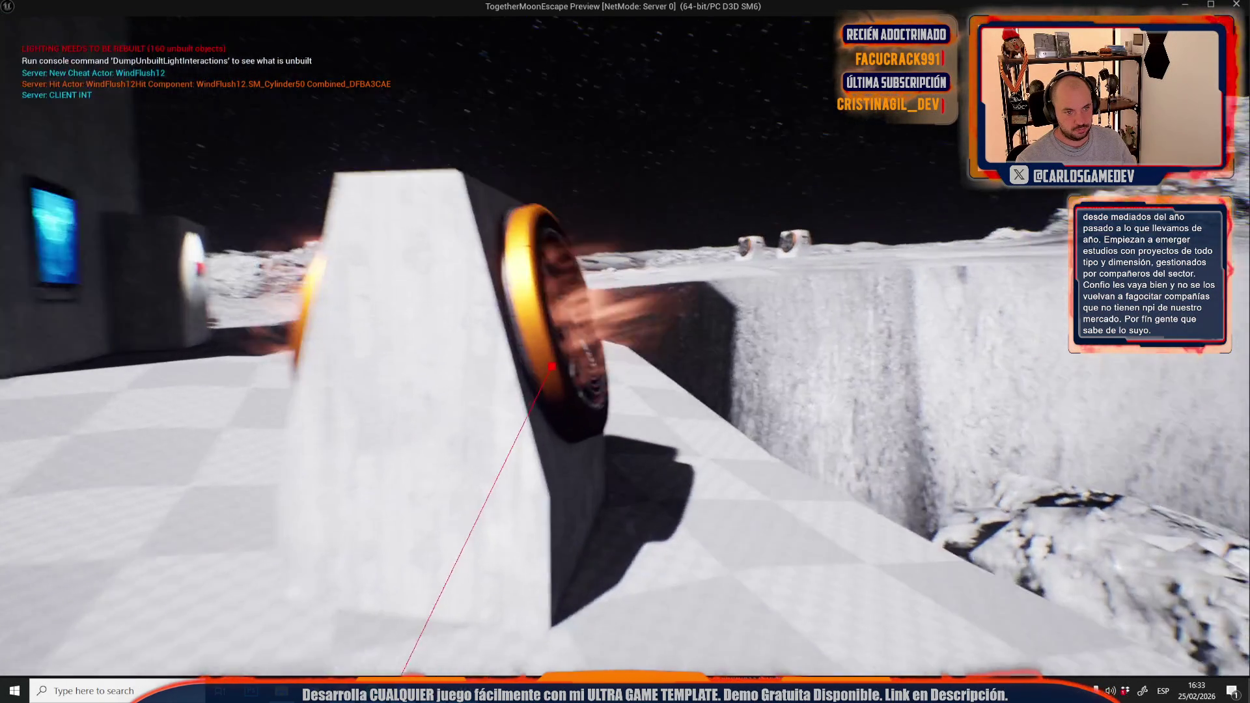
{"action": "key", "text": "w"}
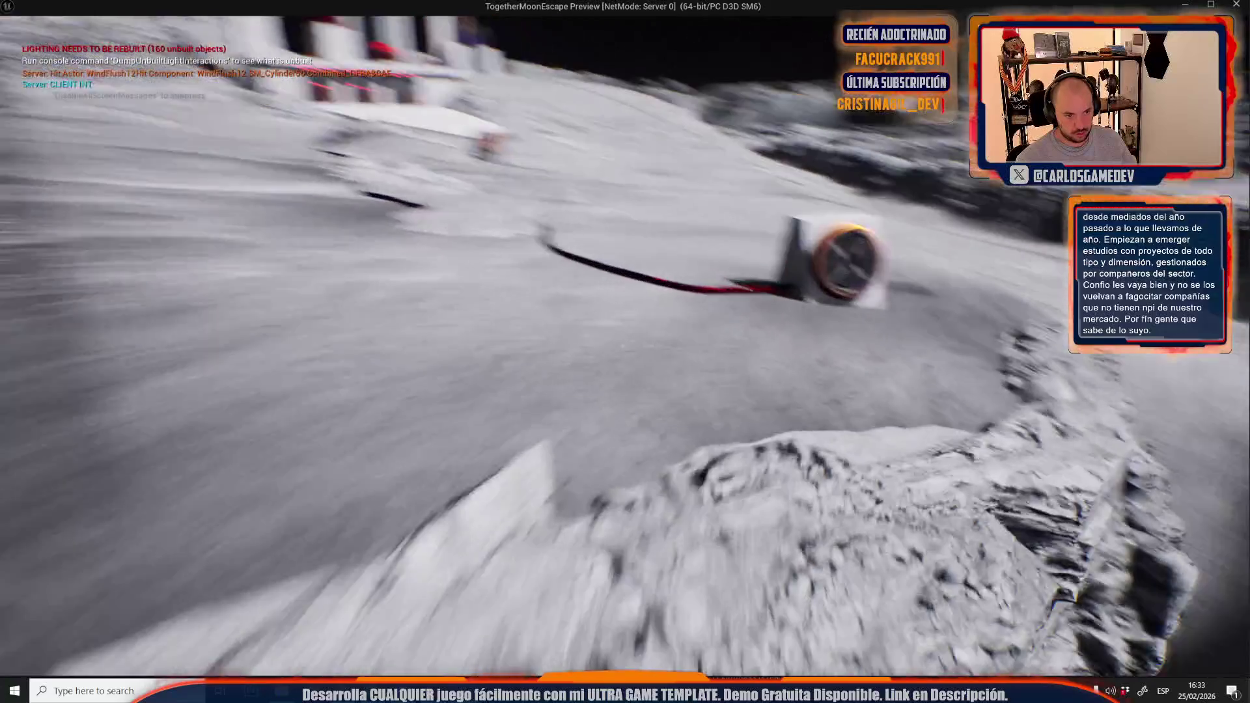
{"action": "key", "text": "w"}
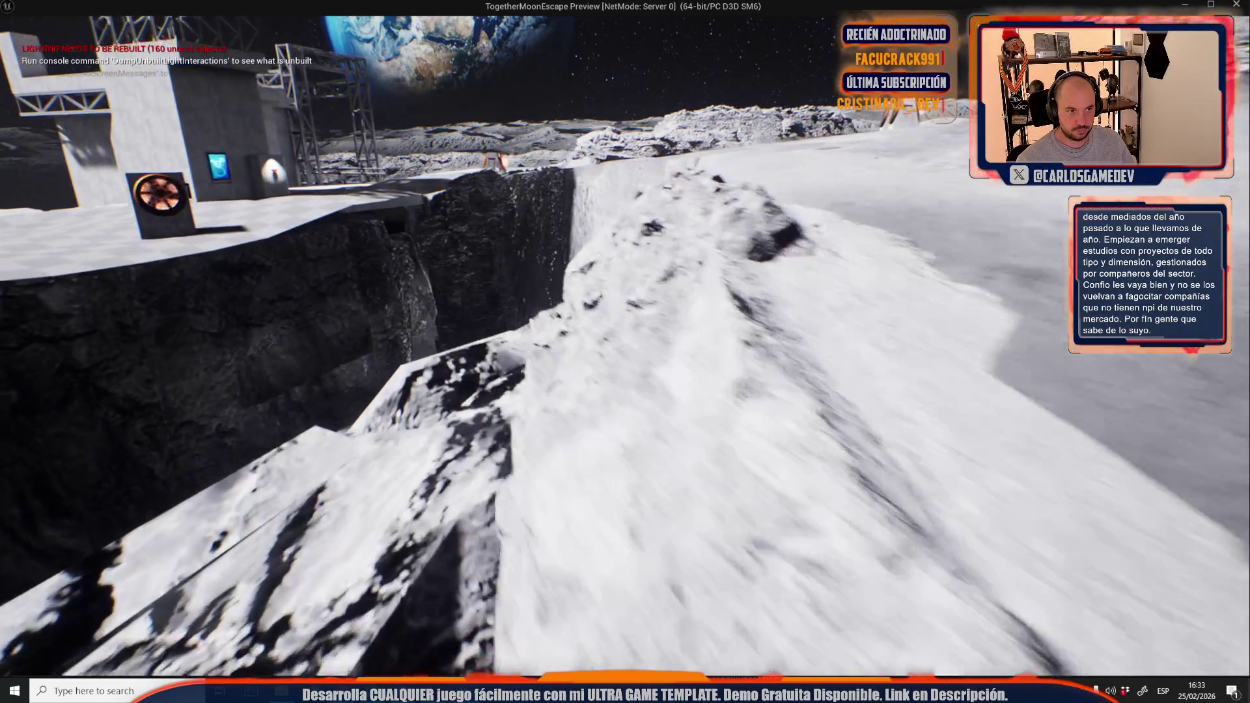
{"action": "key", "text": "Escape"}
{"action": "scroll", "coordinate": [548, 265], "scroll_direction": "up", "scroll_amount": 1}
{"action": "key", "text": "w"}
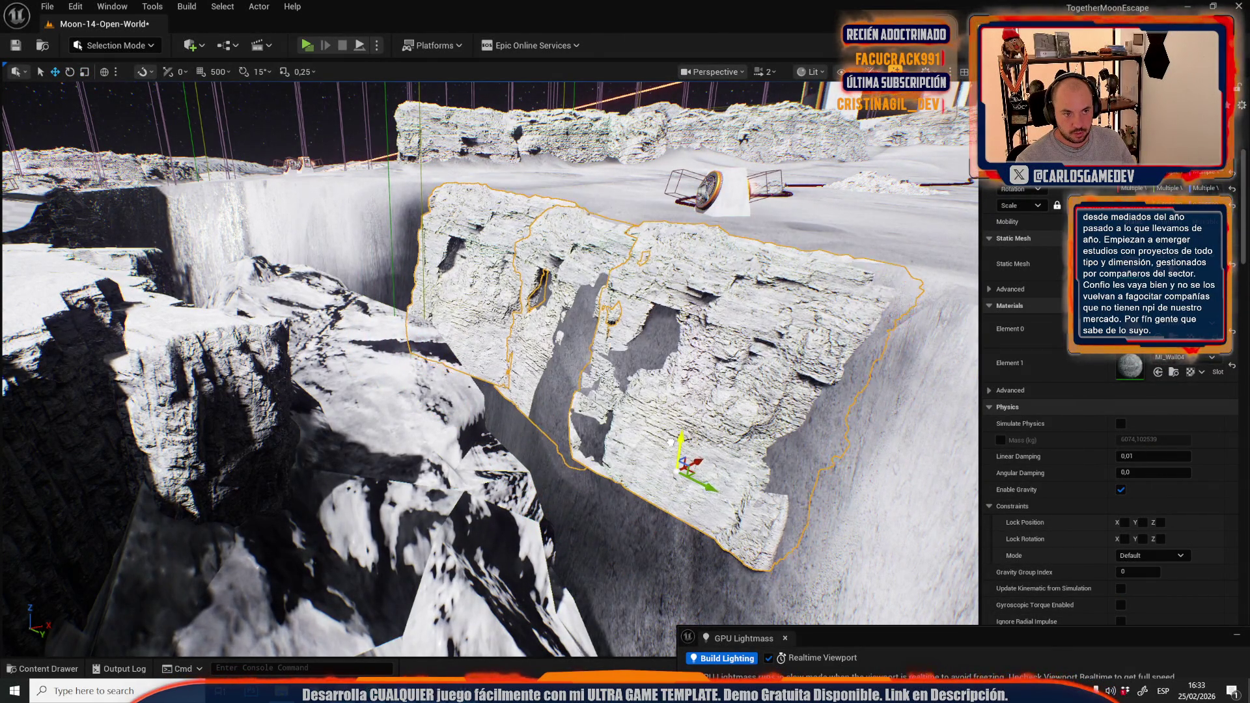
{"action": "key", "text": "w"}
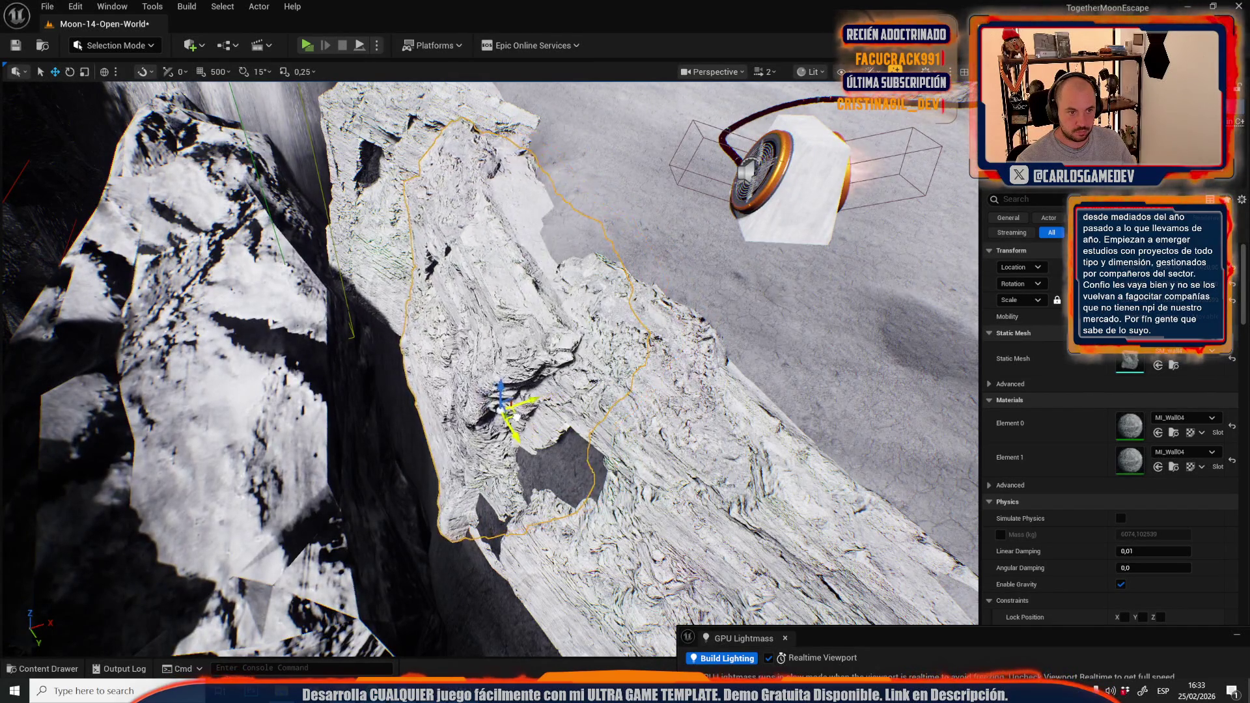
{"action": "key", "text": "w"}
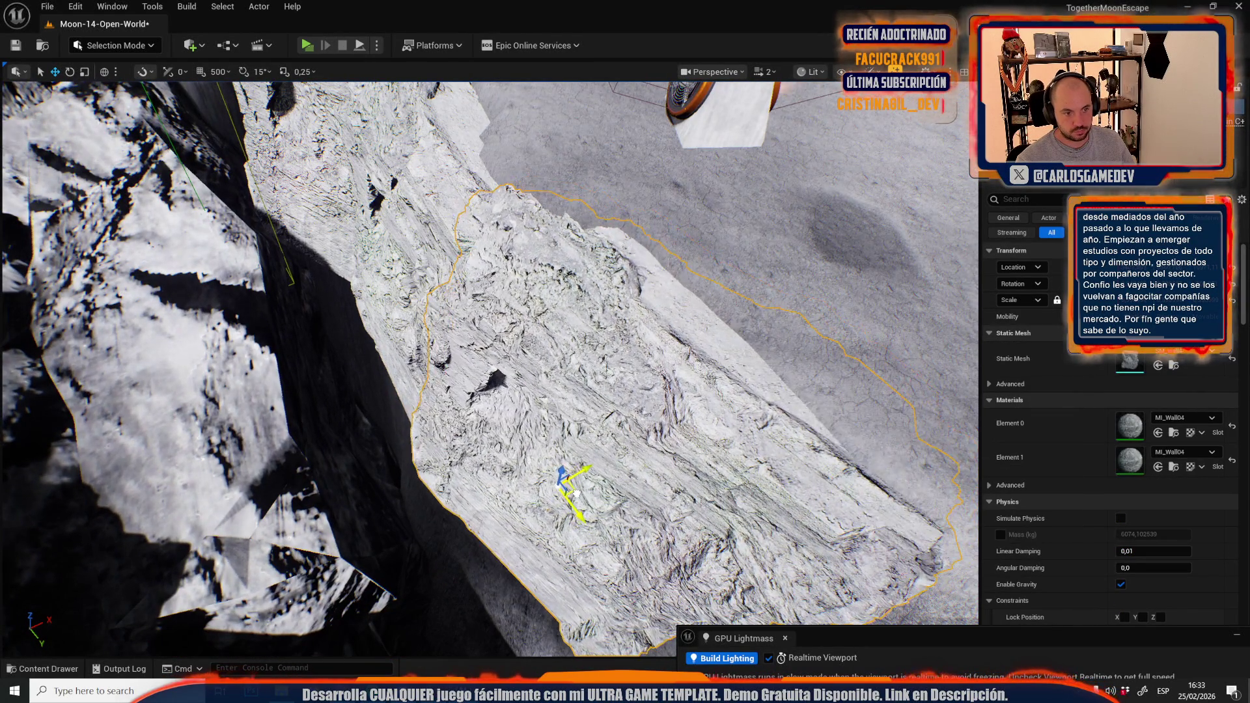
{"action": "key", "text": "w"}
{"action": "key", "text": "s"}
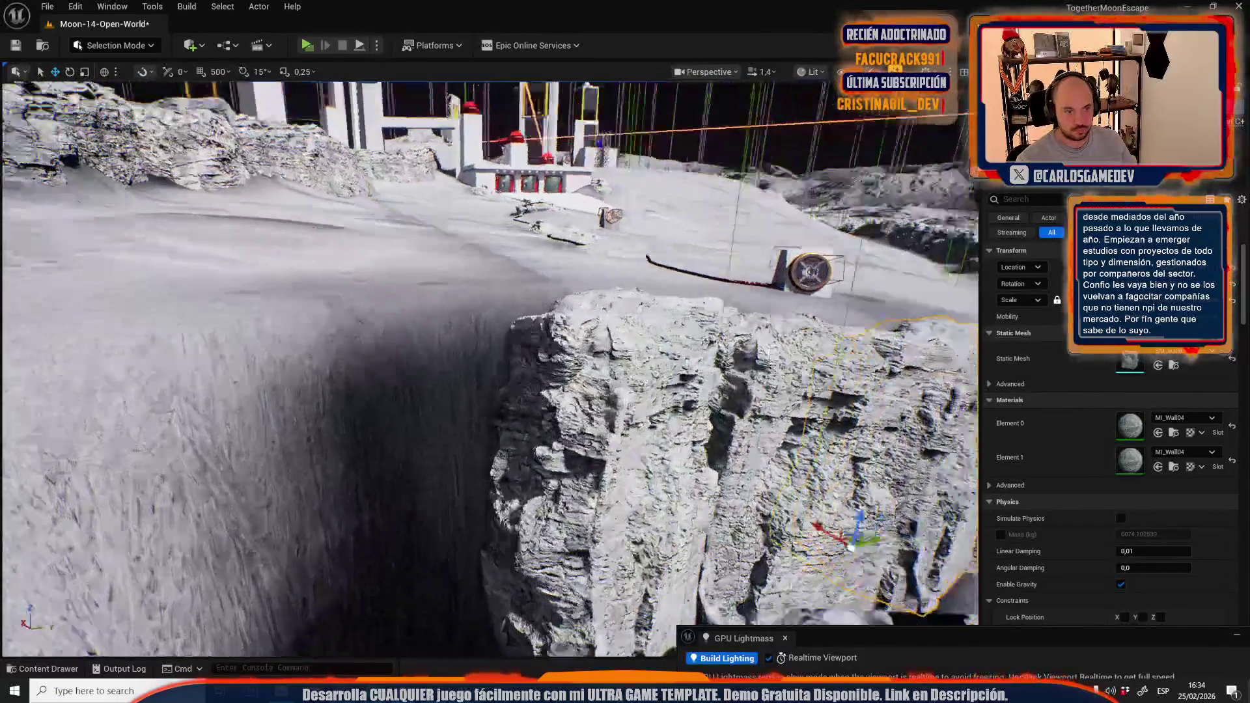
{"action": "scroll", "coordinate": [641, 311], "scroll_direction": "down", "scroll_amount": 1}
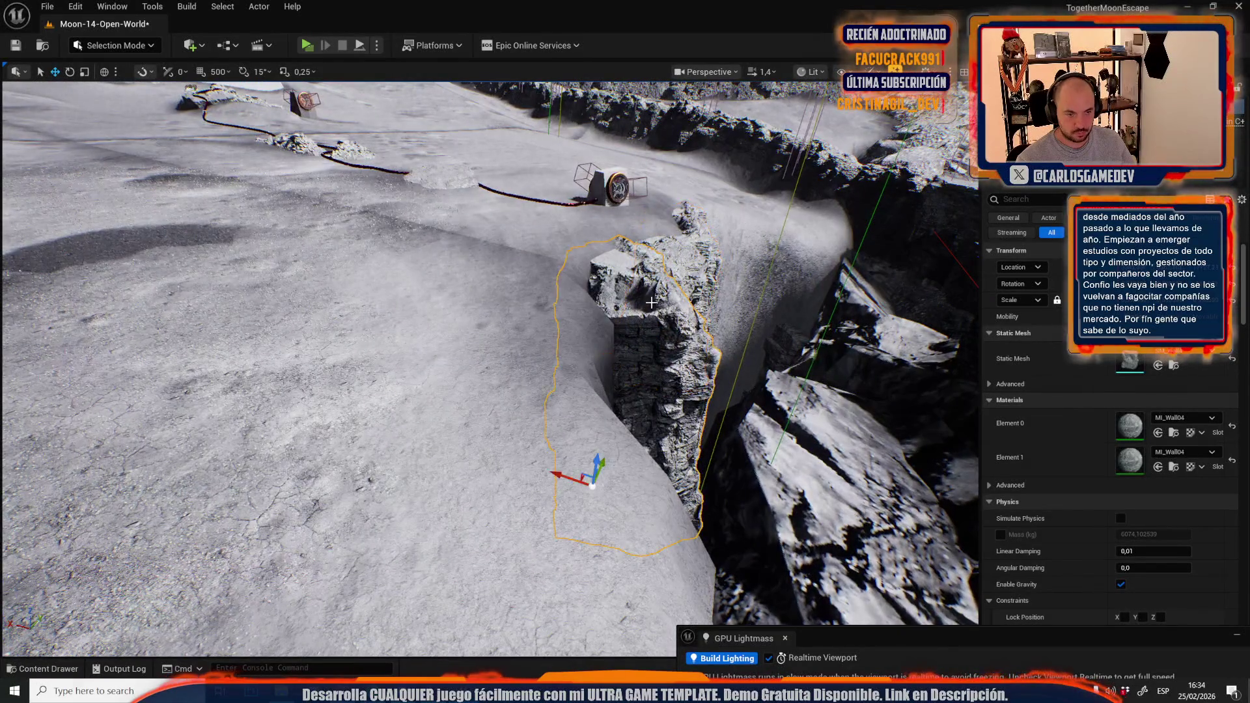
{"action": "key", "text": "w"}
{"action": "key", "text": "w"}
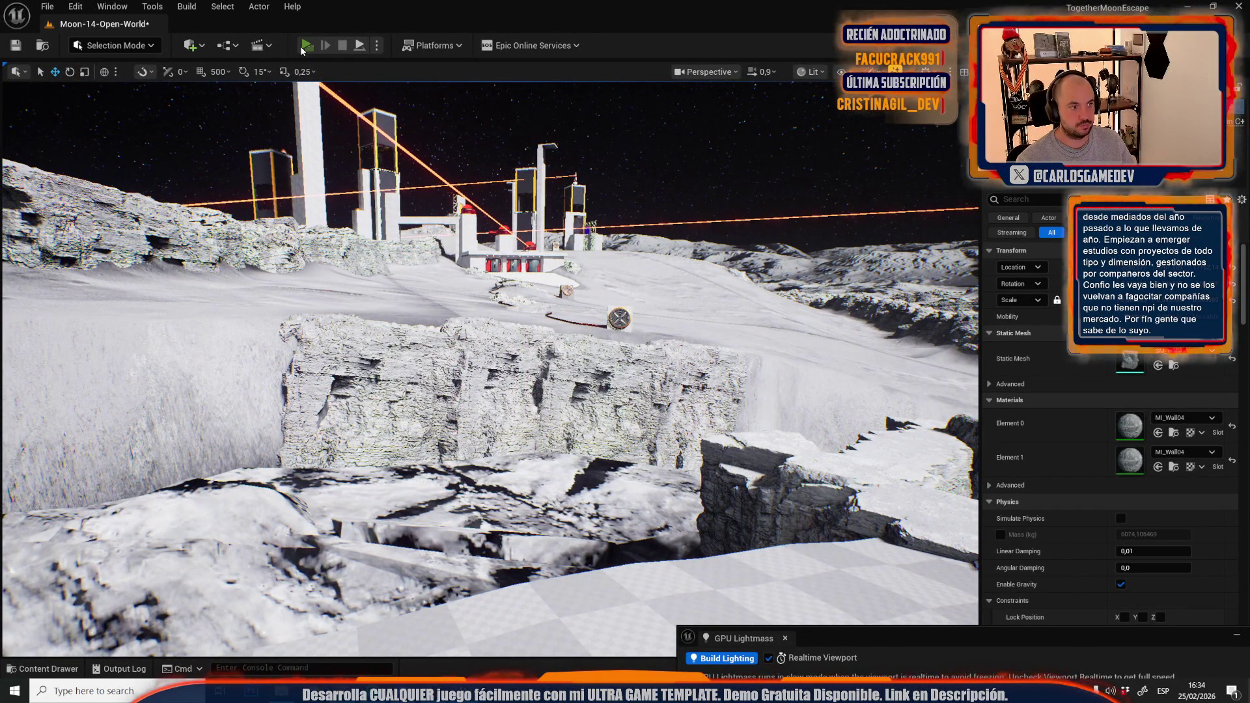
{"action": "left_click", "coordinate": [304, 46]}
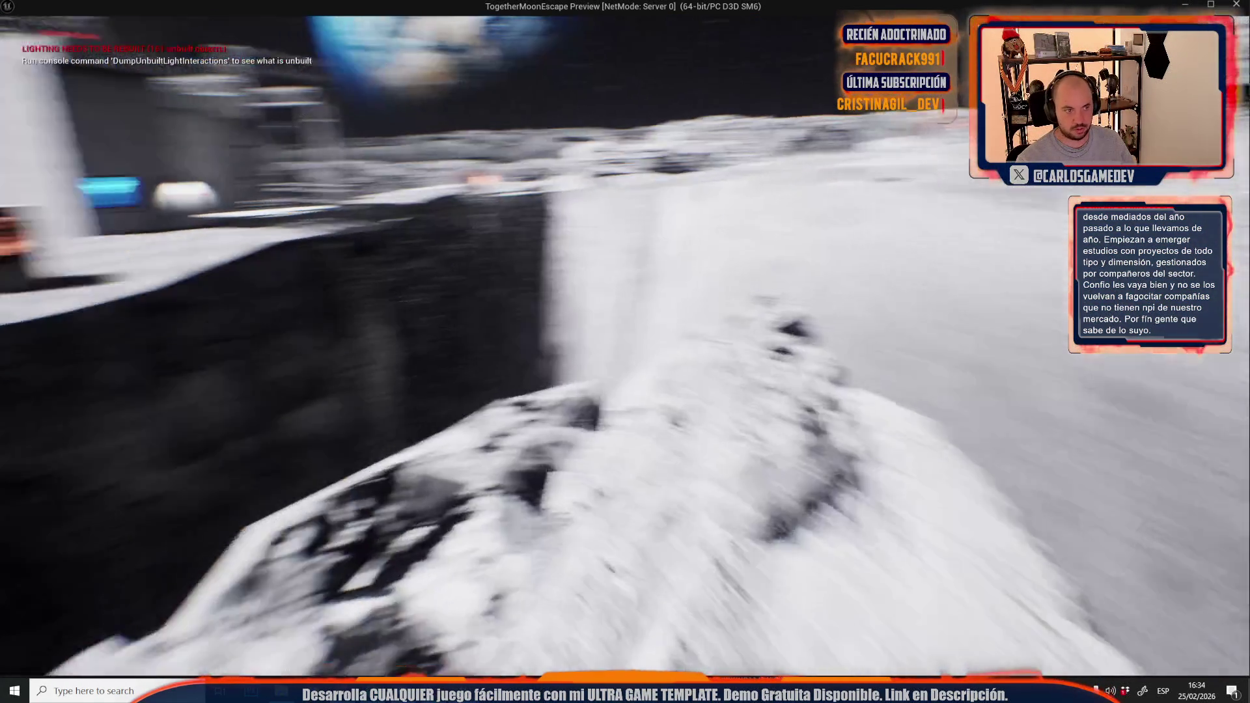
{"action": "key", "text": "alt+Tab"}
{"action": "key", "text": "Escape"}
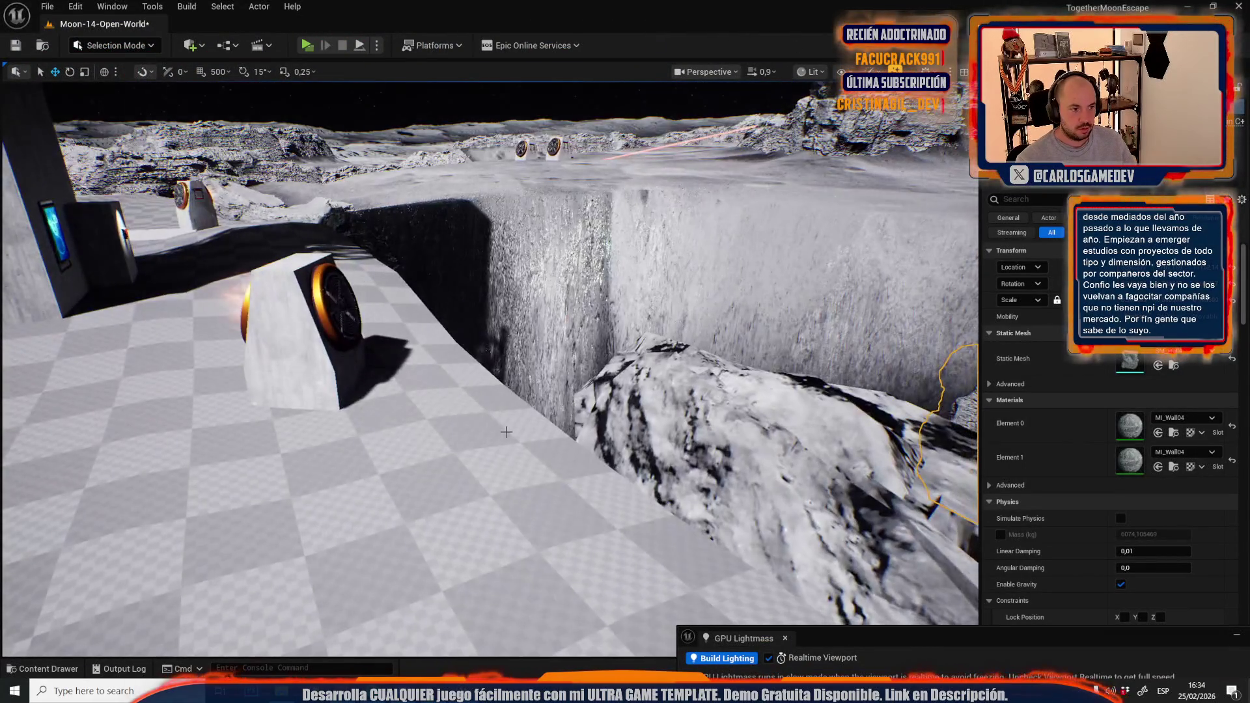
Select the rock beside the checker floor and try upright, then diagonal rotations
{"action": "left_click", "coordinate": [507, 432]}
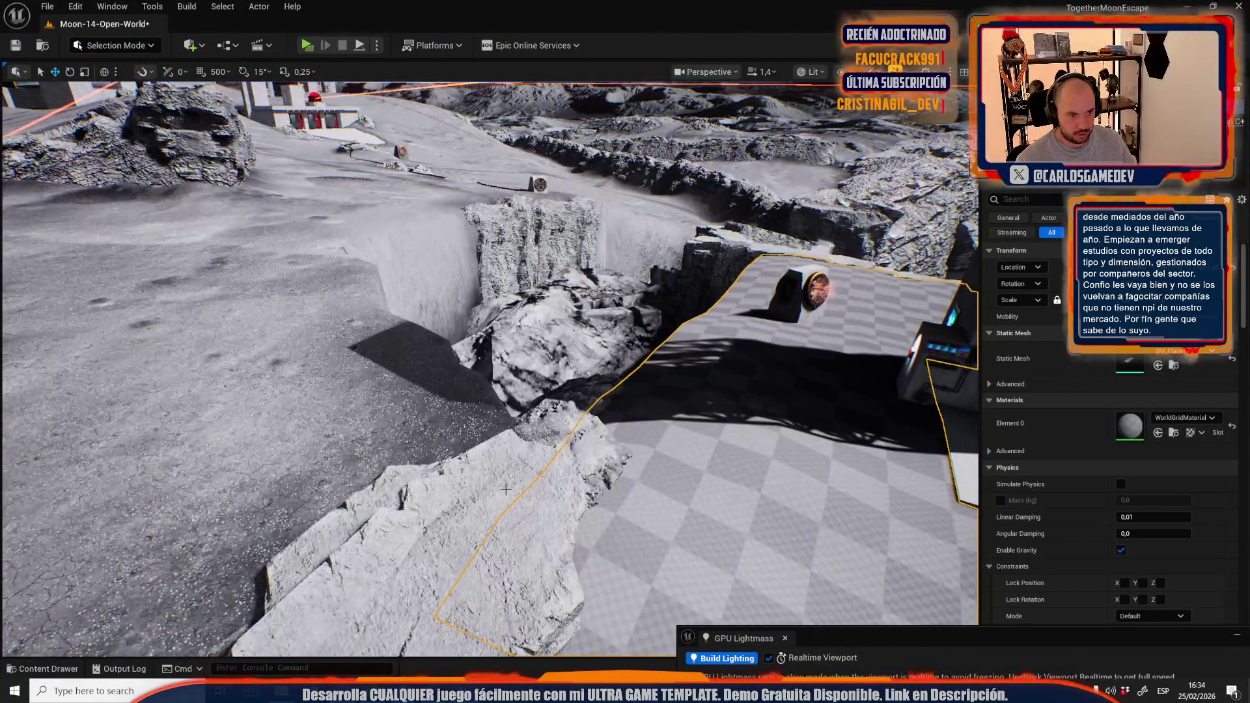
{"action": "left_click", "coordinate": [404, 347]}
{"action": "key", "text": "ctrl+z"}
{"action": "key", "text": "e"}
{"action": "mouse_move", "coordinate": [404, 347]}
{"action": "left_mouse_down"}
{"action": "mouse_move", "coordinate": [384, 355]}
{"action": "mouse_move", "coordinate": [426, 317]}
{"action": "left_mouse_up"}
{"action": "key", "text": "w"}
{"action": "key", "text": "ctrl+z"}
{"action": "key", "text": "e"}
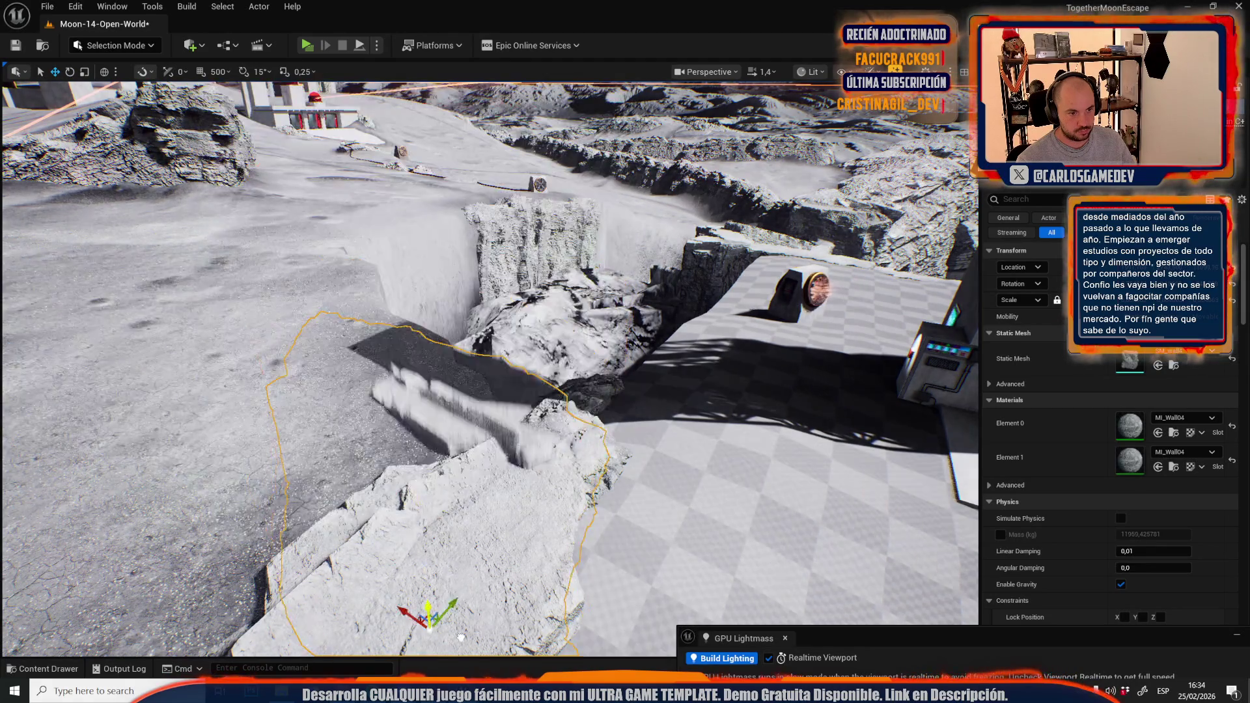
{"action": "left_click_drag", "start_coordinate": [442, 591], "coordinate": [442, 612]}
Rotate the rock about 36.83° so it lies along the trench edge
{"action": "key", "text": "w"}
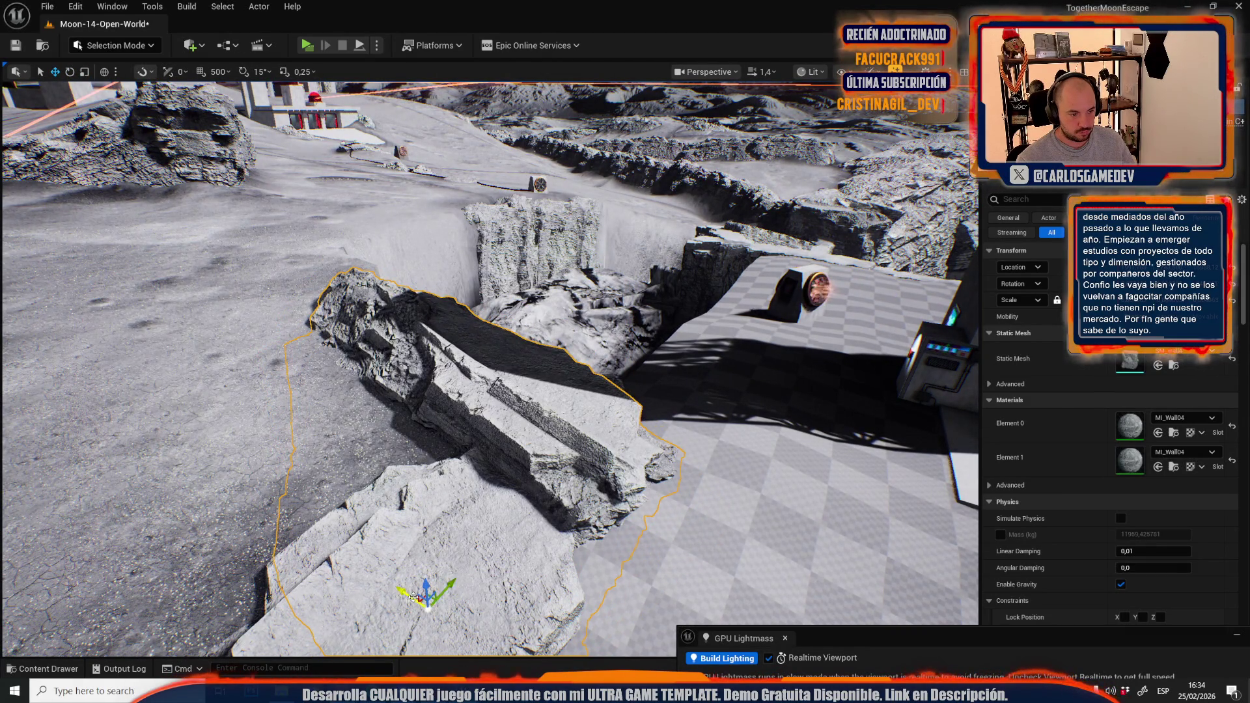
{"action": "key", "text": "f"}
{"action": "mouse_move", "coordinate": [464, 575]}
{"action": "left_mouse_down"}
{"action": "mouse_move", "coordinate": [530, 421]}
{"action": "mouse_move", "coordinate": [558, 423]}
{"action": "mouse_move", "coordinate": [573, 456]}
{"action": "mouse_move", "coordinate": [638, 416]}
{"action": "mouse_move", "coordinate": [480, 534]}
{"action": "left_mouse_up"}
{"action": "key", "text": "e"}
{"action": "key", "text": "w"}
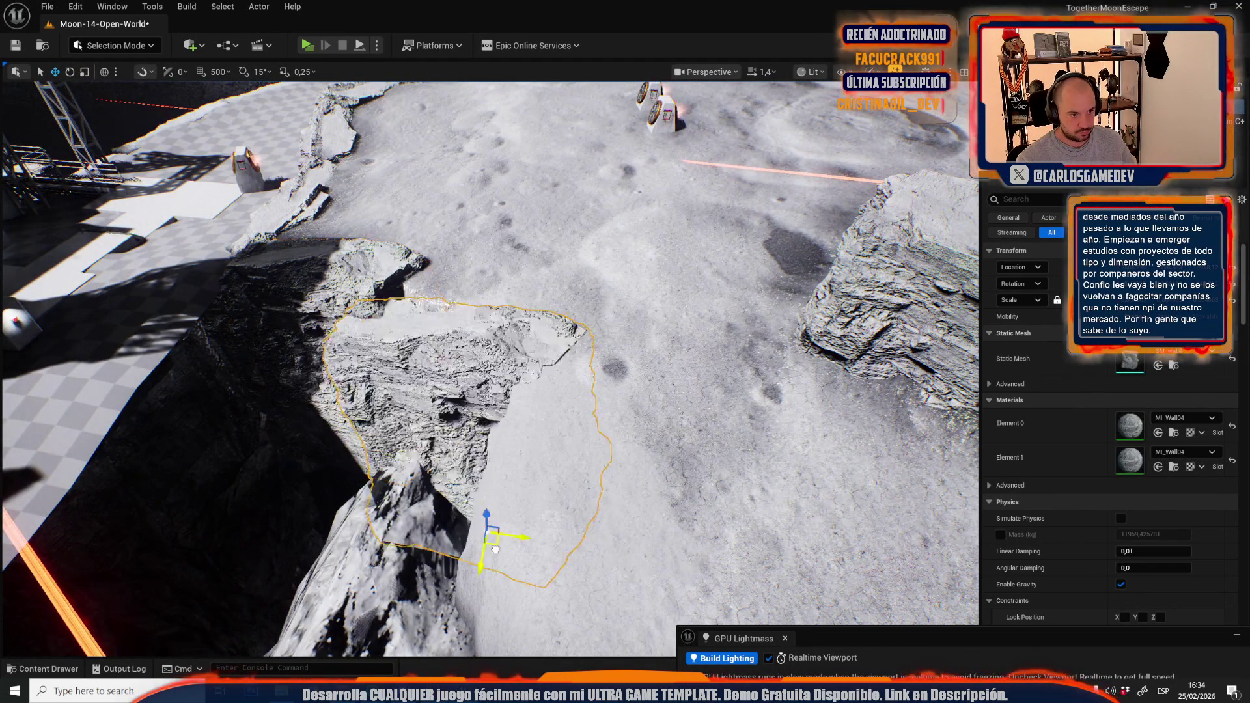
{"action": "key", "text": "e"}
{"action": "mouse_move", "coordinate": [511, 544]}
{"action": "left_mouse_down"}
{"action": "mouse_move", "coordinate": [504, 572]}
{"action": "mouse_move", "coordinate": [467, 534]}
{"action": "mouse_move", "coordinate": [476, 504]}
{"action": "mouse_move", "coordinate": [455, 481]}
{"action": "mouse_move", "coordinate": [455, 391]}
{"action": "left_mouse_up"}
{"action": "key", "text": "w"}
{"action": "left_click", "coordinate": [651, 423]}
Enter mesh editing mode and select an edge of the checker floor plane near the cliff
{"action": "left_click", "coordinate": [113, 46]}
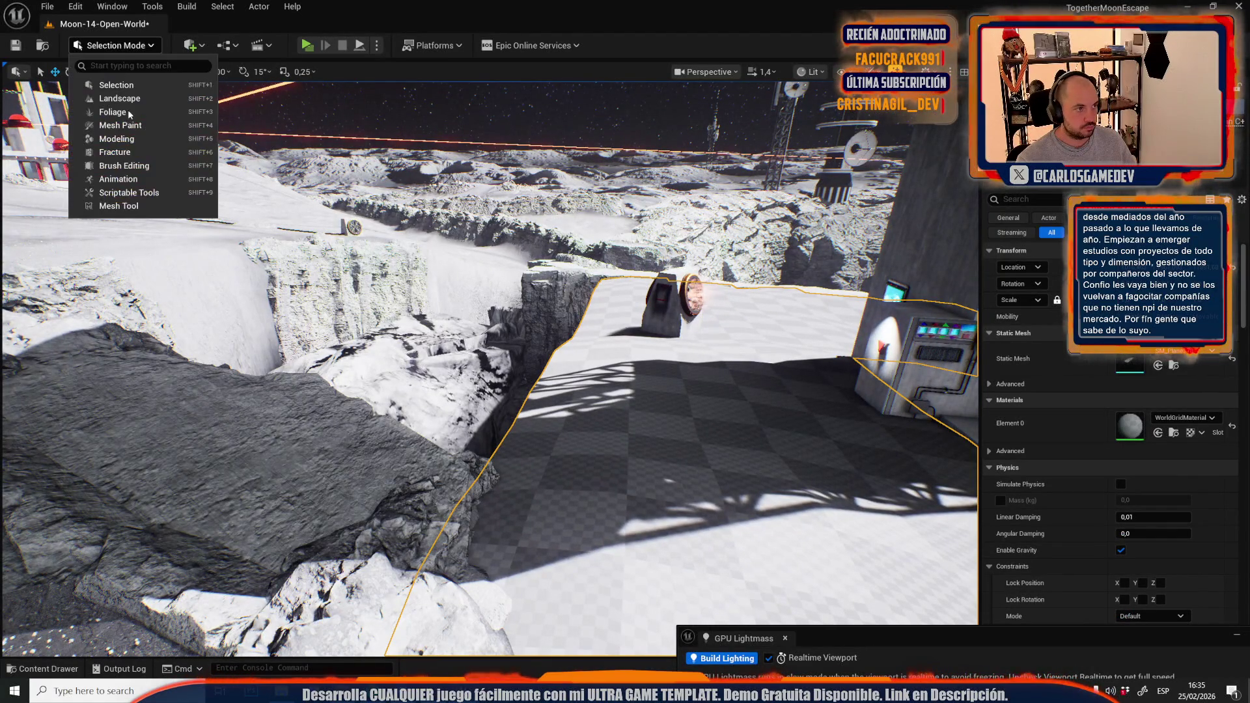
{"action": "left_click", "coordinate": [130, 205]}
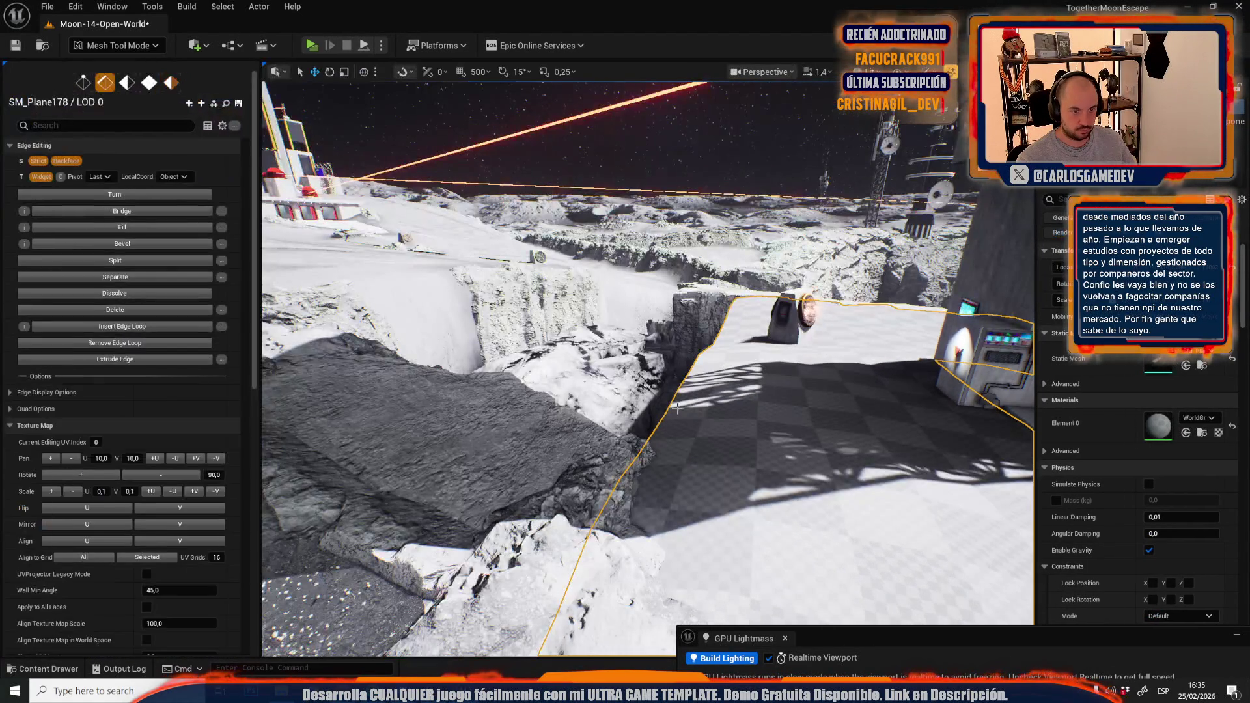
{"action": "left_click", "coordinate": [697, 409]}
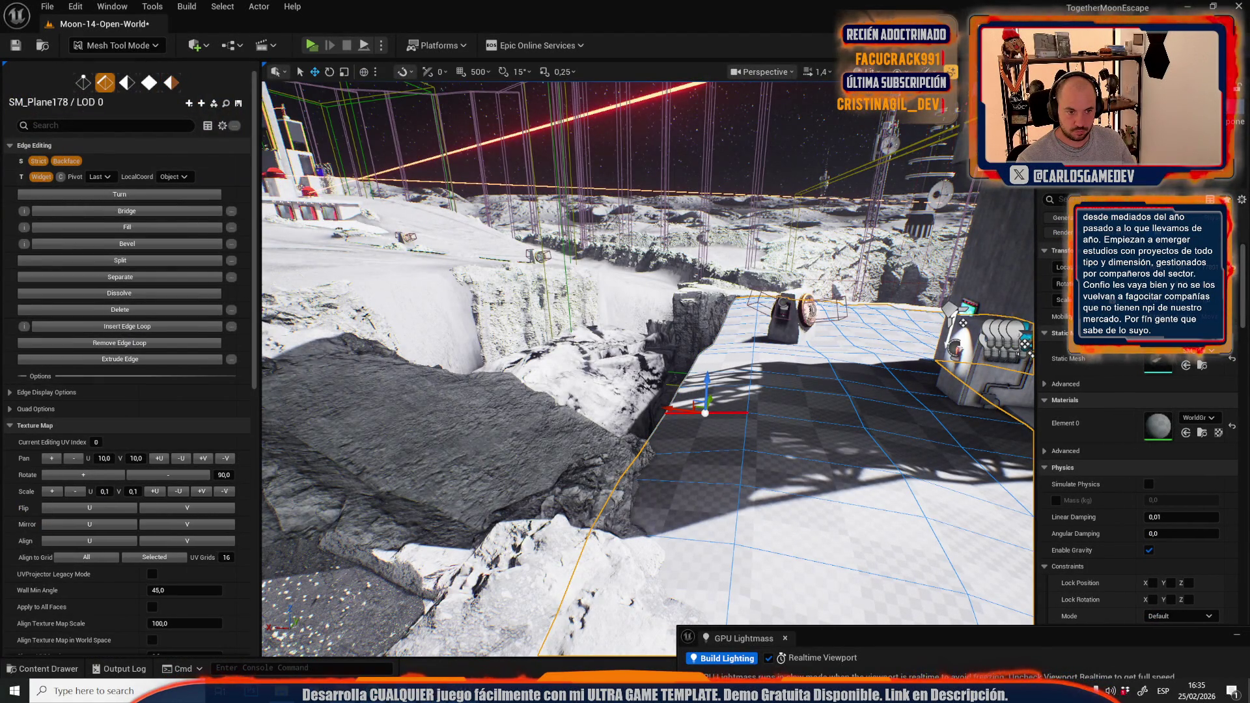
{"action": "mouse_move", "coordinate": [716, 374]}
{"action": "left_mouse_down"}
{"action": "mouse_move", "coordinate": [543, 427]}
{"action": "mouse_move", "coordinate": [446, 391]}
{"action": "mouse_move", "coordinate": [482, 384]}
{"action": "mouse_move", "coordinate": [443, 404]}
{"action": "mouse_move", "coordinate": [720, 403]}
{"action": "left_mouse_up"}
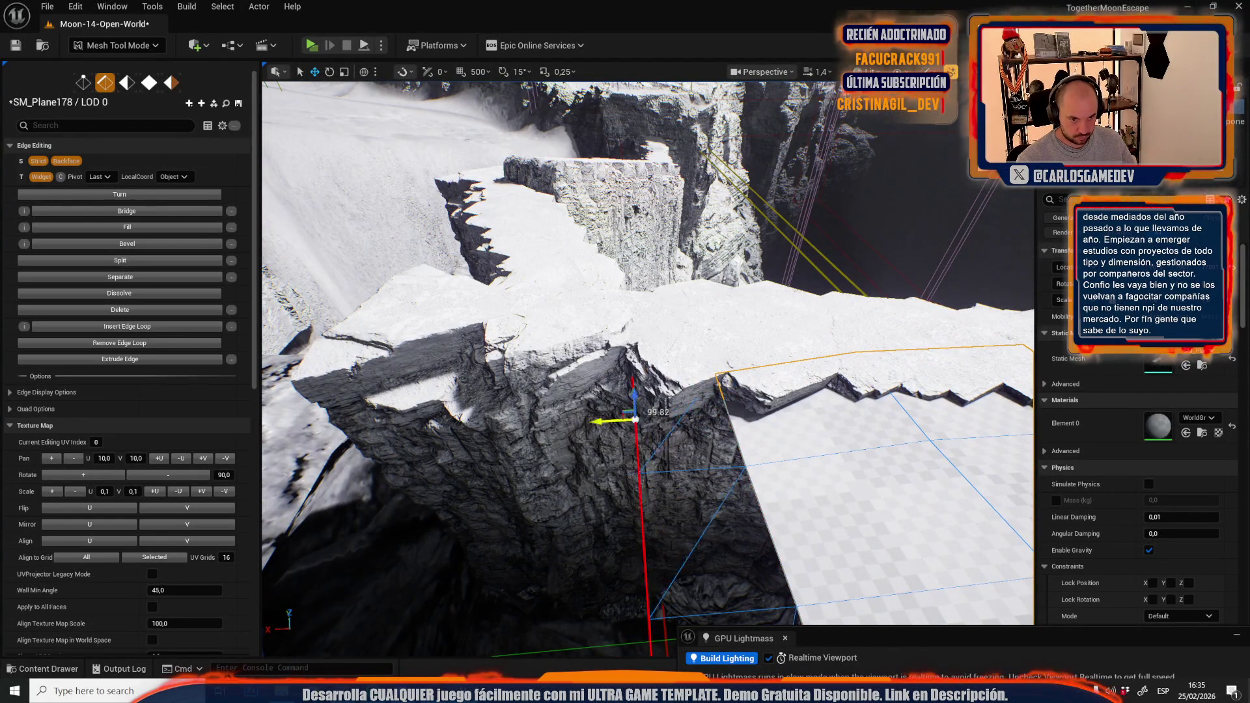
{"action": "mouse_move", "coordinate": [647, 364]}
{"action": "left_mouse_down"}
{"action": "mouse_move", "coordinate": [752, 374]}
{"action": "mouse_move", "coordinate": [710, 404]}
{"action": "mouse_move", "coordinate": [556, 614]}
{"action": "left_mouse_up"}
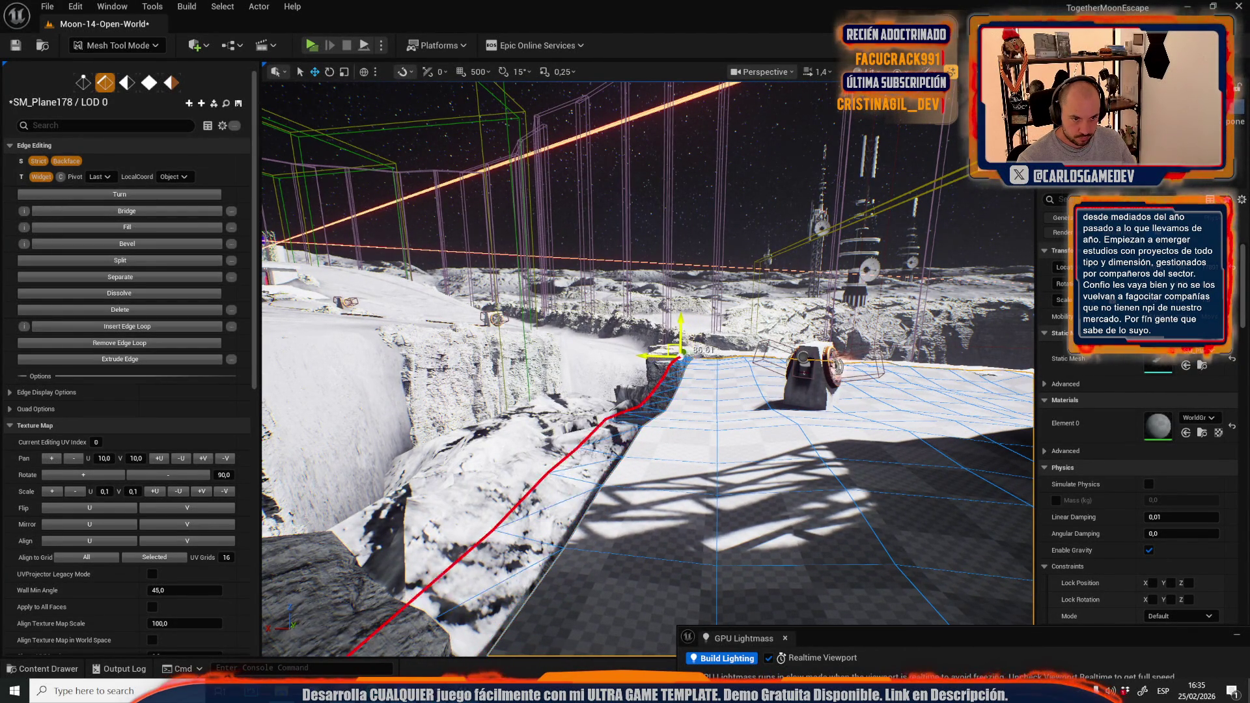
{"action": "mouse_move", "coordinate": [703, 451]}
{"action": "left_mouse_down"}
{"action": "mouse_move", "coordinate": [664, 469]}
{"action": "mouse_move", "coordinate": [745, 432]}
{"action": "mouse_move", "coordinate": [625, 489]}
{"action": "mouse_move", "coordinate": [495, 624]}
{"action": "mouse_move", "coordinate": [704, 292]}
{"action": "mouse_move", "coordinate": [663, 257]}
{"action": "left_mouse_up"}
Move a plane vertex along the cliff, undo it, and return to Selection Mode
{"action": "left_click_drag", "start_coordinate": [679, 258], "coordinate": [649, 263]}
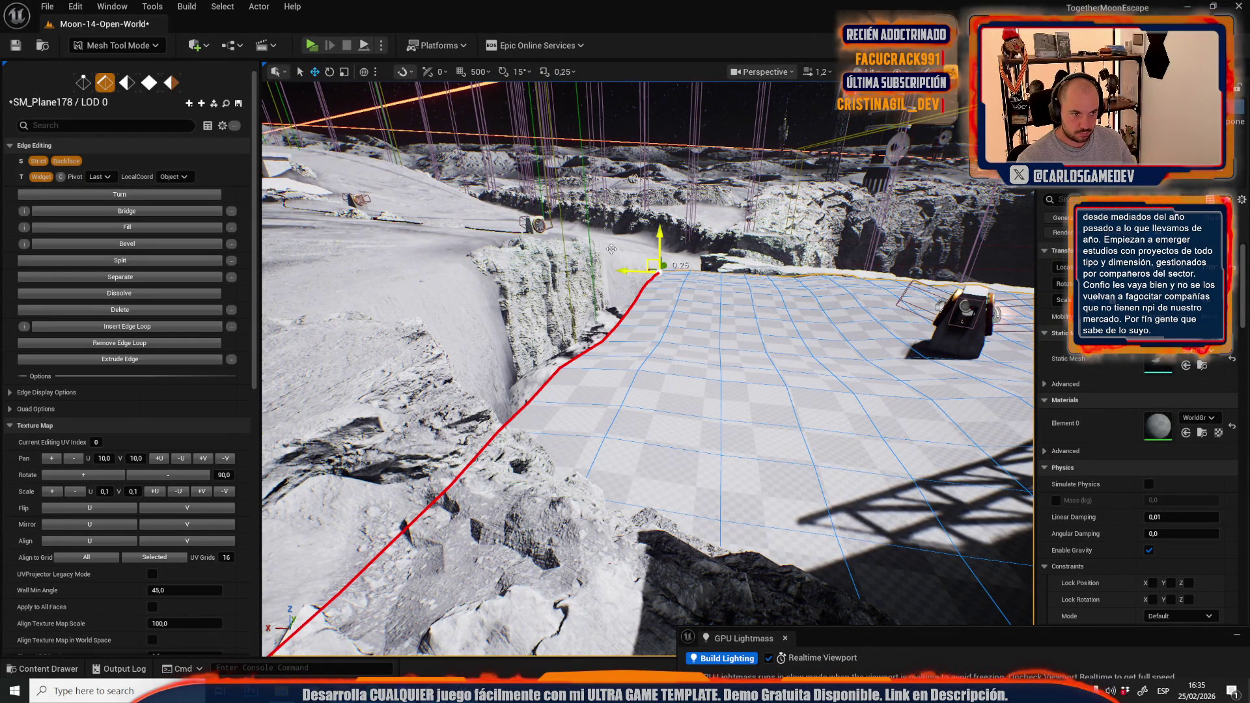
{"action": "mouse_move", "coordinate": [612, 248]}
{"action": "left_mouse_down"}
{"action": "mouse_move", "coordinate": [753, 475]}
{"action": "mouse_move", "coordinate": [630, 324]}
{"action": "mouse_move", "coordinate": [589, 333]}
{"action": "mouse_move", "coordinate": [632, 320]}
{"action": "mouse_move", "coordinate": [619, 344]}
{"action": "mouse_move", "coordinate": [630, 351]}
{"action": "mouse_move", "coordinate": [577, 352]}
{"action": "left_mouse_up"}
{"action": "key", "text": "ctrl+z"}
{"action": "key", "text": "f"}
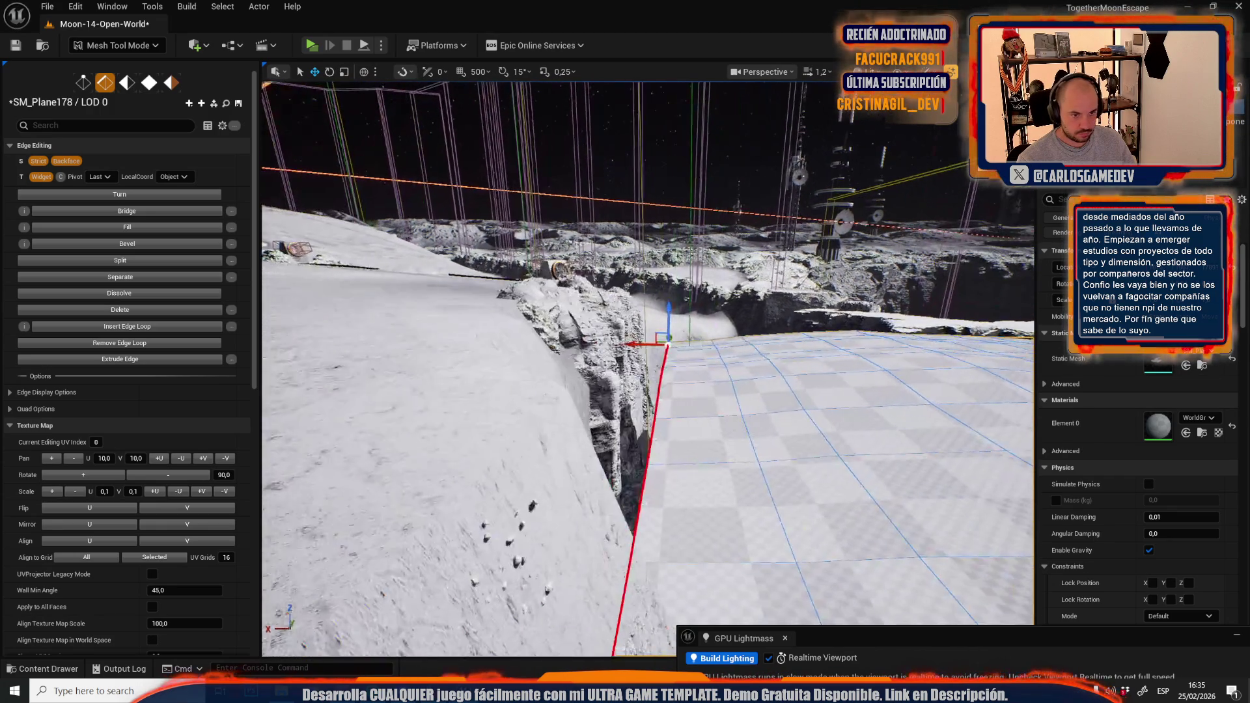
{"action": "left_click_drag", "start_coordinate": [656, 335], "coordinate": [596, 357]}
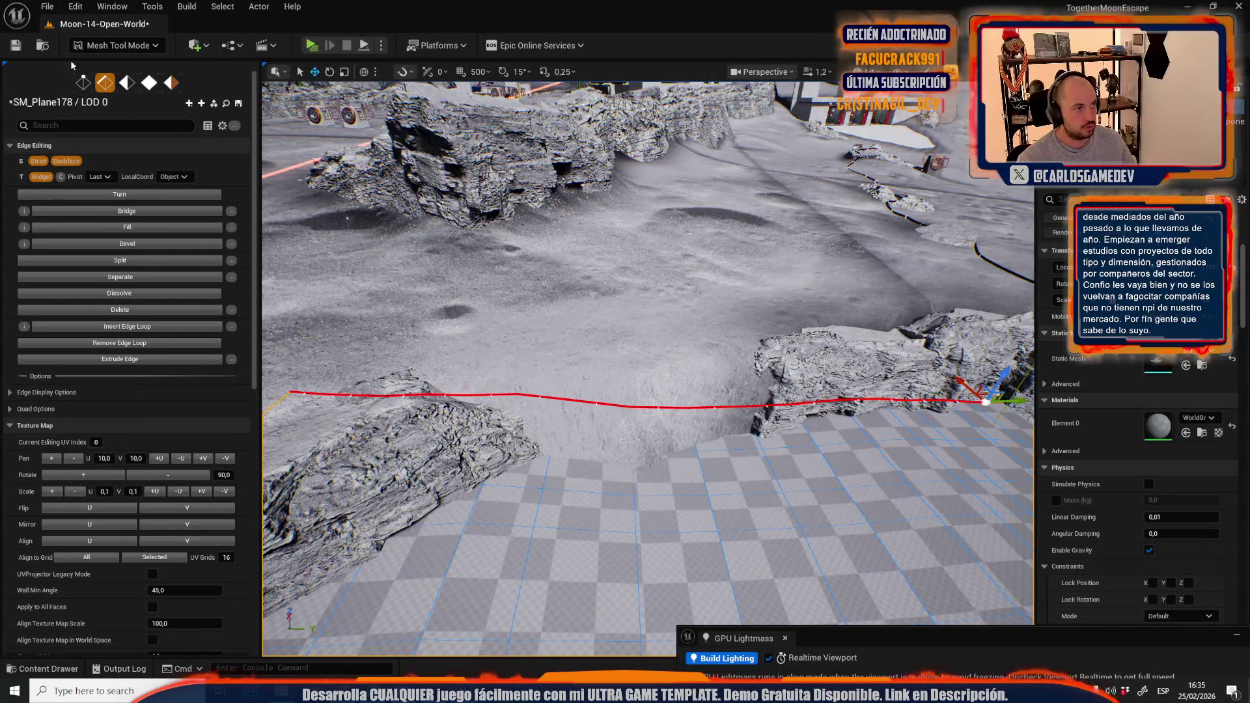
{"action": "left_click", "coordinate": [116, 45]}
{"action": "left_click", "coordinate": [108, 82]}
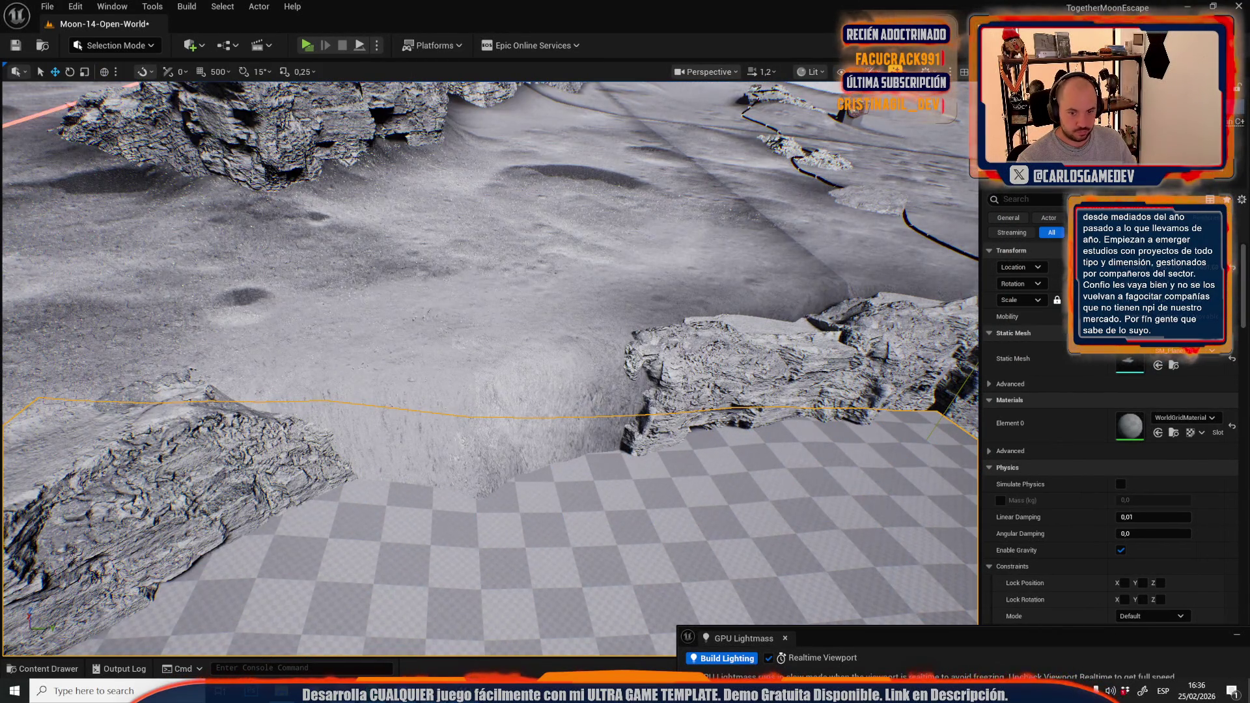
Move a rock wall mesh along the checker floor's edge, deselect it, and play-test with Alt+P
{"action": "left_click", "coordinate": [752, 391]}
{"action": "mouse_move", "coordinate": [650, 514]}
{"action": "left_mouse_down"}
{"action": "mouse_move", "coordinate": [546, 573]}
{"action": "mouse_move", "coordinate": [511, 525]}
{"action": "mouse_move", "coordinate": [521, 570]}
{"action": "left_mouse_up"}
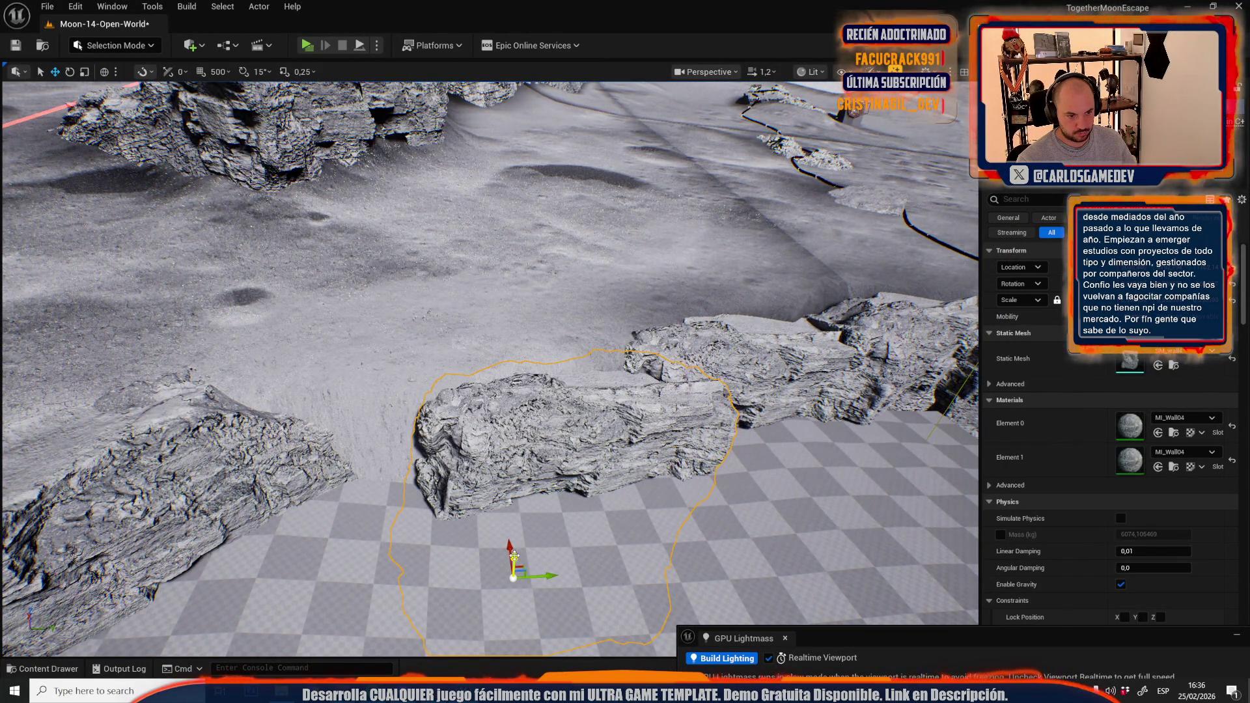
{"action": "key", "text": "f"}
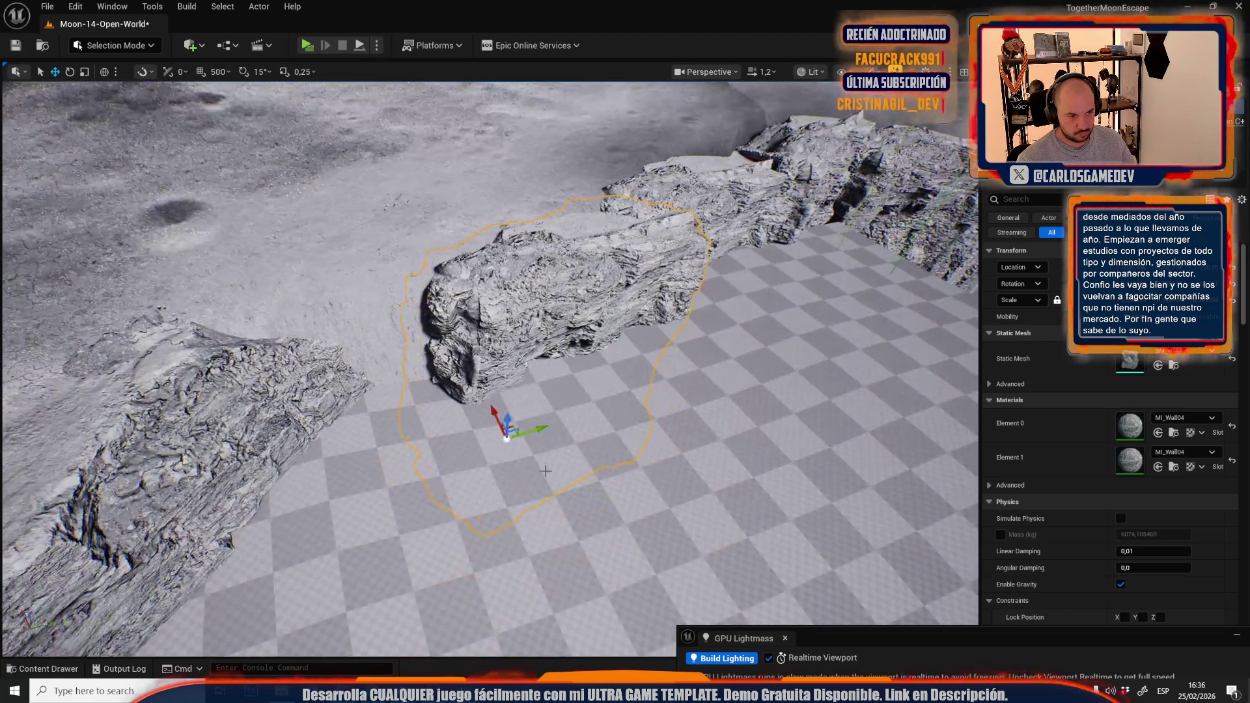
{"action": "mouse_move", "coordinate": [514, 430]}
{"action": "left_mouse_down"}
{"action": "mouse_move", "coordinate": [321, 482]}
{"action": "mouse_move", "coordinate": [413, 510]}
{"action": "mouse_move", "coordinate": [378, 497]}
{"action": "mouse_move", "coordinate": [388, 520]}
{"action": "mouse_move", "coordinate": [379, 503]}
{"action": "left_mouse_up"}
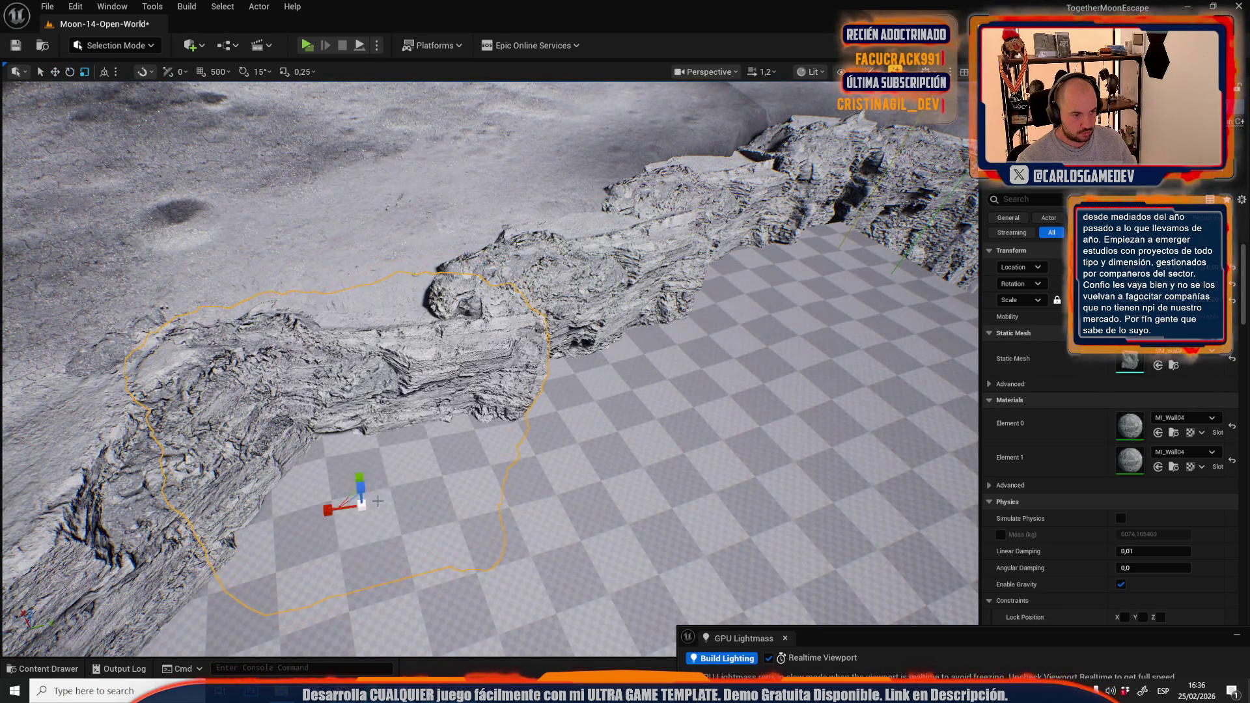
{"action": "key", "text": "Escape"}
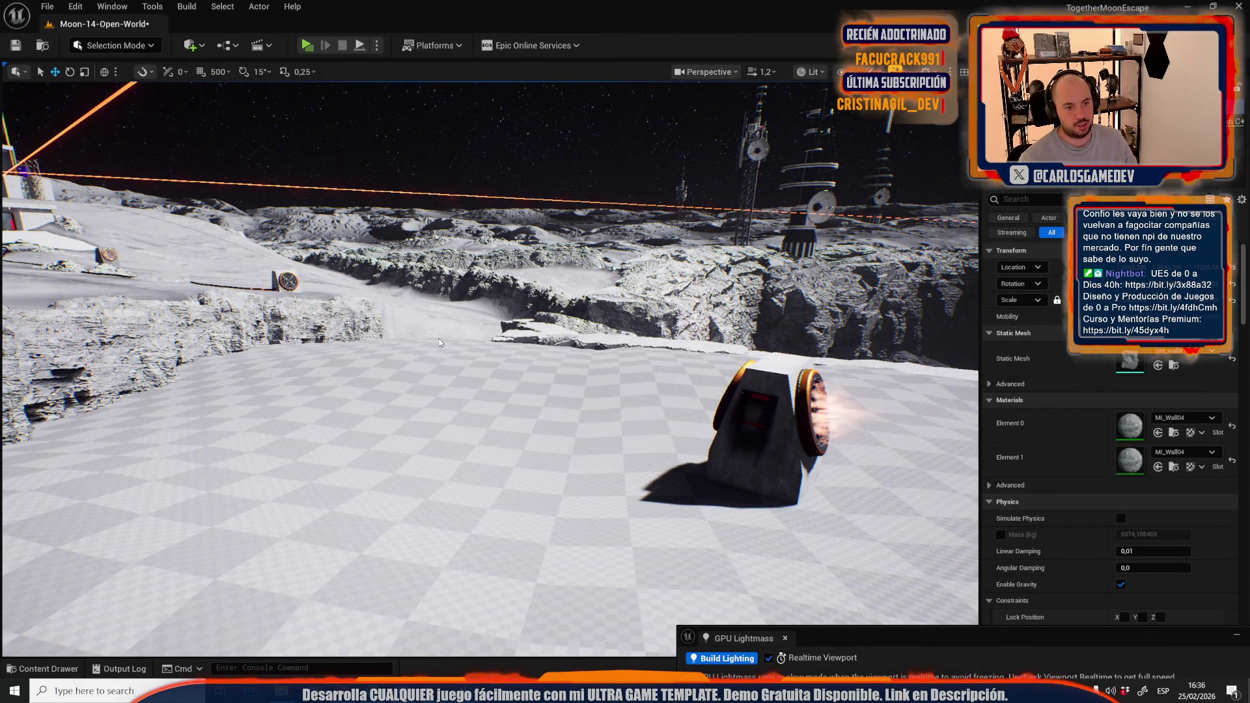
{"action": "key", "text": "alt+p"}
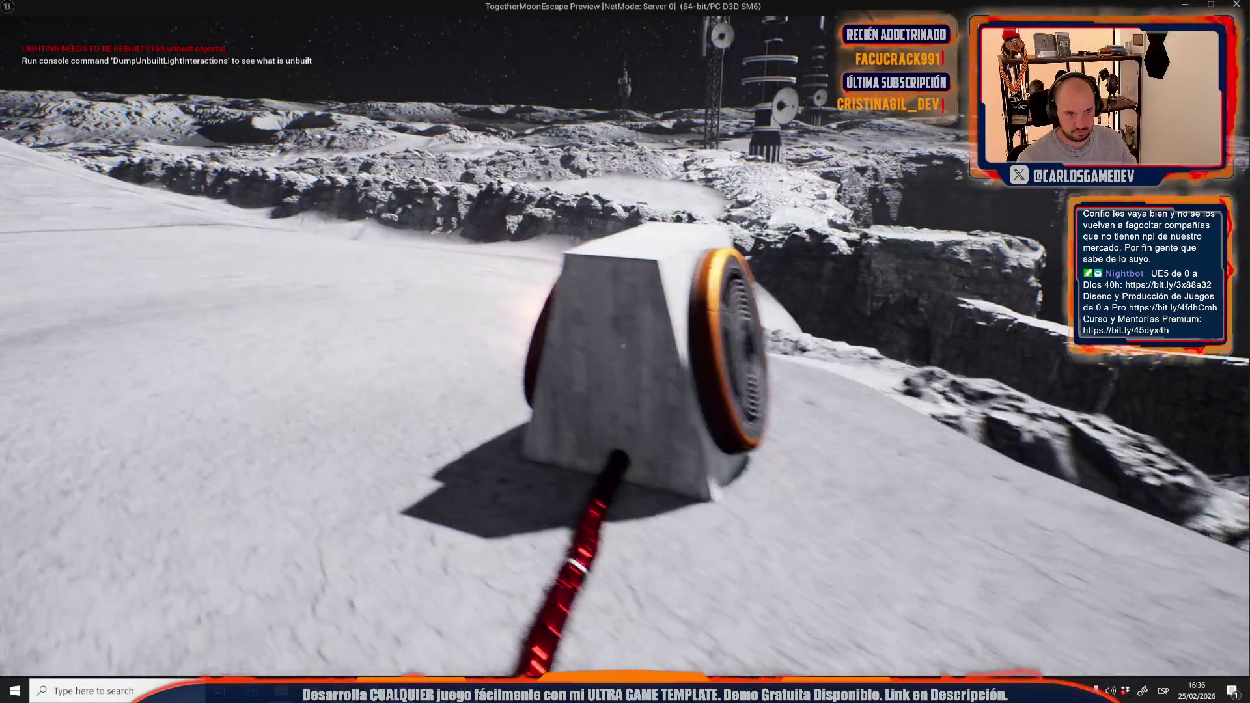
{"action": "key", "text": "Escape"}
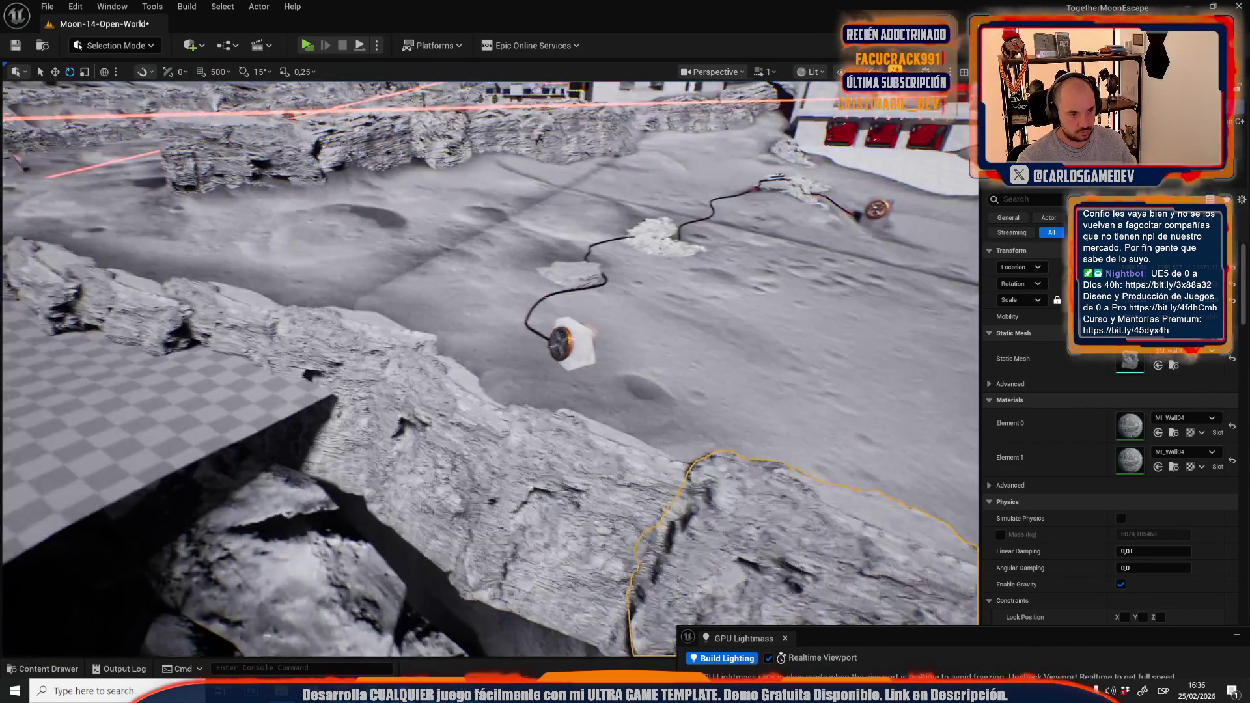
Frame the selected wall piece and select another rock piece on the snowy cliff slope
{"action": "scroll", "coordinate": [490, 368], "scroll_direction": "up", "scroll_amount": 2}
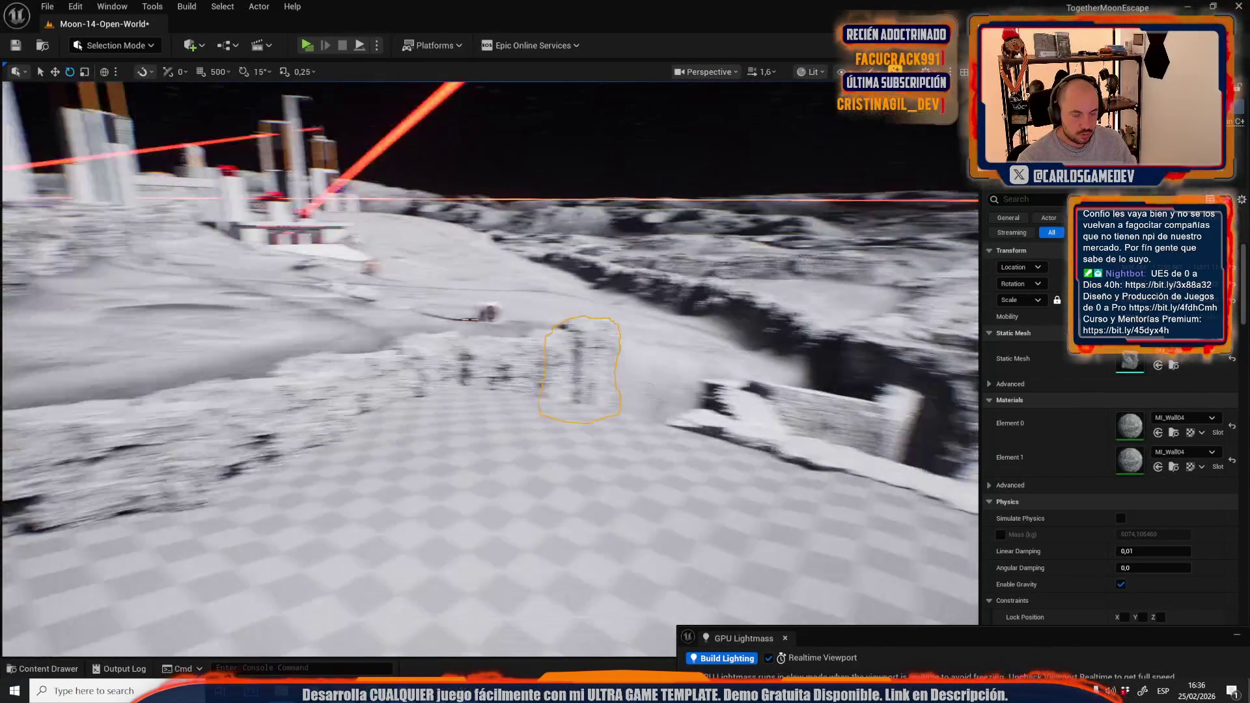
{"action": "scroll", "coordinate": [489, 368], "scroll_direction": "up", "scroll_amount": 1}
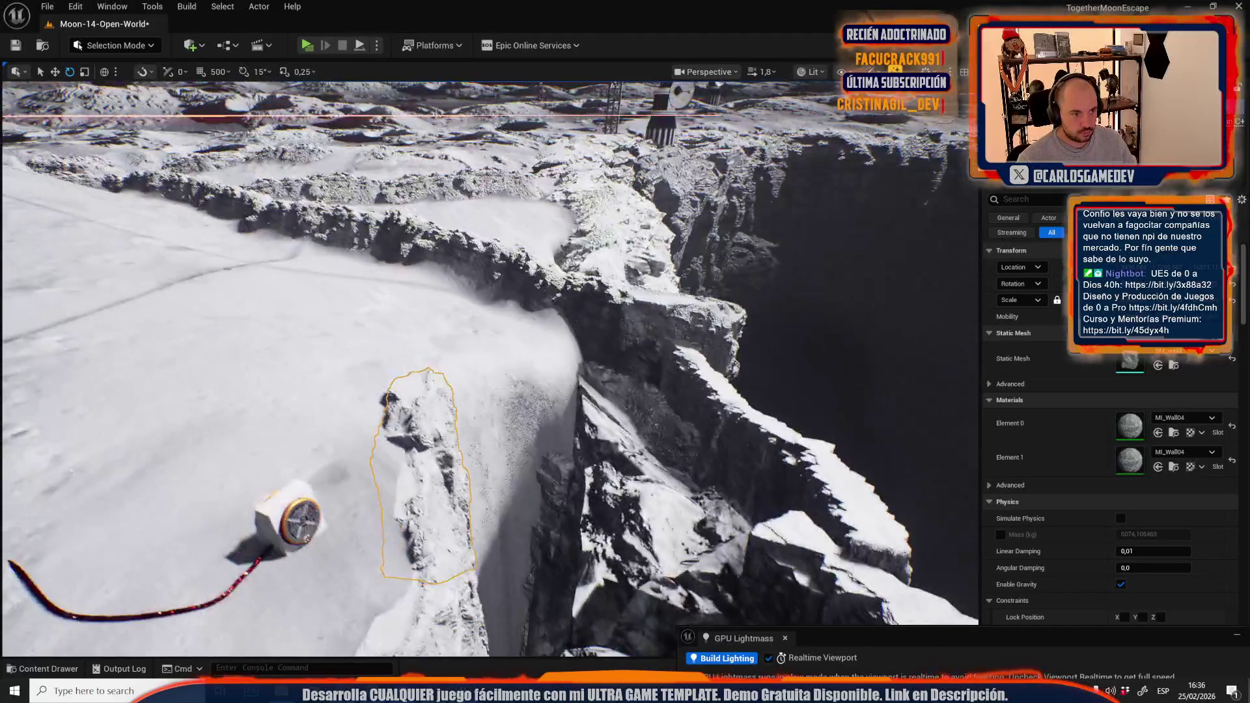
{"action": "key", "text": "f"}
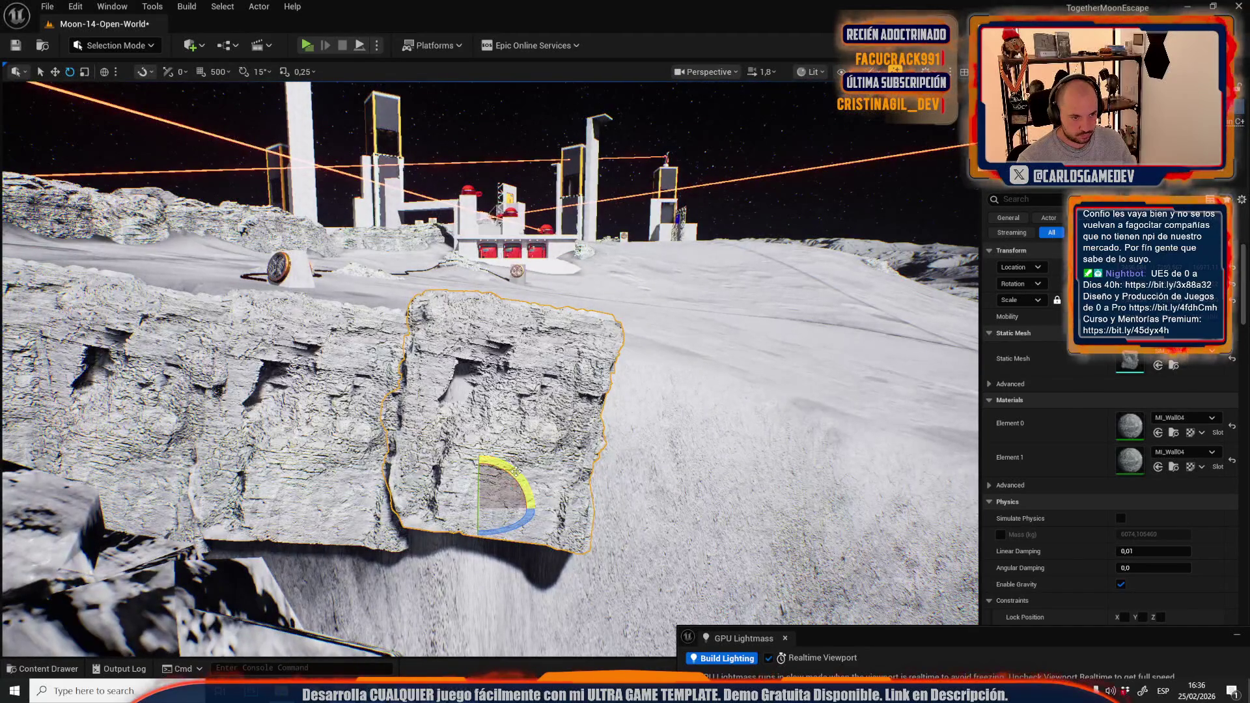
{"action": "left_click_drag", "start_coordinate": [479, 475], "coordinate": [521, 485]}
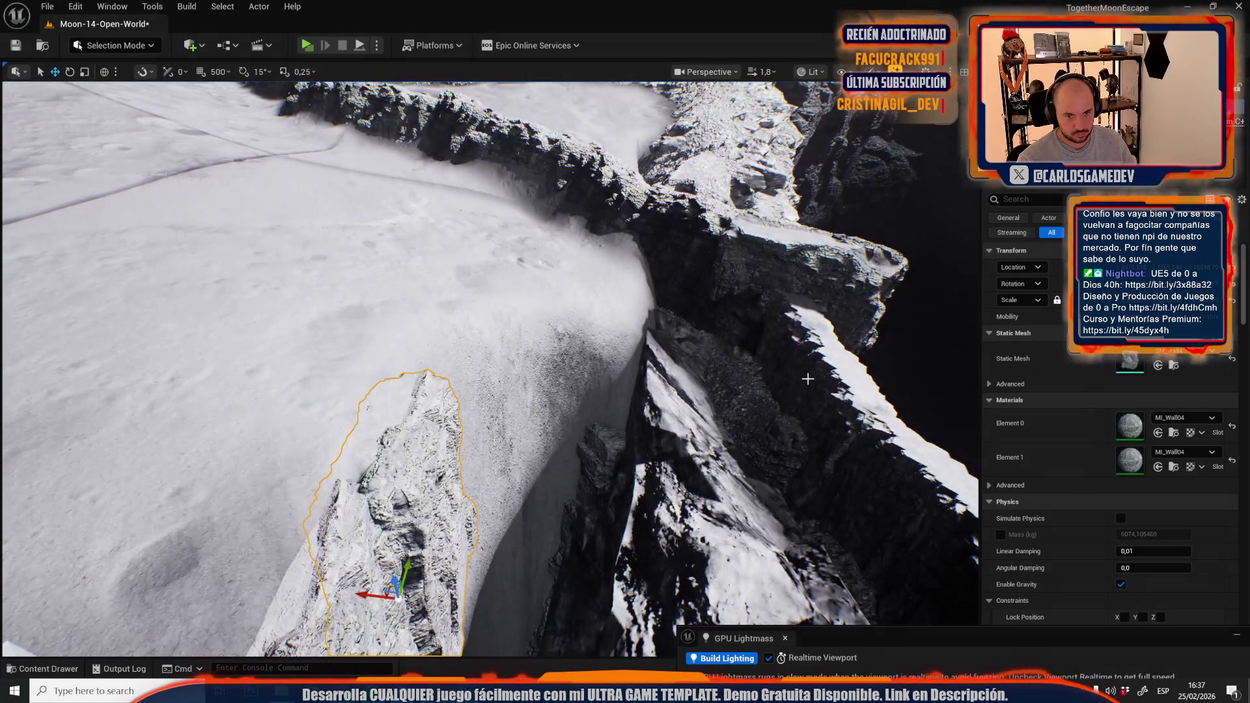
{"action": "left_click", "coordinate": [813, 375]}
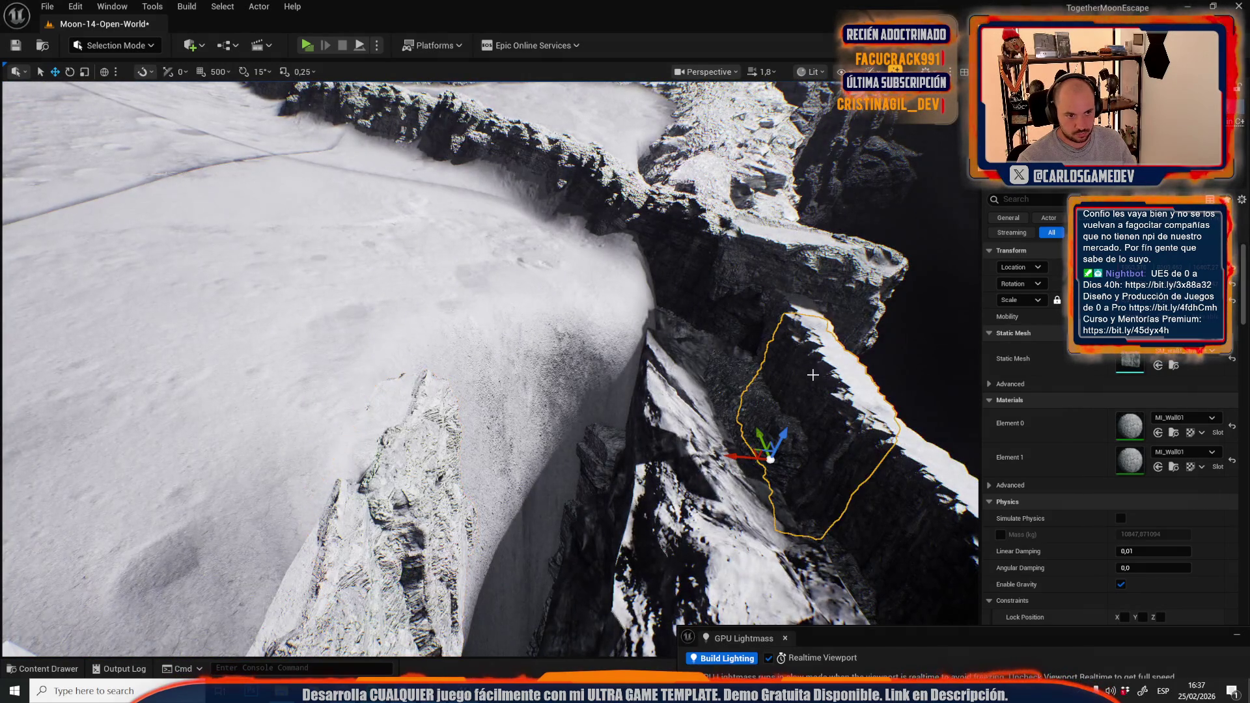
{"action": "mouse_move", "coordinate": [527, 358]}
{"action": "left_mouse_down"}
{"action": "mouse_move", "coordinate": [382, 307]}
{"action": "mouse_move", "coordinate": [372, 423]}
{"action": "mouse_move", "coordinate": [390, 431]}
{"action": "mouse_move", "coordinate": [393, 413]}
{"action": "left_mouse_up"}
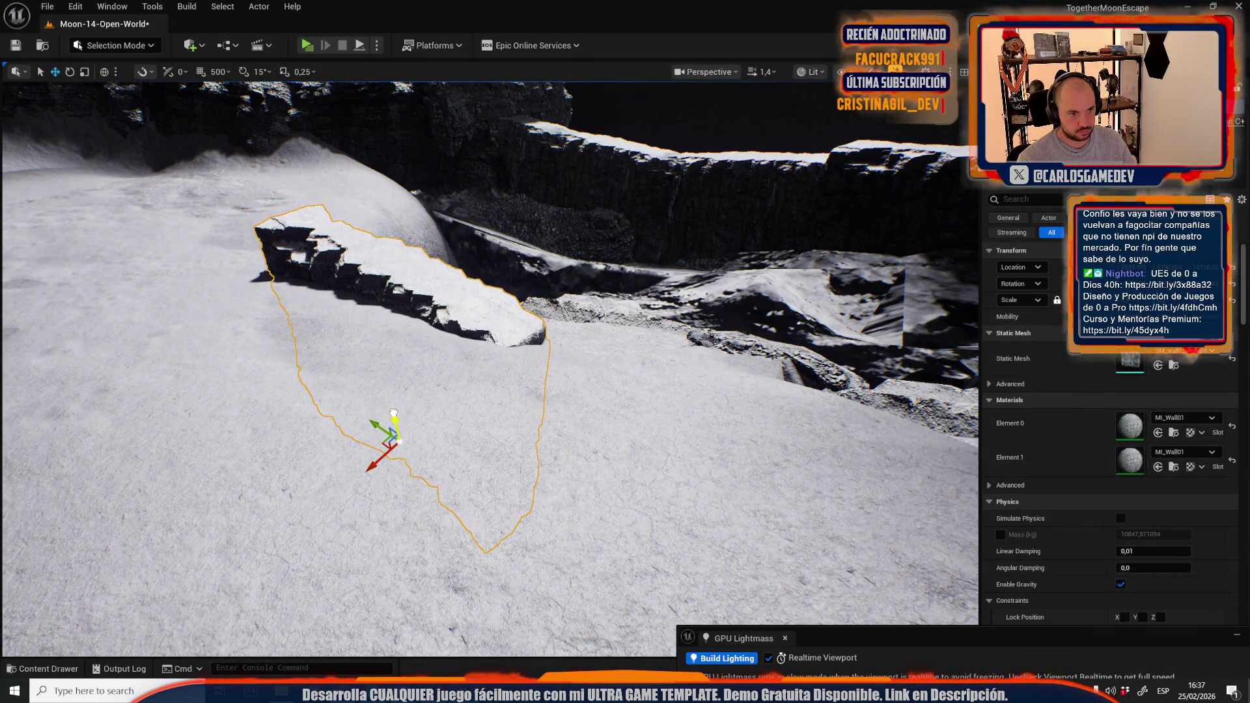
Move the pivot to the wall piece's edge and tilt it a few degrees each way
{"action": "middle_click", "coordinate": [520, 350], "text": "alt"}
{"action": "left_click_drag", "start_coordinate": [545, 329], "coordinate": [547, 335]}
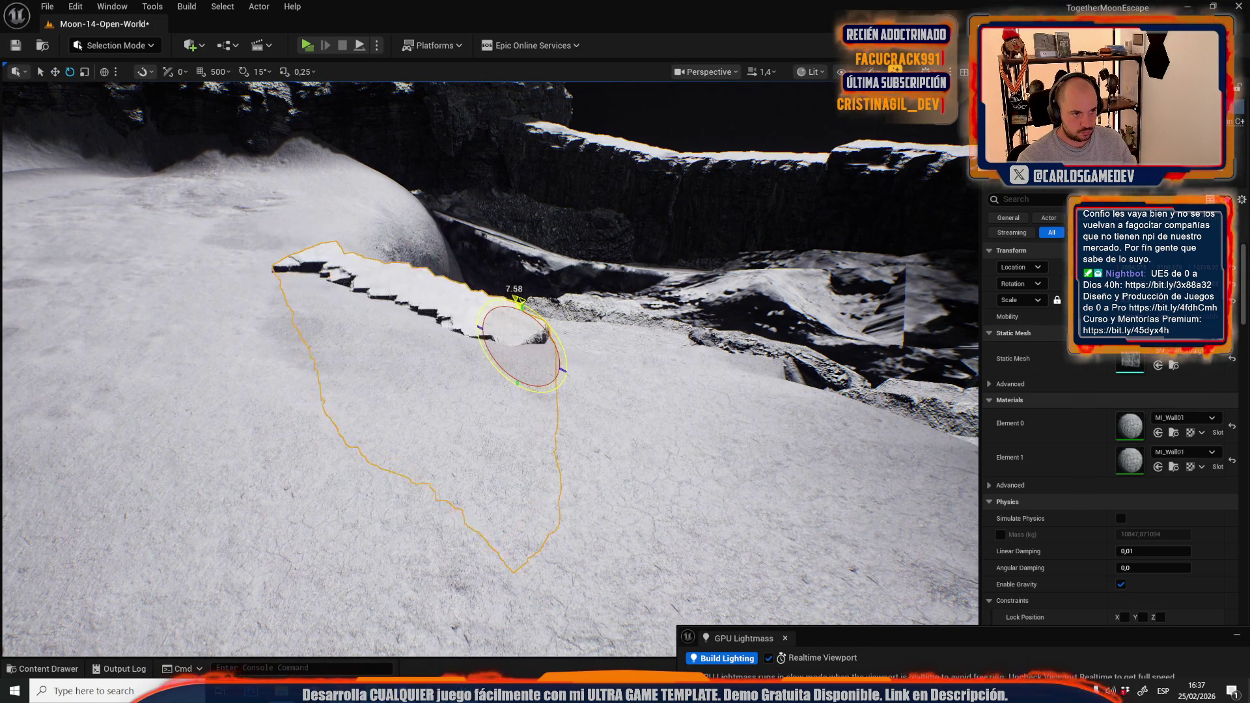
{"action": "left_click_drag", "start_coordinate": [611, 388], "coordinate": [612, 389]}
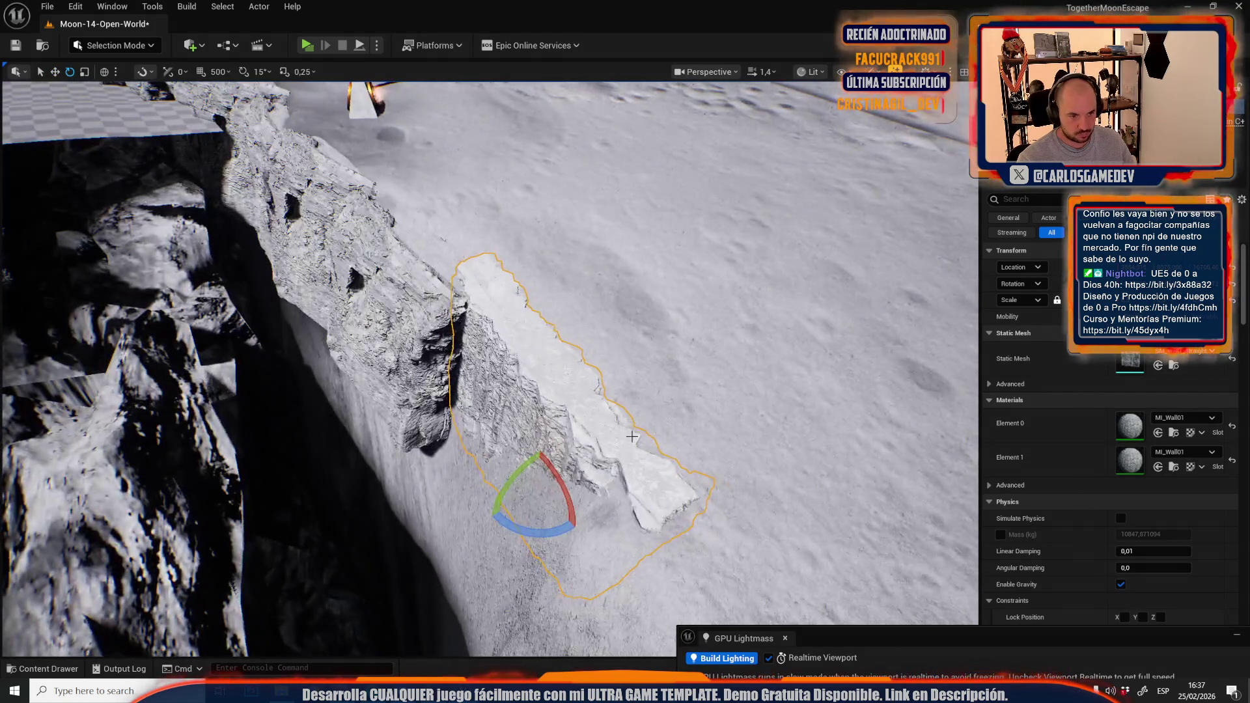
{"action": "middle_click", "coordinate": [627, 446], "text": "alt"}
{"action": "left_click_drag", "start_coordinate": [641, 401], "coordinate": [664, 417]}
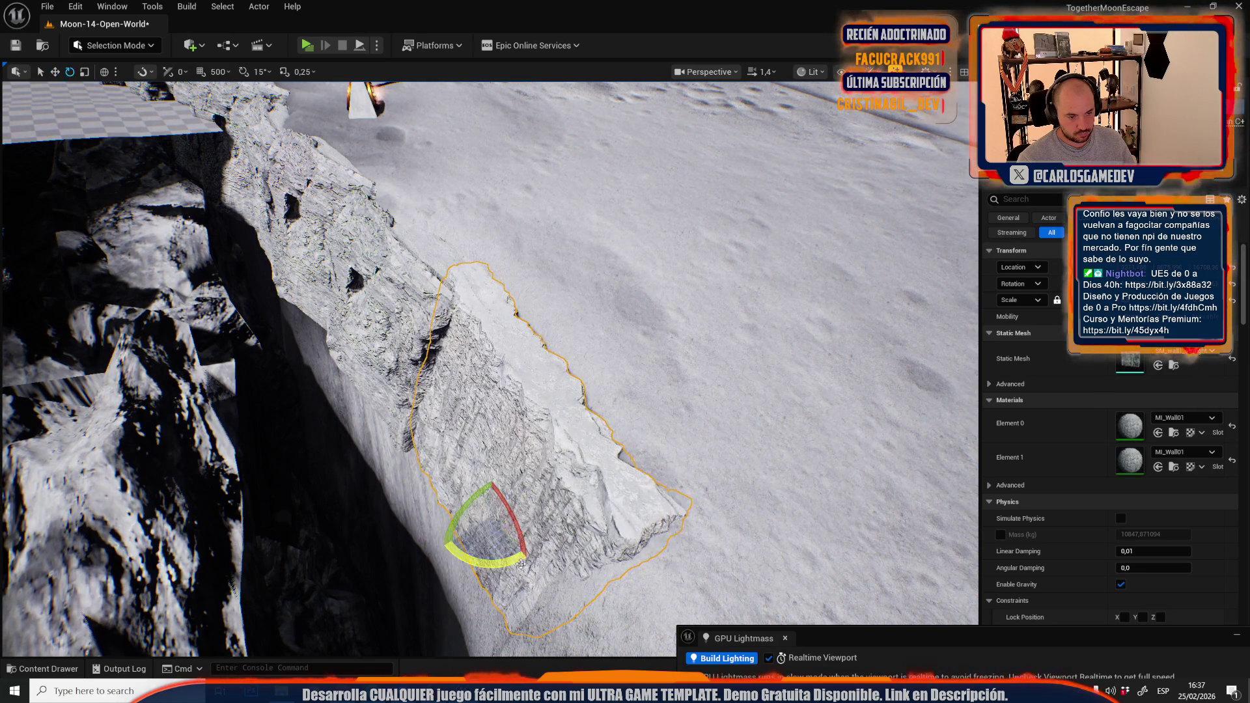
{"action": "mouse_move", "coordinate": [530, 487]}
{"action": "left_mouse_down"}
{"action": "mouse_move", "coordinate": [455, 443]}
{"action": "mouse_move", "coordinate": [442, 456]}
{"action": "mouse_move", "coordinate": [442, 528]}
{"action": "mouse_move", "coordinate": [501, 462]}
{"action": "mouse_move", "coordinate": [485, 364]}
{"action": "mouse_move", "coordinate": [577, 428]}
{"action": "left_mouse_up"}
Undo the wall's rotation, reselect the rock wall and rotate it slightly
{"action": "key", "text": "w"}
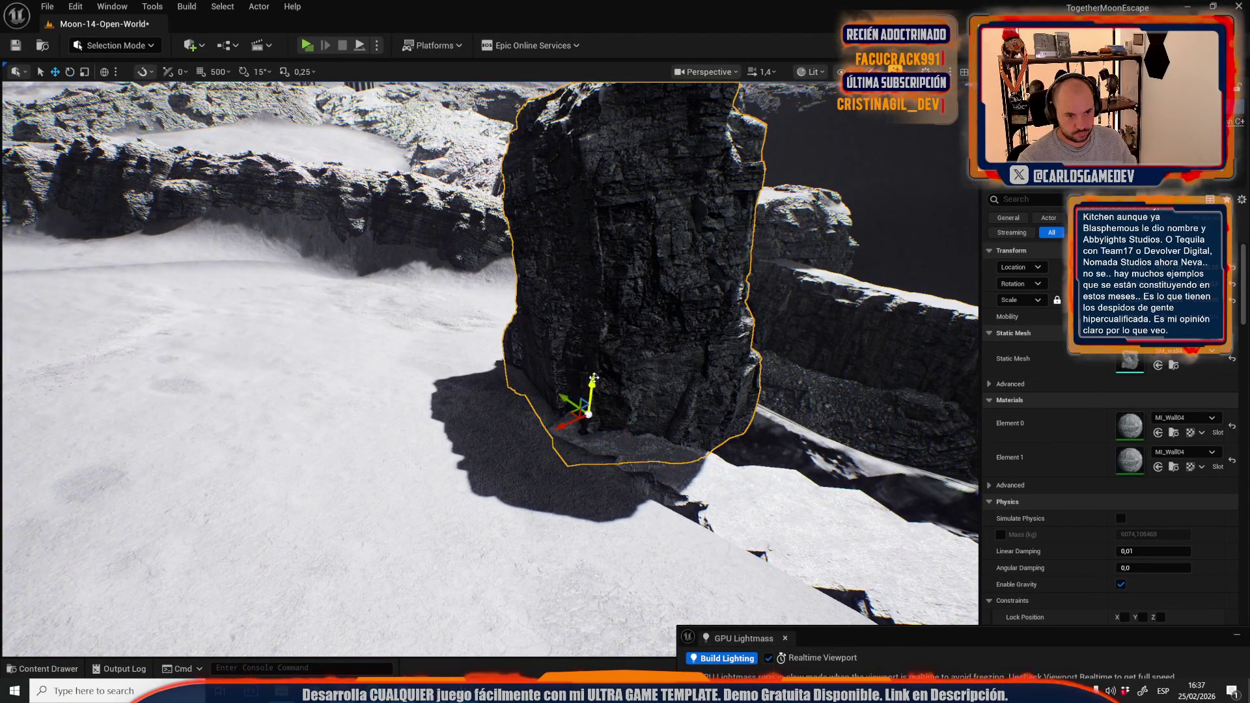
{"action": "key", "text": "ctrl+z"}
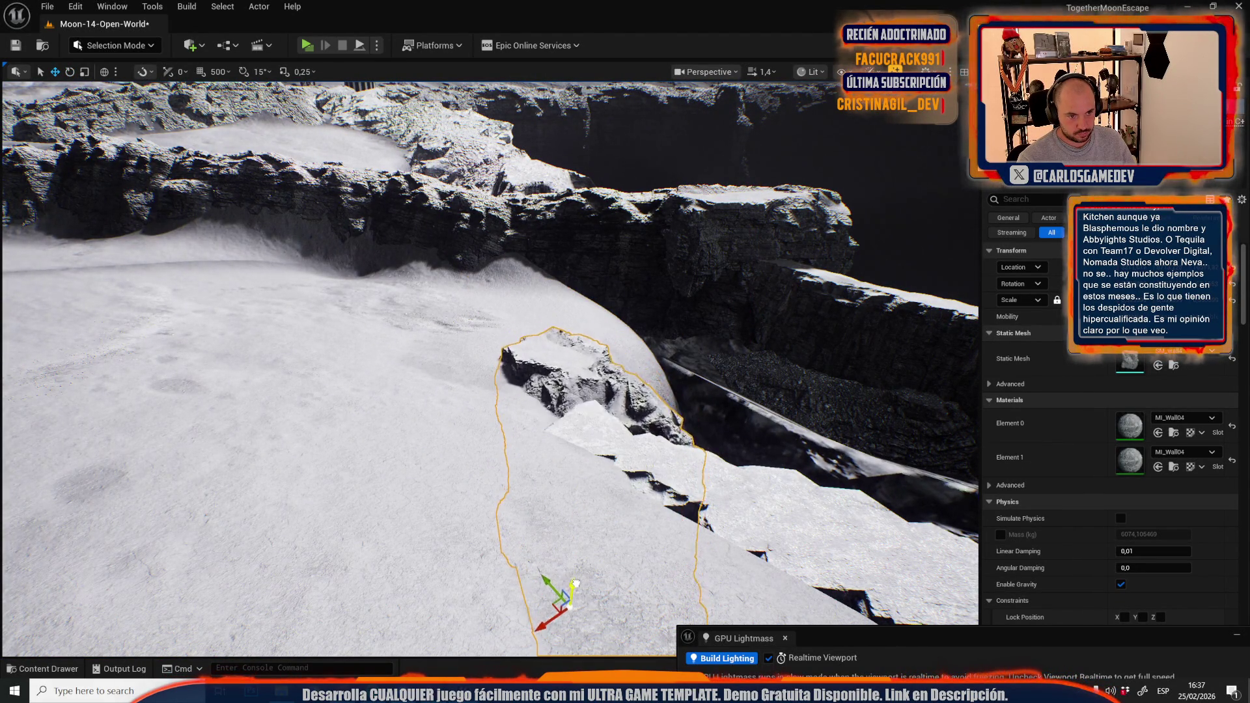
{"action": "mouse_move", "coordinate": [560, 589]}
{"action": "left_mouse_down"}
{"action": "mouse_move", "coordinate": [507, 487]}
{"action": "mouse_move", "coordinate": [403, 481]}
{"action": "mouse_move", "coordinate": [703, 580]}
{"action": "left_mouse_up"}
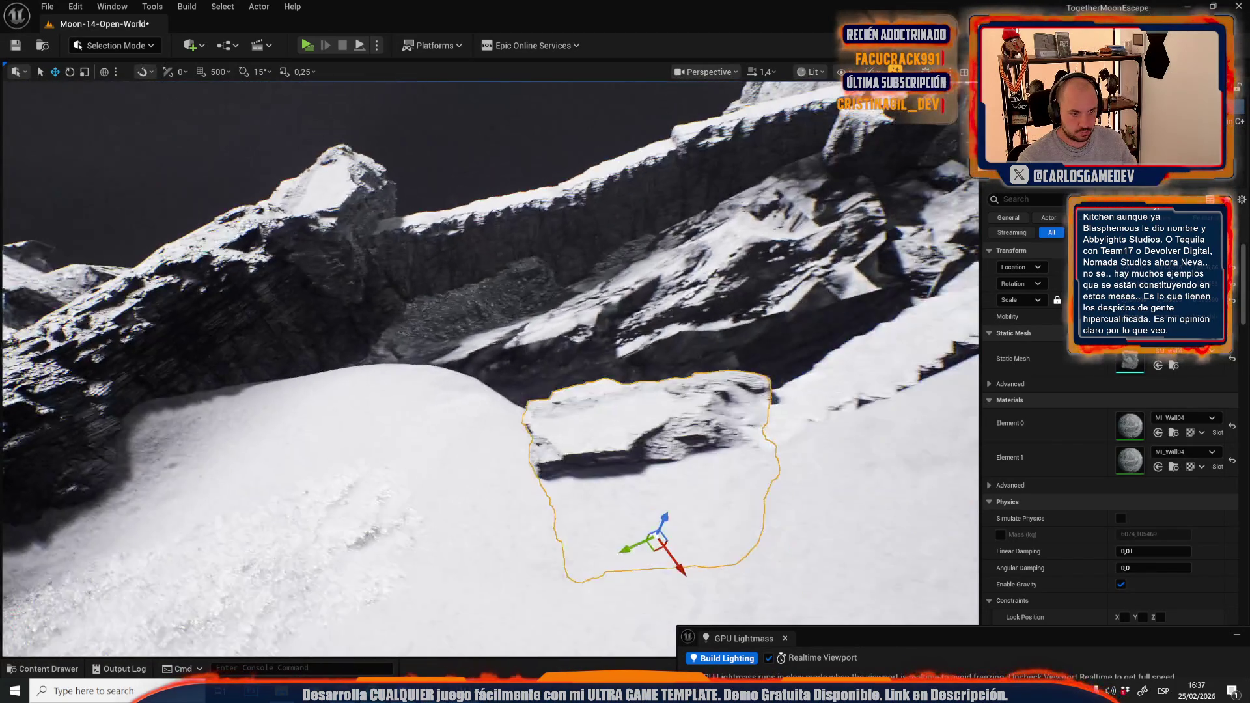
{"action": "left_click", "coordinate": [805, 458]}
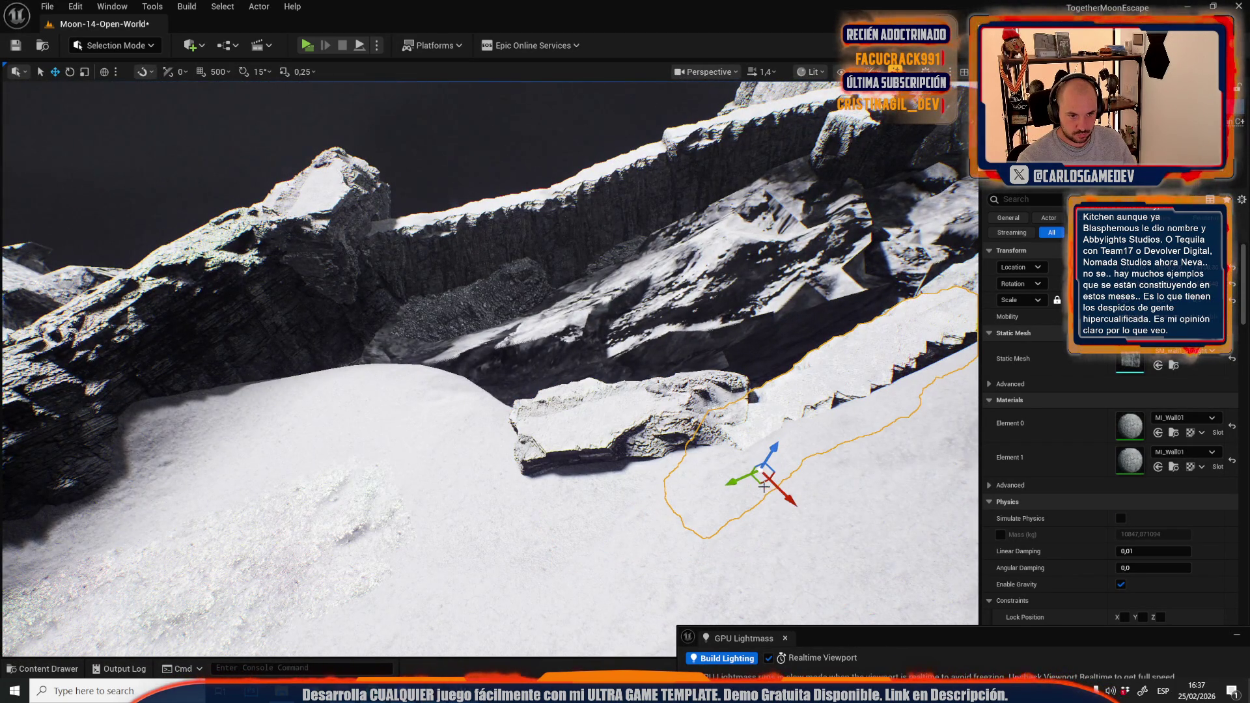
{"action": "key", "text": "ctrl+z"}
{"action": "mouse_move", "coordinate": [452, 449]}
{"action": "left_mouse_down"}
{"action": "mouse_move", "coordinate": [452, 394]}
{"action": "mouse_move", "coordinate": [430, 391]}
{"action": "mouse_move", "coordinate": [444, 372]}
{"action": "mouse_move", "coordinate": [431, 413]}
{"action": "mouse_move", "coordinate": [448, 450]}
{"action": "mouse_move", "coordinate": [451, 435]}
{"action": "left_mouse_up"}
{"action": "key", "text": "r"}
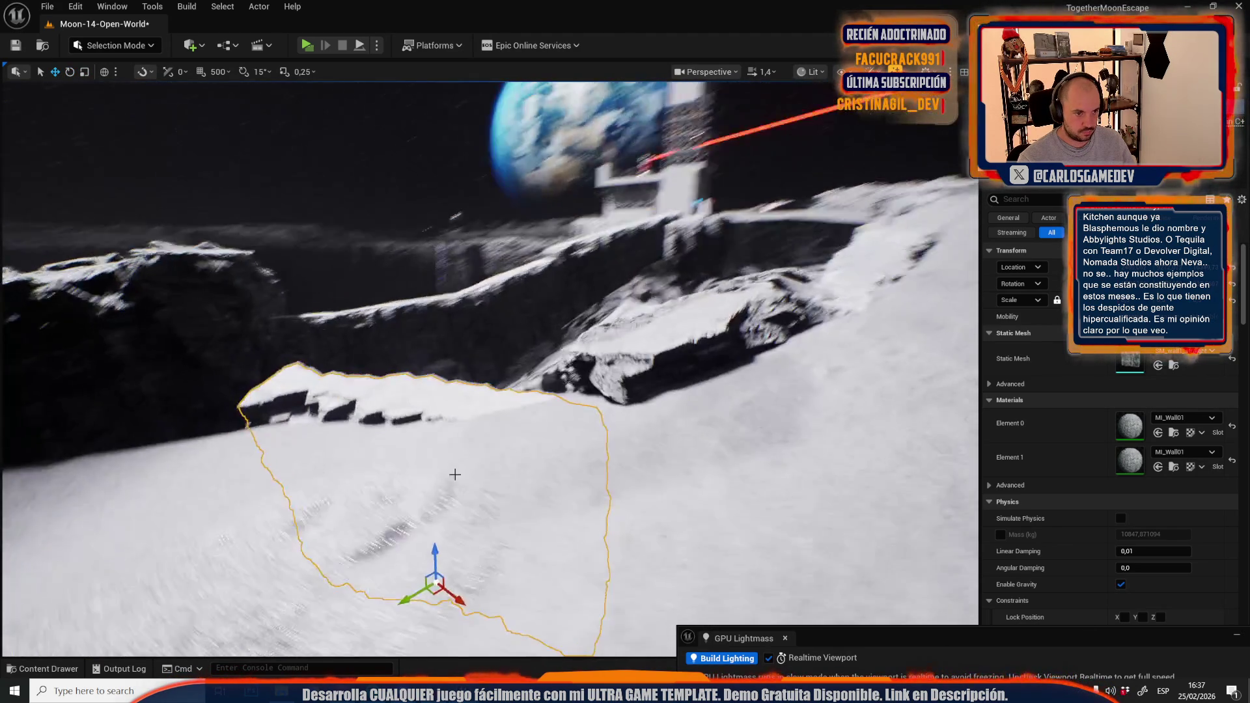
Tilt the rock slab about -6.94° and slide it left against the cliff
{"action": "key", "text": "e"}
{"action": "mouse_move", "coordinate": [458, 532]}
{"action": "left_mouse_down"}
{"action": "mouse_move", "coordinate": [459, 573]}
{"action": "mouse_move", "coordinate": [501, 605]}
{"action": "mouse_move", "coordinate": [459, 588]}
{"action": "mouse_move", "coordinate": [514, 602]}
{"action": "left_mouse_up"}
{"action": "key", "text": "w"}
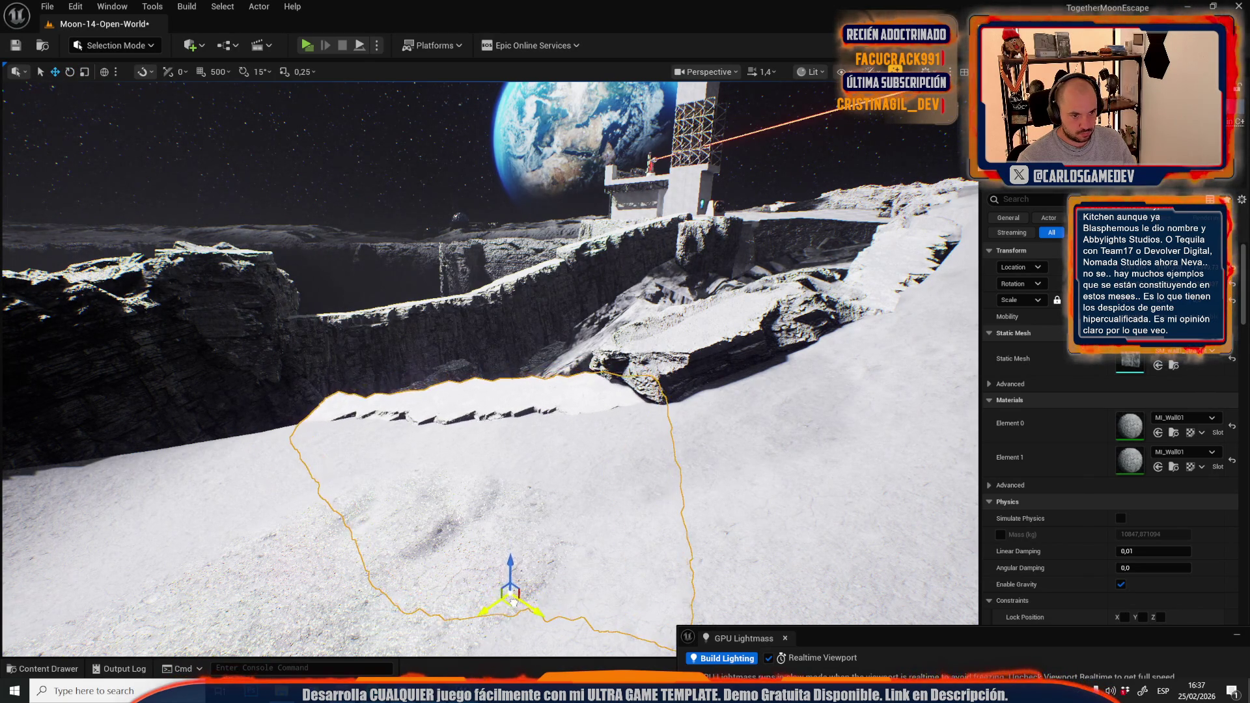
{"action": "mouse_move", "coordinate": [566, 516]}
{"action": "left_mouse_down"}
{"action": "mouse_move", "coordinate": [554, 495]}
{"action": "mouse_move", "coordinate": [567, 516]}
{"action": "left_mouse_up"}
{"action": "mouse_move", "coordinate": [594, 466]}
{"action": "left_mouse_down"}
{"action": "mouse_move", "coordinate": [399, 472]}
{"action": "mouse_move", "coordinate": [409, 454]}
{"action": "left_mouse_up"}
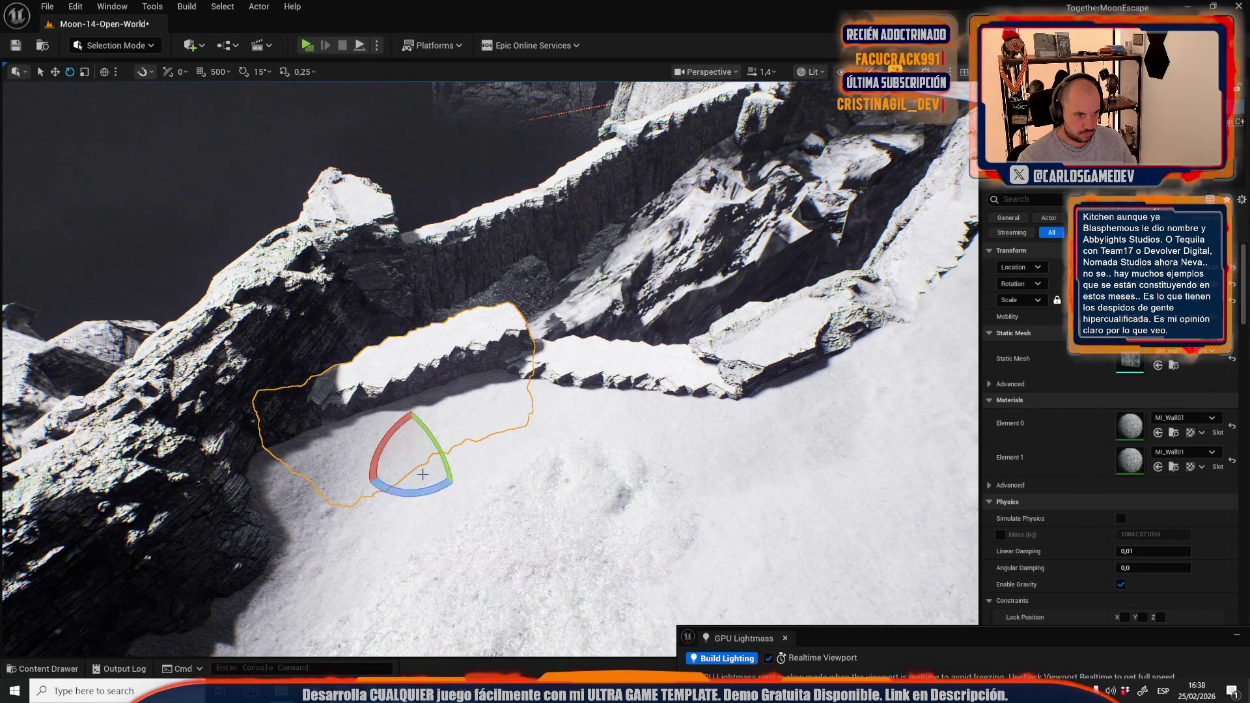
{"action": "mouse_move", "coordinate": [416, 462]}
{"action": "left_mouse_down"}
{"action": "mouse_move", "coordinate": [401, 414]}
{"action": "mouse_move", "coordinate": [465, 474]}
{"action": "left_mouse_up"}
{"action": "key", "text": "e"}
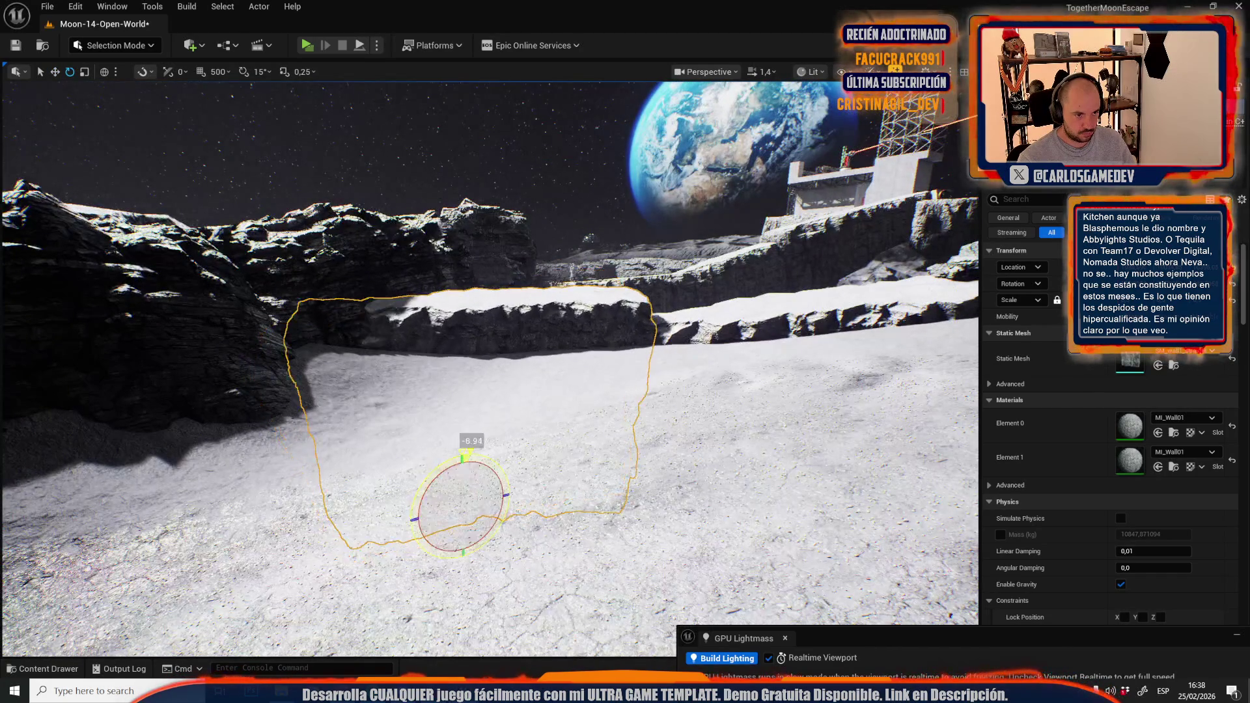
{"action": "key", "text": "w"}
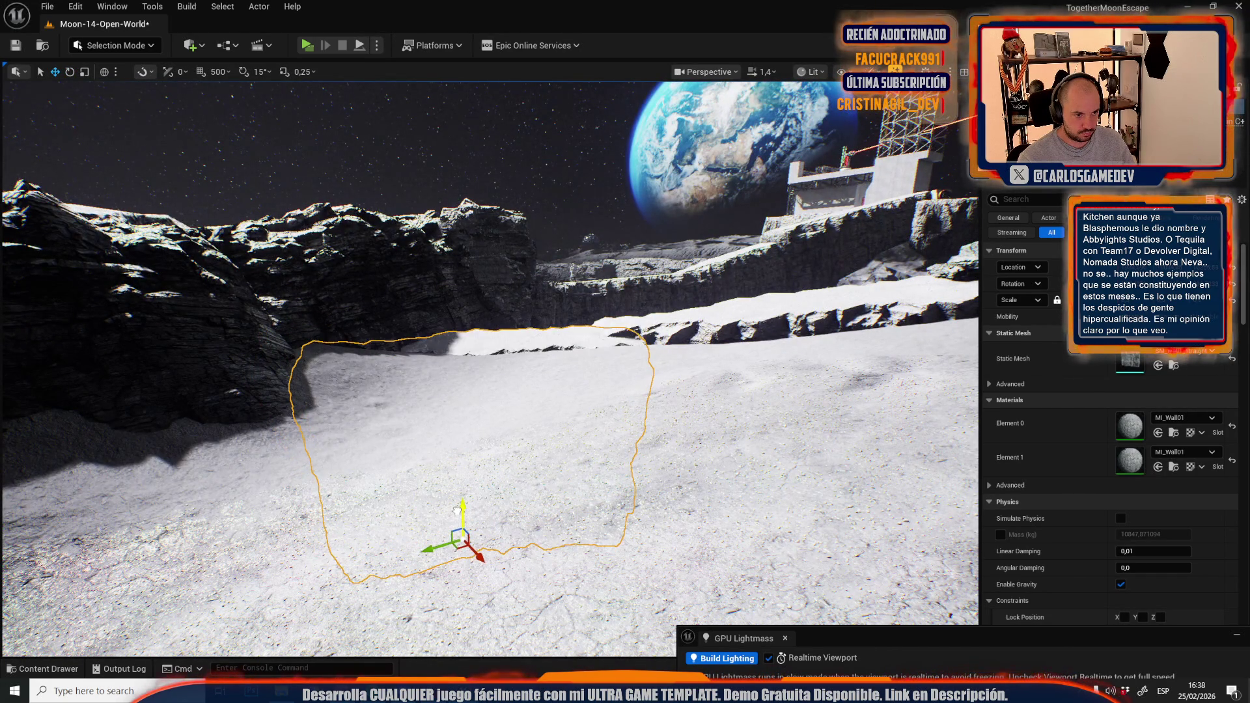
Fly over to the checkered floor by the cliffs and select the SM_Plane
{"action": "mouse_move", "coordinate": [464, 474]}
{"action": "left_mouse_down"}
{"action": "mouse_move", "coordinate": [520, 466]}
{"action": "mouse_move", "coordinate": [514, 495]}
{"action": "mouse_move", "coordinate": [501, 456]}
{"action": "mouse_move", "coordinate": [482, 449]}
{"action": "mouse_move", "coordinate": [450, 482]}
{"action": "mouse_move", "coordinate": [456, 469]}
{"action": "left_mouse_up"}
{"action": "left_click_drag", "start_coordinate": [336, 363], "coordinate": [336, 363]}
{"action": "left_click", "coordinate": [336, 363]}
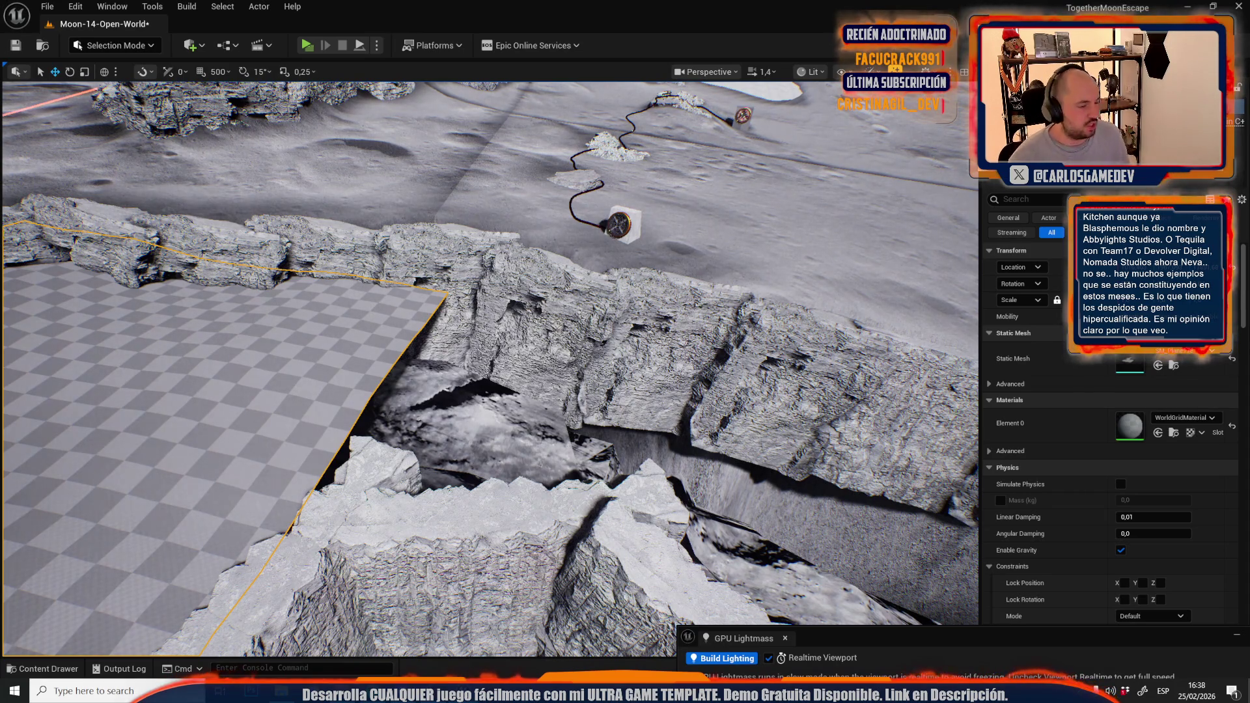
Switch to mesh editing and pull the plane's border edge up and left
{"action": "left_click", "coordinate": [111, 45]}
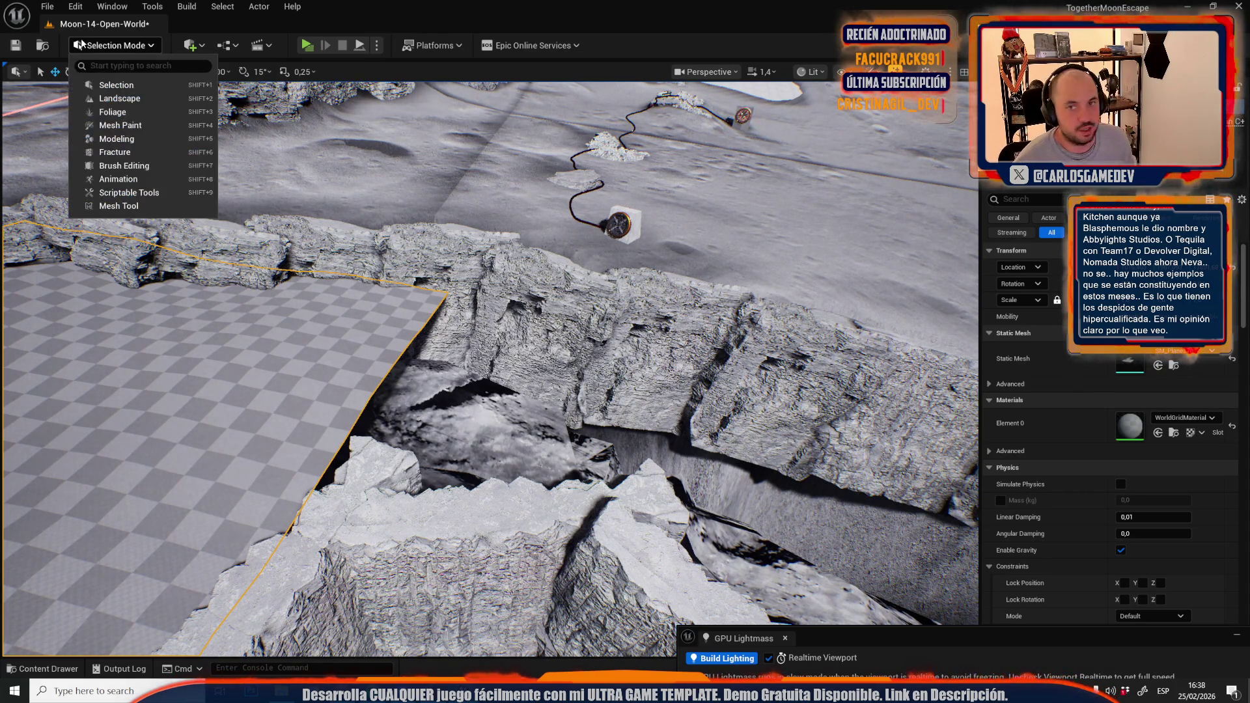
{"action": "left_click", "coordinate": [396, 404]}
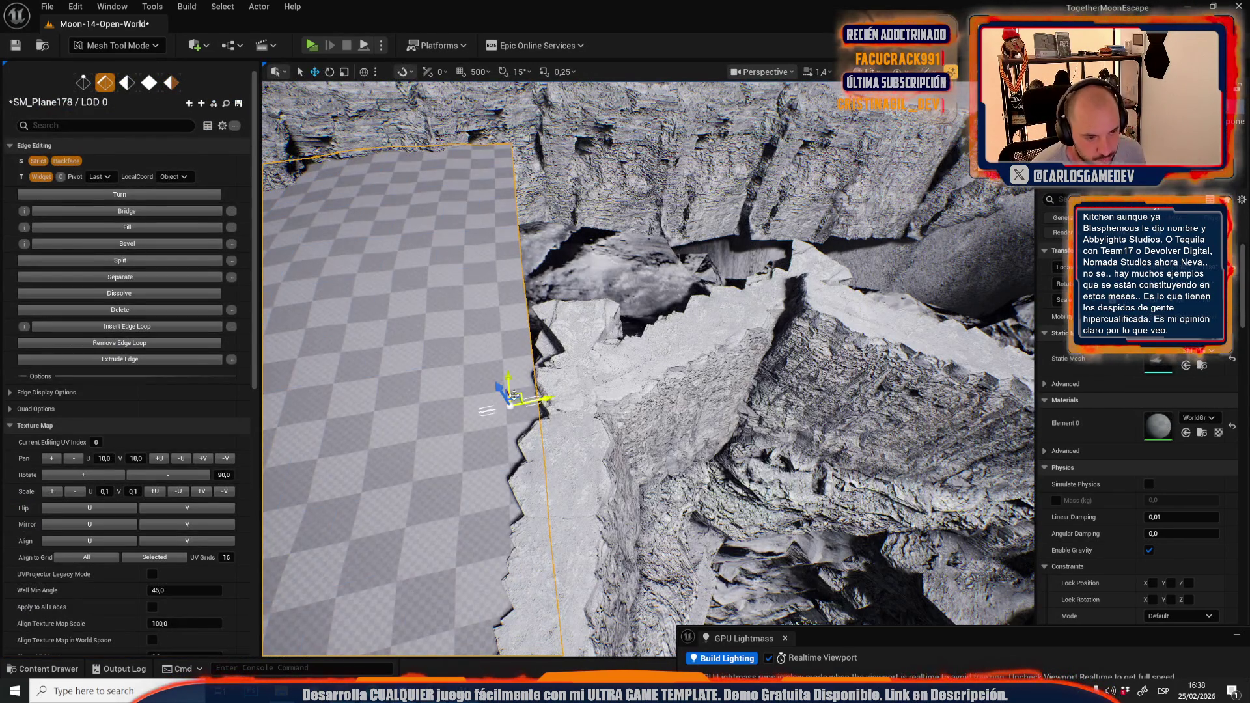
{"action": "left_click", "coordinate": [534, 381]}
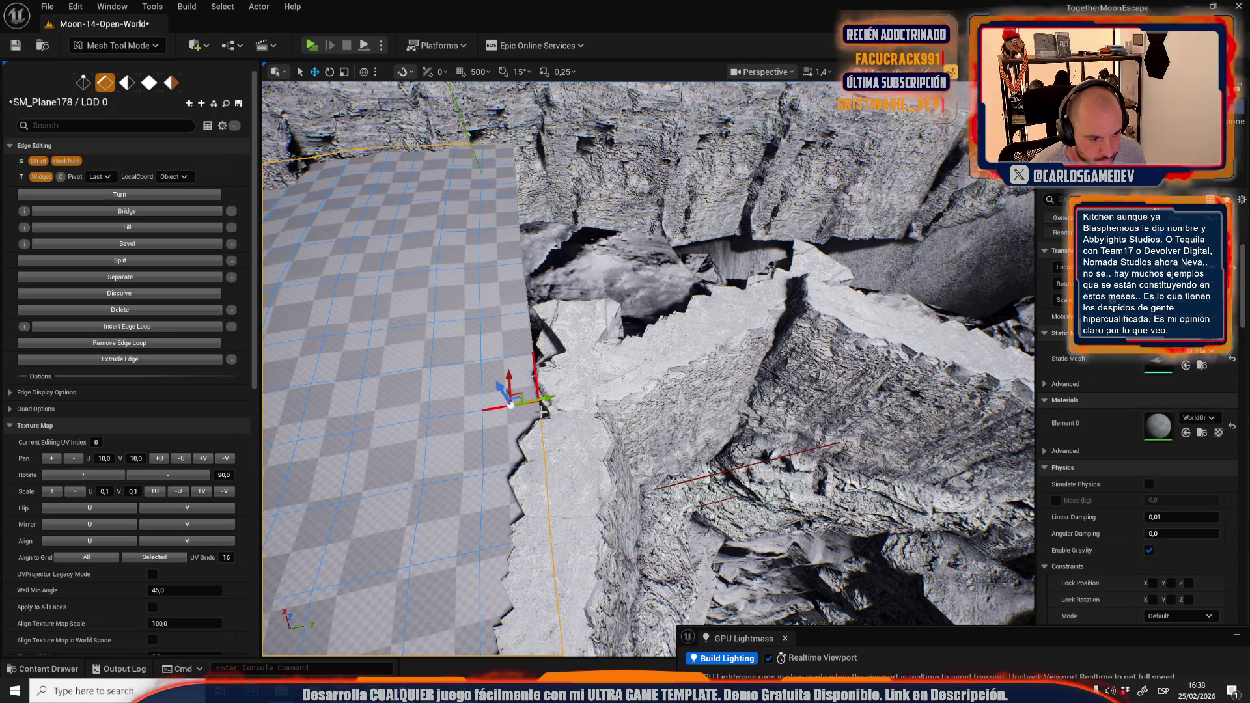
{"action": "key", "text": "ctrl+z"}
{"action": "left_click", "coordinate": [552, 381]}
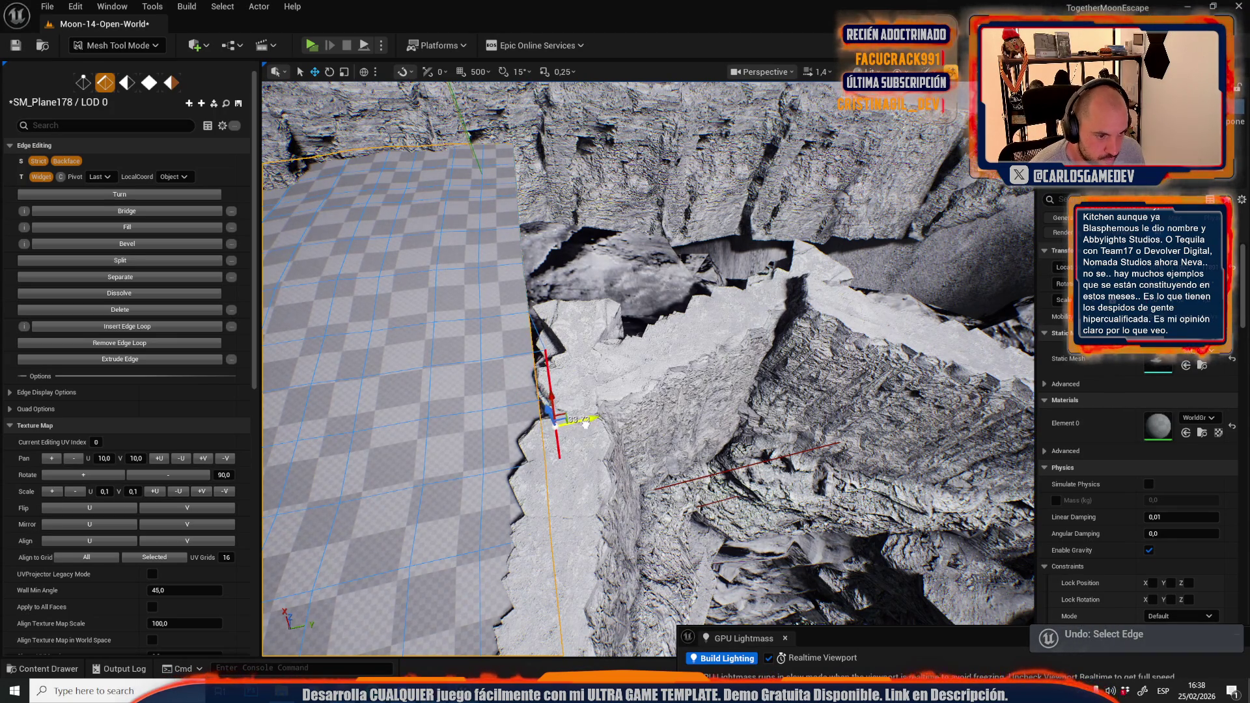
{"action": "left_click_drag", "start_coordinate": [552, 414], "coordinate": [521, 260]}
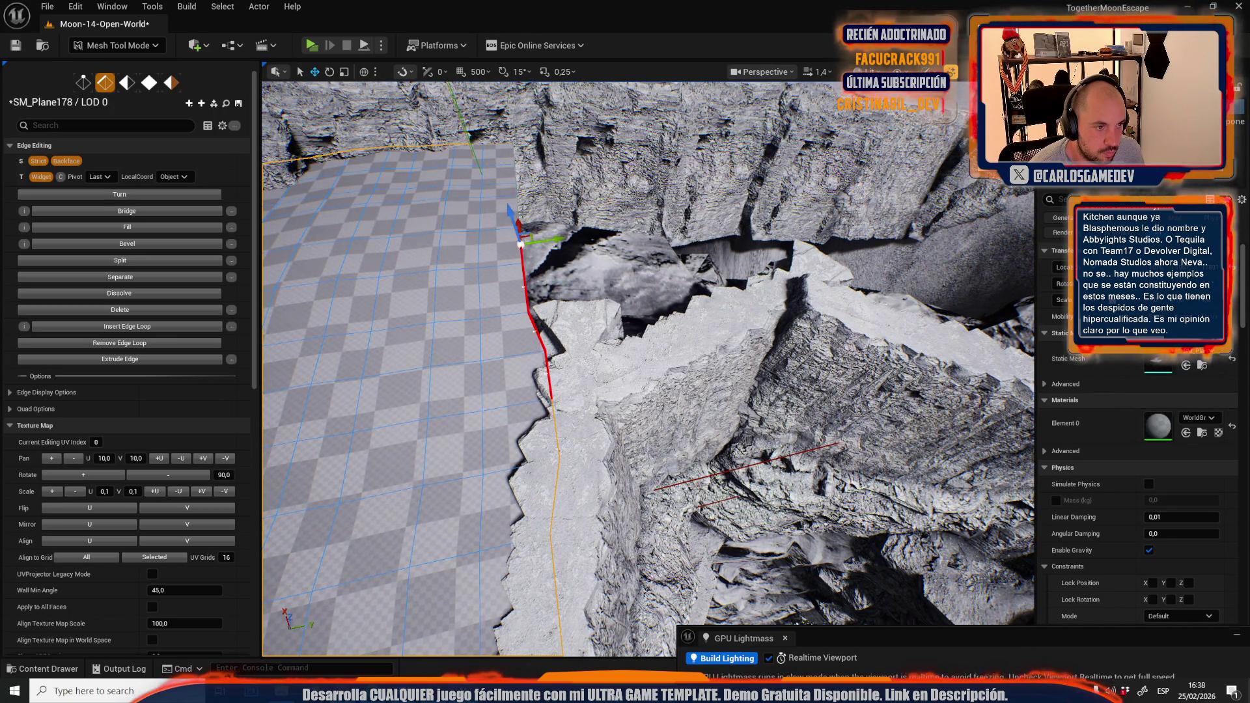
Stretch the plane by moving the edge down-left and along Y toward the cliff
{"action": "mouse_move", "coordinate": [586, 105]}
{"action": "left_mouse_down"}
{"action": "mouse_move", "coordinate": [589, 130]}
{"action": "mouse_move", "coordinate": [586, 105]}
{"action": "mouse_move", "coordinate": [638, 134]}
{"action": "left_mouse_up"}
{"action": "left_click_drag", "start_coordinate": [761, 344], "coordinate": [706, 332]}
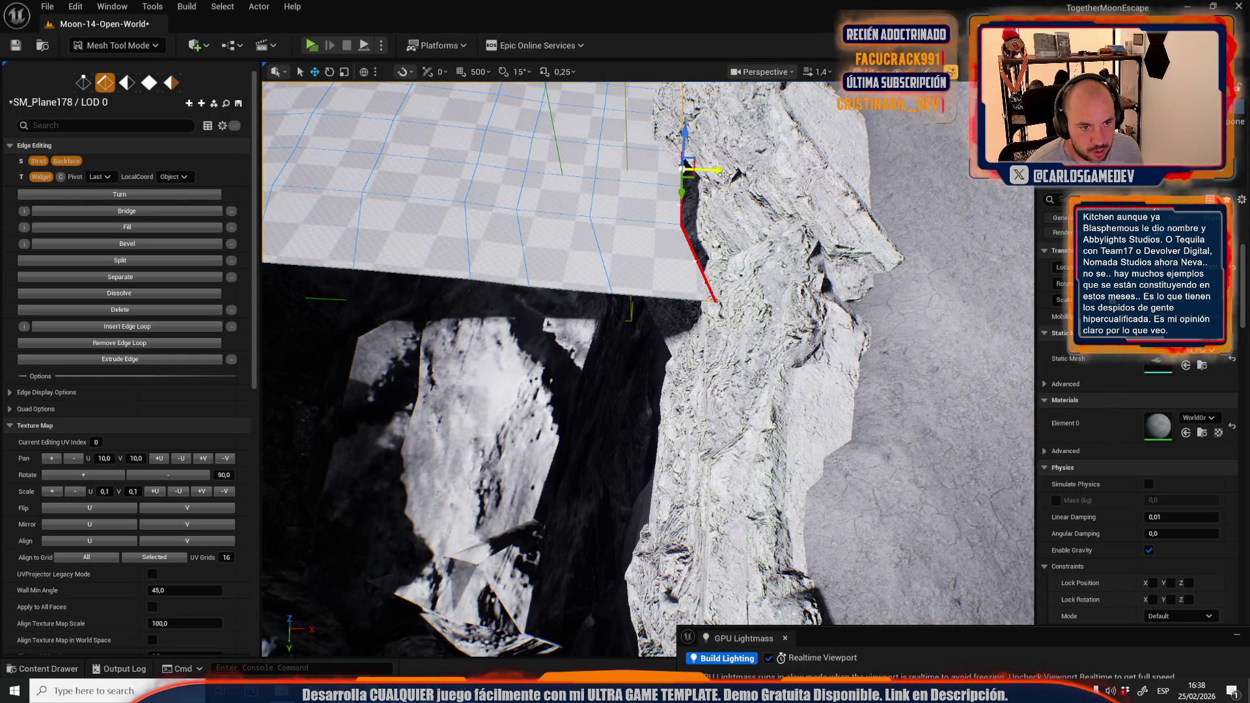
{"action": "left_click_drag", "start_coordinate": [755, 181], "coordinate": [732, 185]}
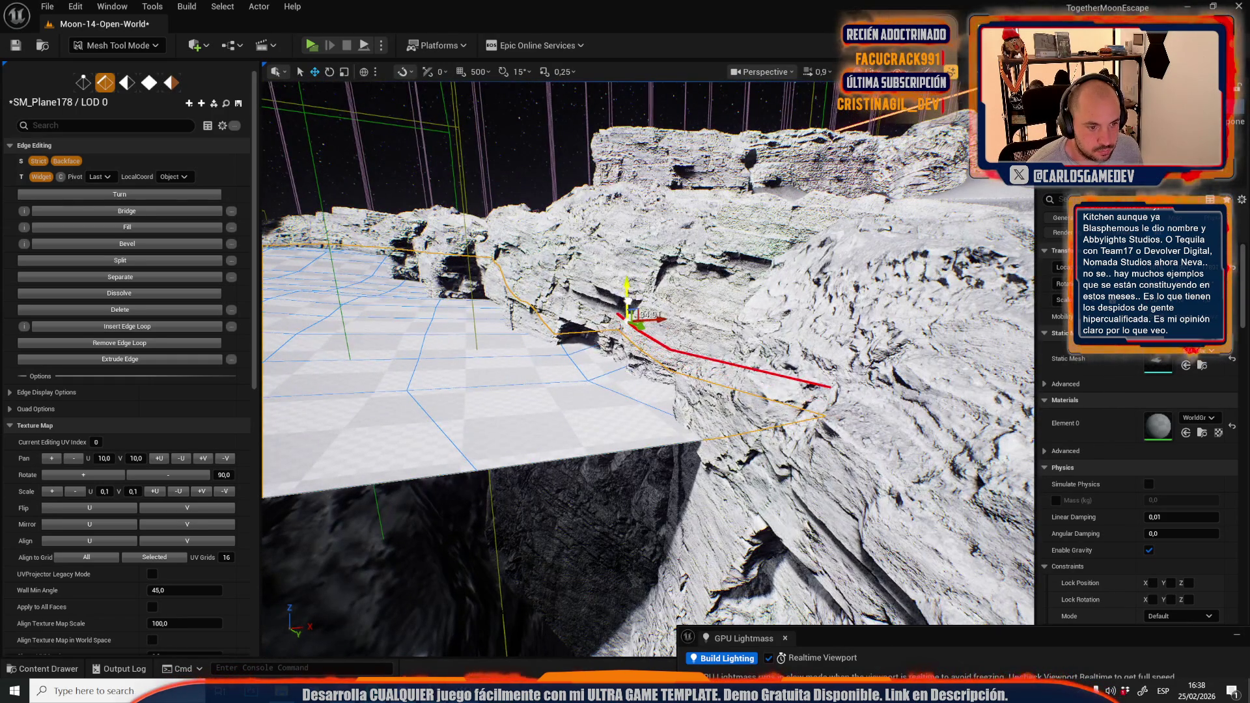
{"action": "left_click_drag", "start_coordinate": [627, 365], "coordinate": [605, 350]}
{"action": "mouse_move", "coordinate": [641, 292]}
{"action": "left_mouse_down"}
{"action": "mouse_move", "coordinate": [560, 286]}
{"action": "mouse_move", "coordinate": [681, 286]}
{"action": "mouse_move", "coordinate": [698, 301]}
{"action": "mouse_move", "coordinate": [691, 325]}
{"action": "mouse_move", "coordinate": [758, 334]}
{"action": "mouse_move", "coordinate": [687, 343]}
{"action": "left_mouse_up"}
Return the gizmo to moving, orbit the plane's edge and select its left side edge
{"action": "key", "text": "w"}
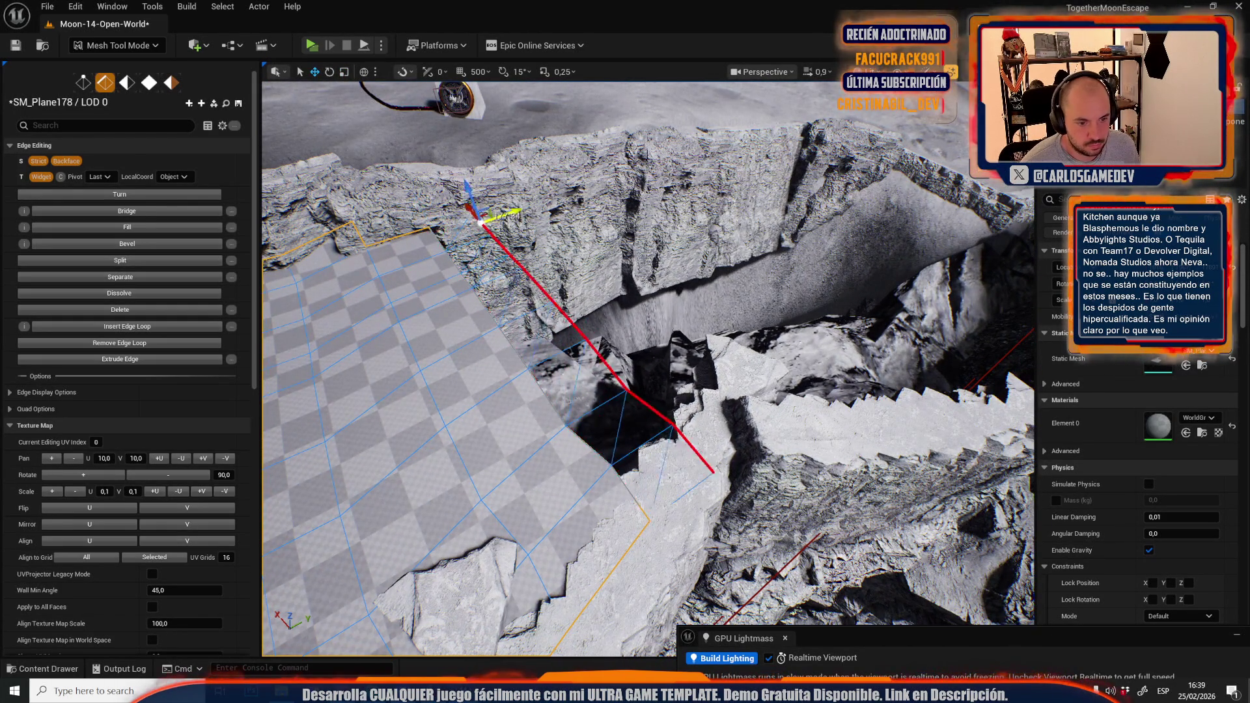
{"action": "left_click_drag", "start_coordinate": [564, 333], "coordinate": [545, 334]}
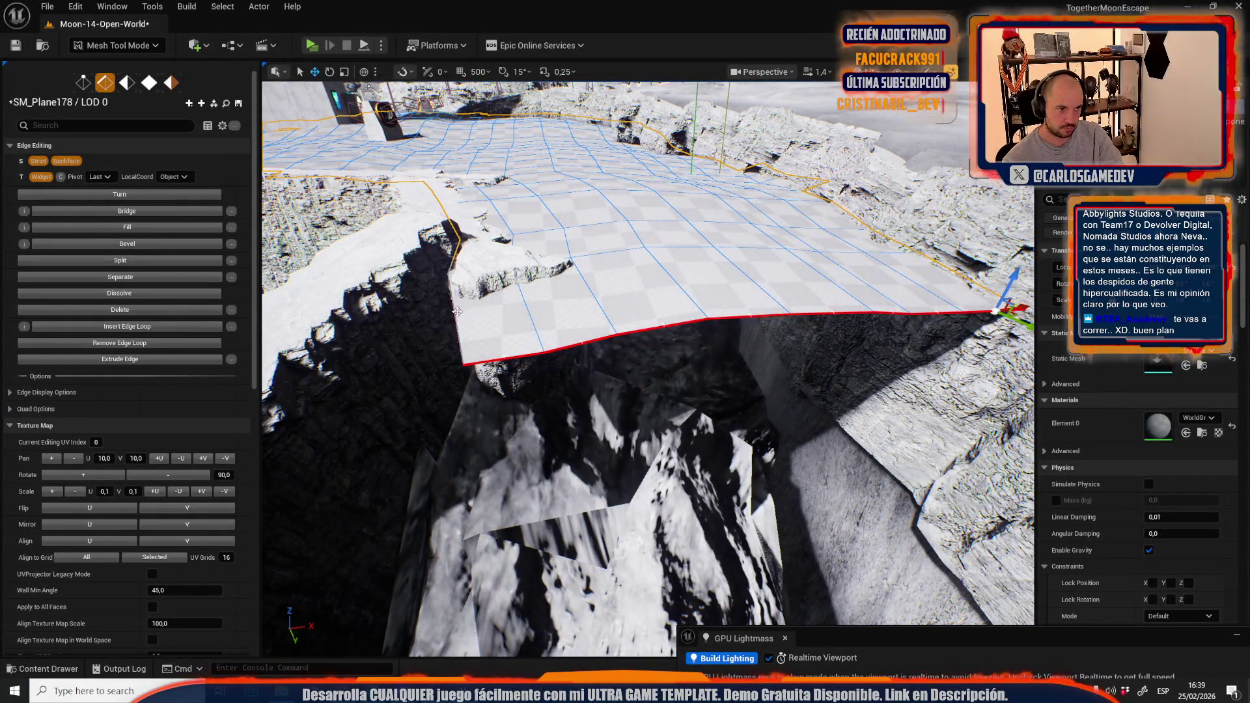
{"action": "left_click", "coordinate": [457, 311]}
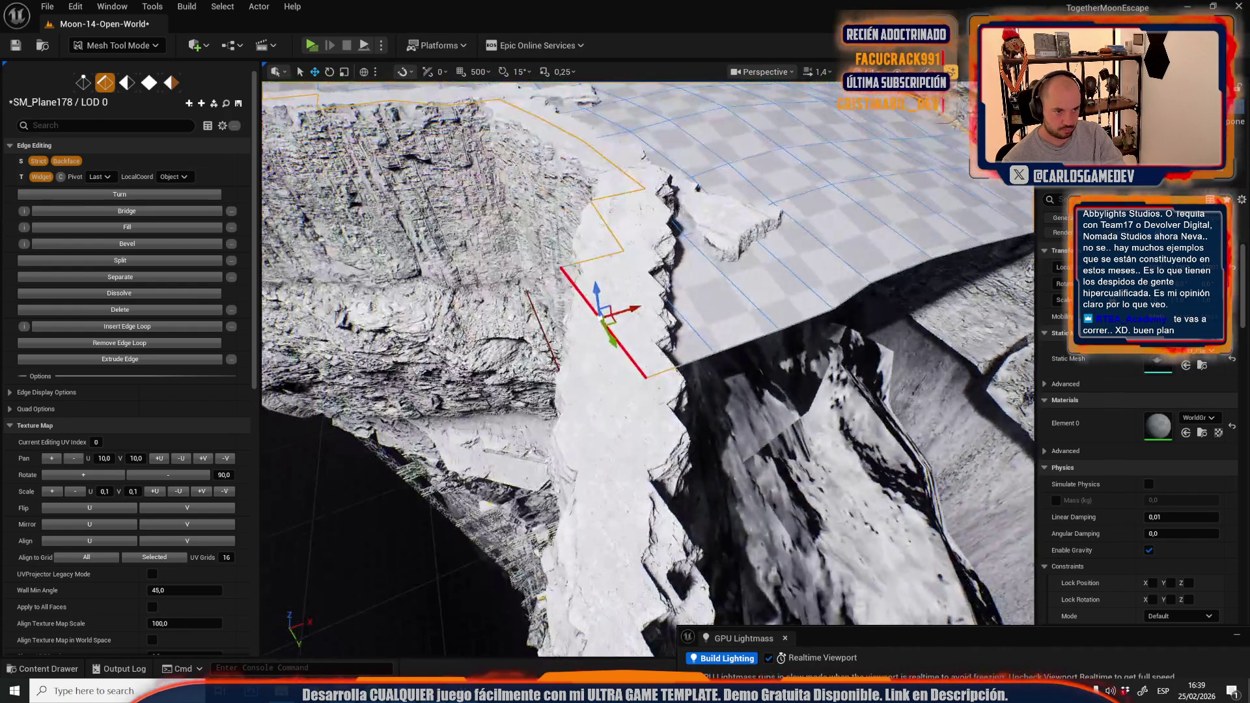
Switch to vertex editing and select a vertex of the floor plane
{"action": "key", "text": "1"}
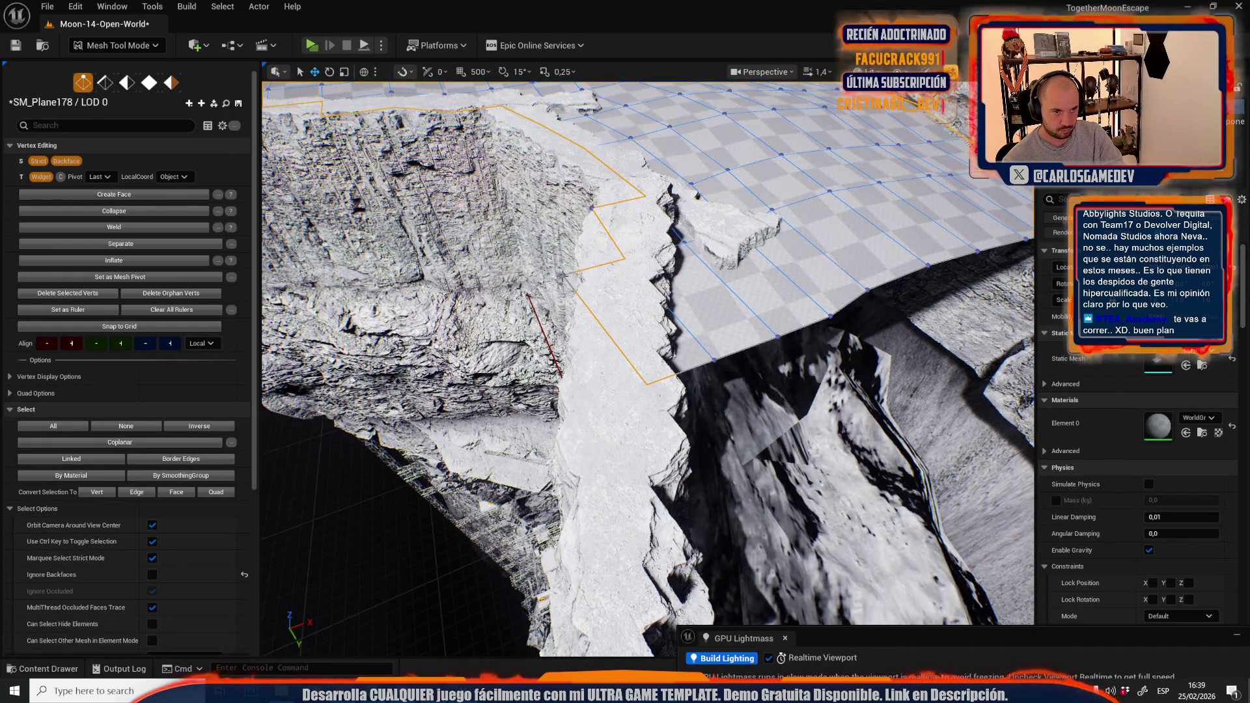
{"action": "left_click", "coordinate": [563, 275]}
{"action": "left_click", "coordinate": [565, 276]}
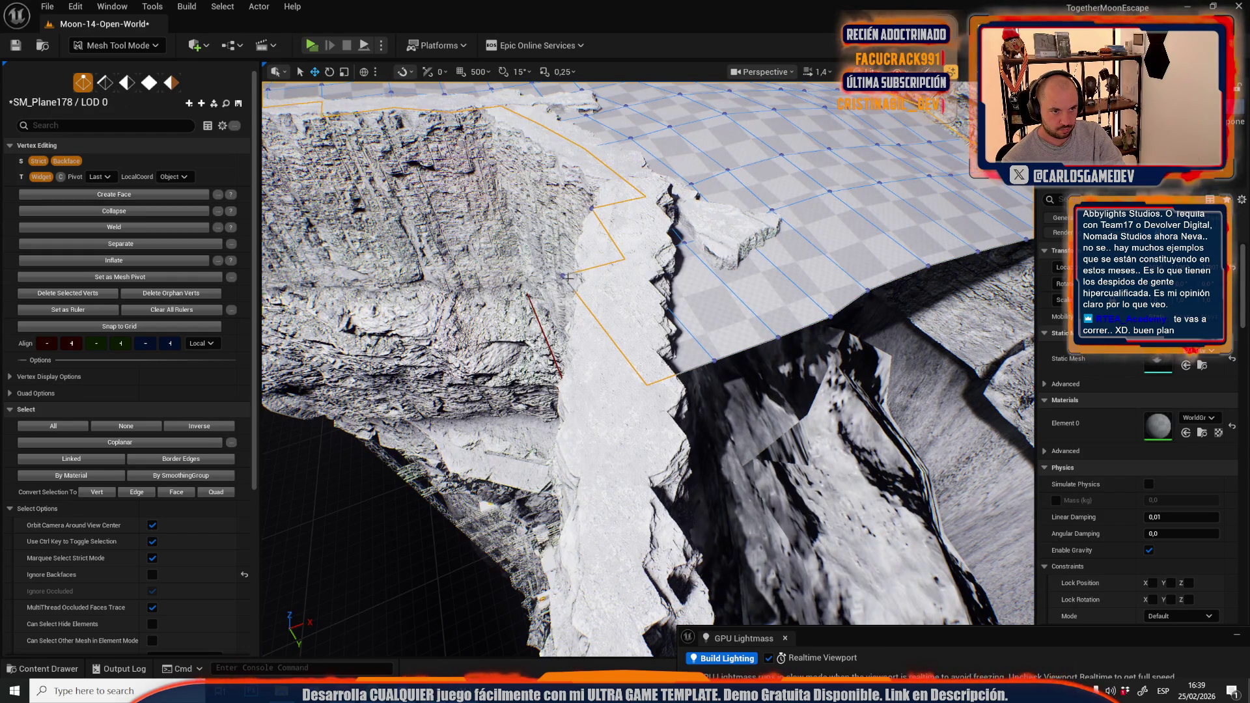
{"action": "left_click", "coordinate": [565, 276]}
{"action": "left_click", "coordinate": [565, 277]}
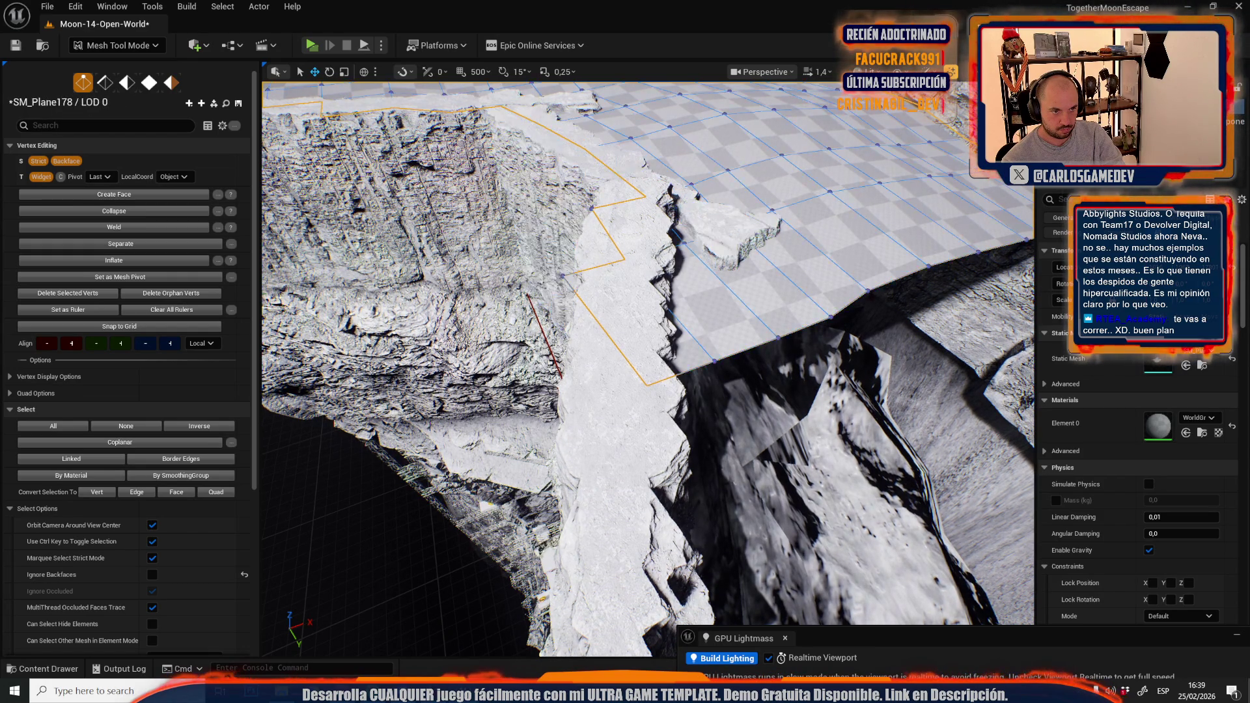
{"action": "left_click", "coordinate": [566, 277]}
{"action": "mouse_move", "coordinate": [587, 269]}
{"action": "left_mouse_down"}
{"action": "mouse_move", "coordinate": [571, 268]}
{"action": "mouse_move", "coordinate": [709, 303]}
{"action": "mouse_move", "coordinate": [651, 313]}
{"action": "mouse_move", "coordinate": [473, 413]}
{"action": "left_mouse_up"}
Switch back to edge editing and stretch the cliff-side edge across the gap
{"action": "key", "text": "2"}
{"action": "left_click", "coordinate": [709, 303]}
{"action": "left_click_drag", "start_coordinate": [485, 364], "coordinate": [520, 327]}
{"action": "left_click_drag", "start_coordinate": [648, 368], "coordinate": [716, 363]}
{"action": "mouse_move", "coordinate": [579, 252]}
{"action": "left_mouse_down"}
{"action": "mouse_move", "coordinate": [649, 246]}
{"action": "mouse_move", "coordinate": [896, 292]}
{"action": "left_mouse_up"}
Push the plane's outer edge right and down, stretching the plane toward the cliff
{"action": "key", "text": "e"}
{"action": "key", "text": "w"}
{"action": "left_click_drag", "start_coordinate": [648, 365], "coordinate": [762, 358]}
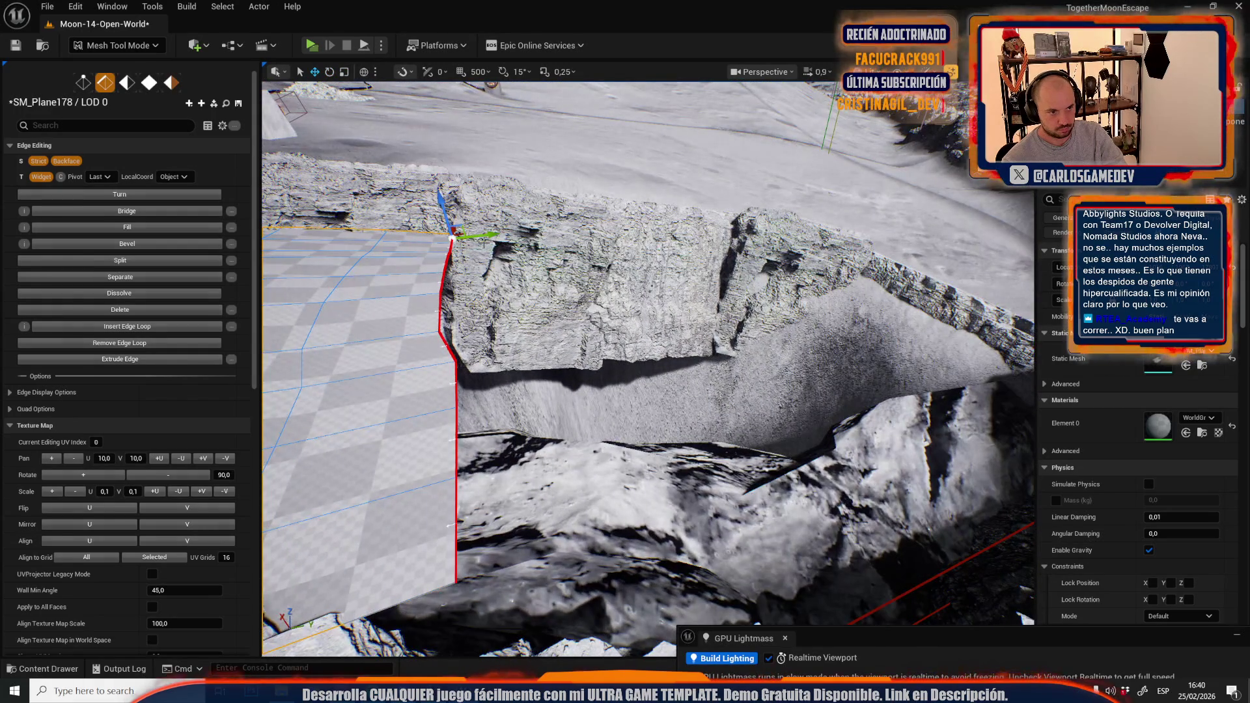
{"action": "mouse_move", "coordinate": [642, 459]}
{"action": "left_mouse_down"}
{"action": "mouse_move", "coordinate": [508, 426]}
{"action": "mouse_move", "coordinate": [495, 404]}
{"action": "mouse_move", "coordinate": [651, 348]}
{"action": "mouse_move", "coordinate": [521, 367]}
{"action": "mouse_move", "coordinate": [584, 375]}
{"action": "mouse_move", "coordinate": [664, 423]}
{"action": "mouse_move", "coordinate": [631, 407]}
{"action": "left_mouse_up"}
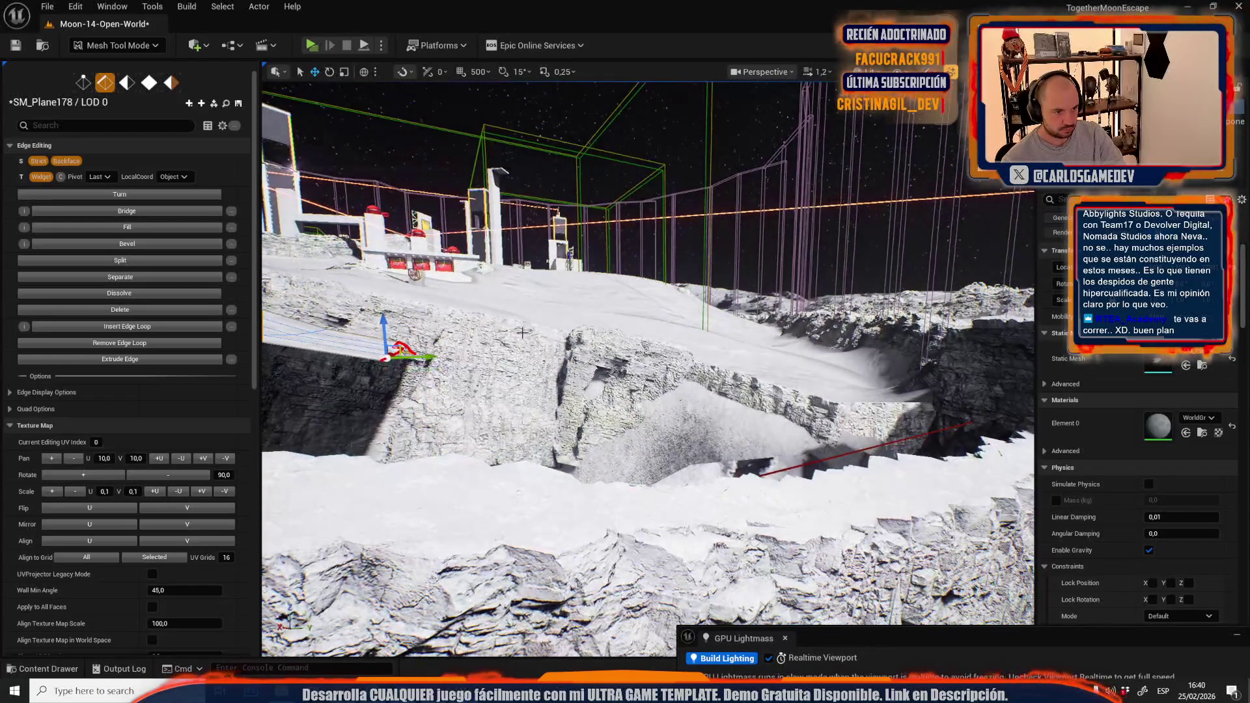
{"action": "left_click_drag", "start_coordinate": [397, 354], "coordinate": [470, 384]}
{"action": "left_click_drag", "start_coordinate": [531, 412], "coordinate": [577, 415]}
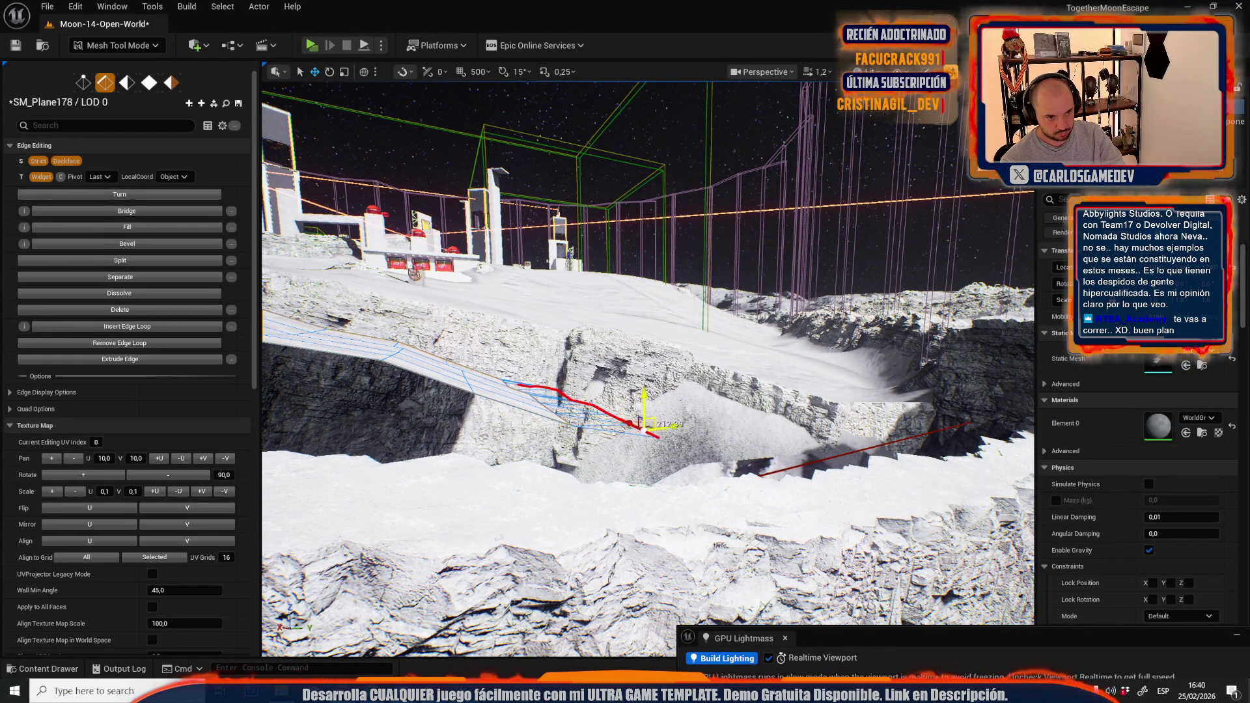
{"action": "mouse_move", "coordinate": [651, 430]}
{"action": "left_mouse_down"}
{"action": "mouse_move", "coordinate": [618, 407]}
{"action": "mouse_move", "coordinate": [533, 391]}
{"action": "mouse_move", "coordinate": [657, 398]}
{"action": "left_mouse_up"}
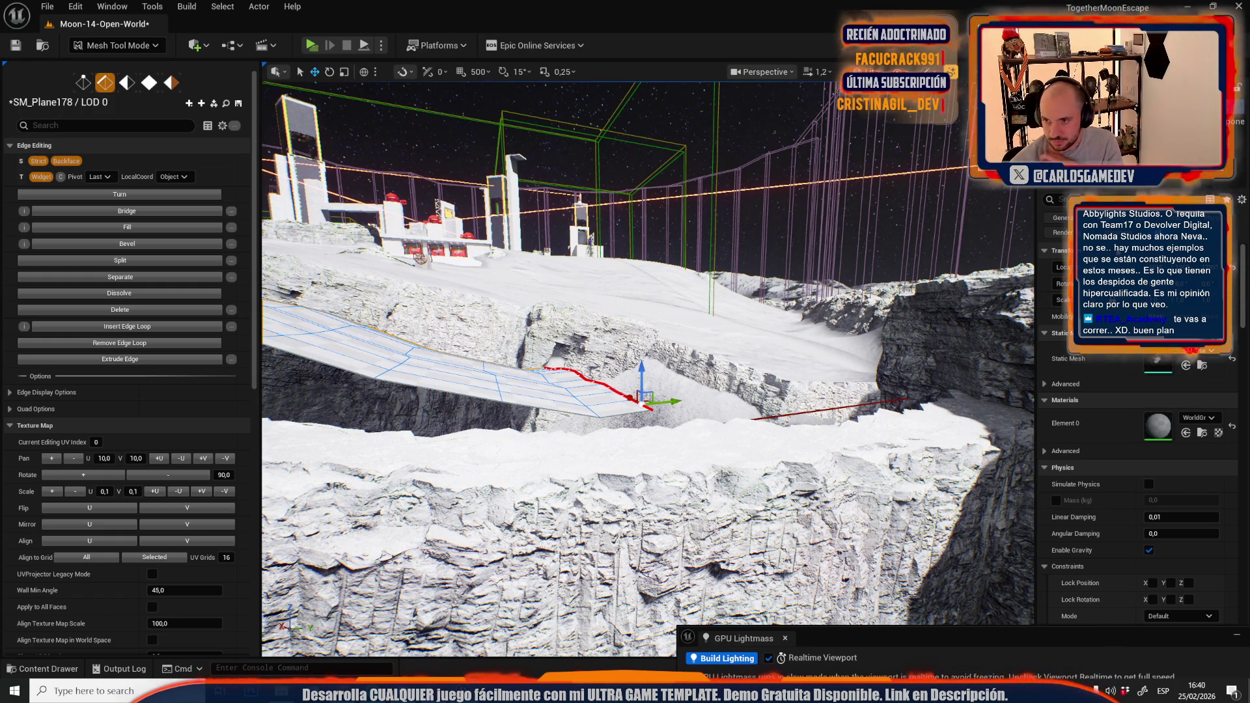
Stretch the edge further right across the gap along X and Y
{"action": "scroll", "coordinate": [628, 334], "scroll_direction": "down", "scroll_amount": 5}
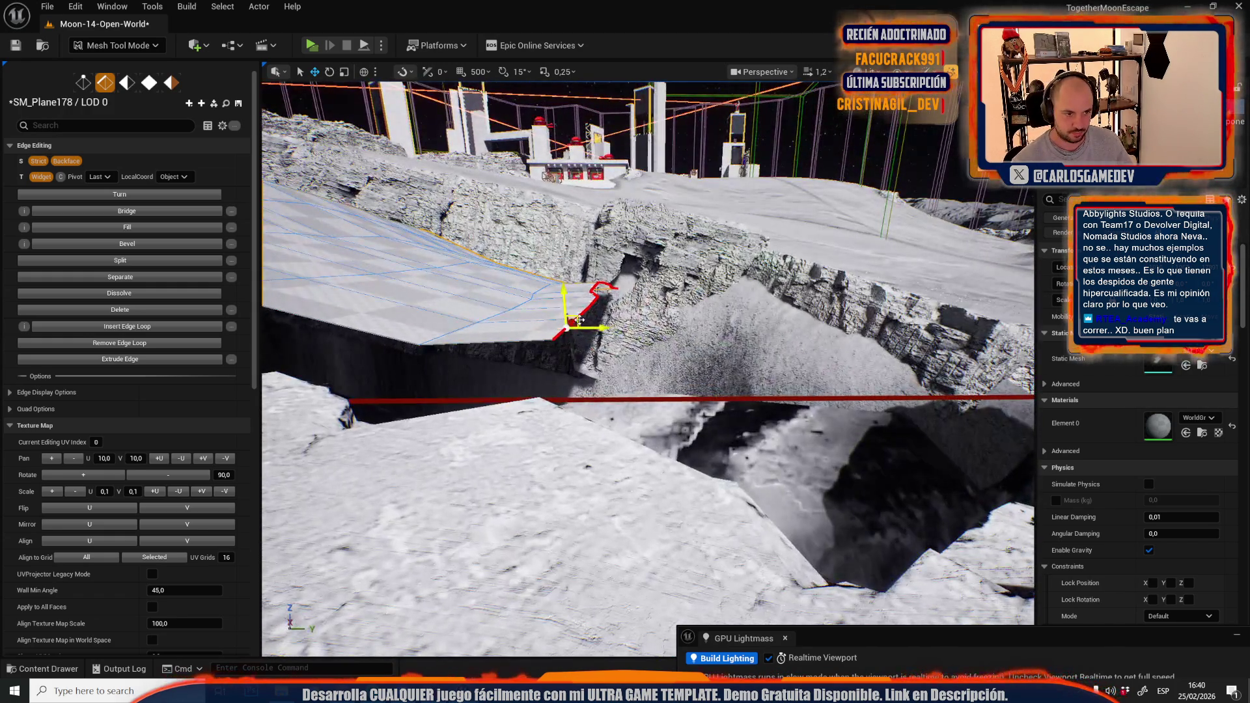
{"action": "left_click_drag", "start_coordinate": [580, 320], "coordinate": [618, 352]}
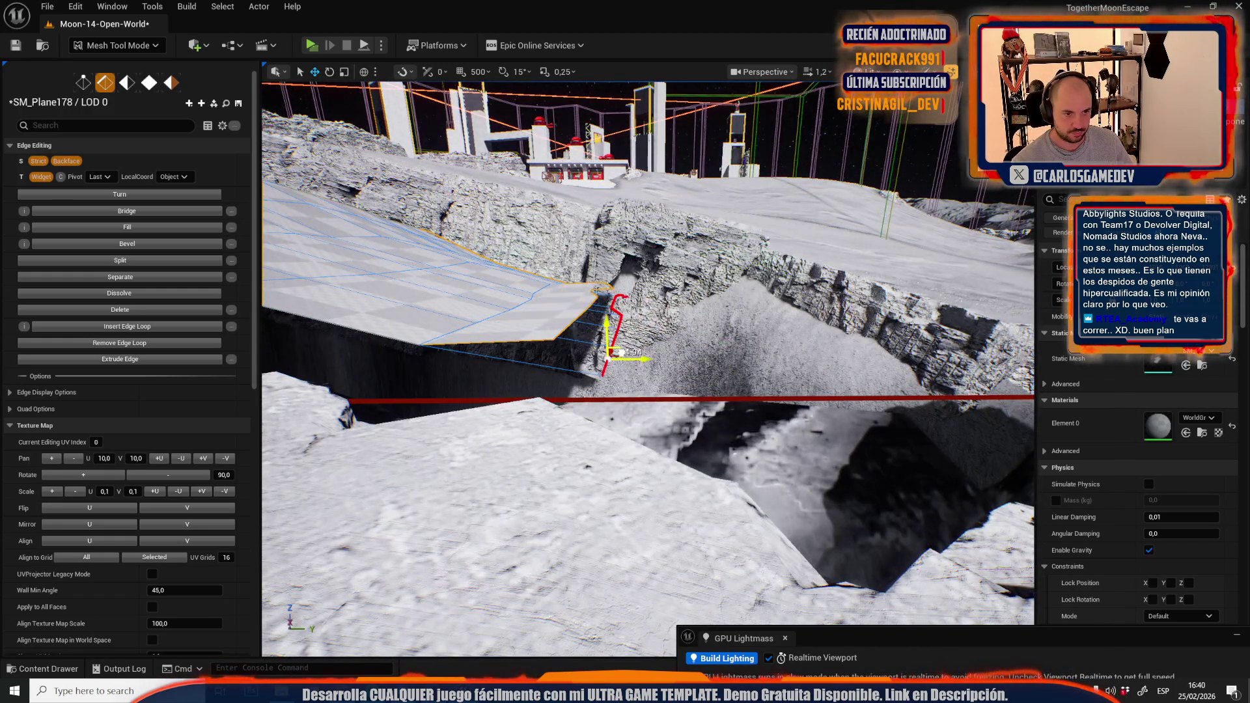
{"action": "scroll", "coordinate": [619, 353], "scroll_direction": "down", "scroll_amount": 3}
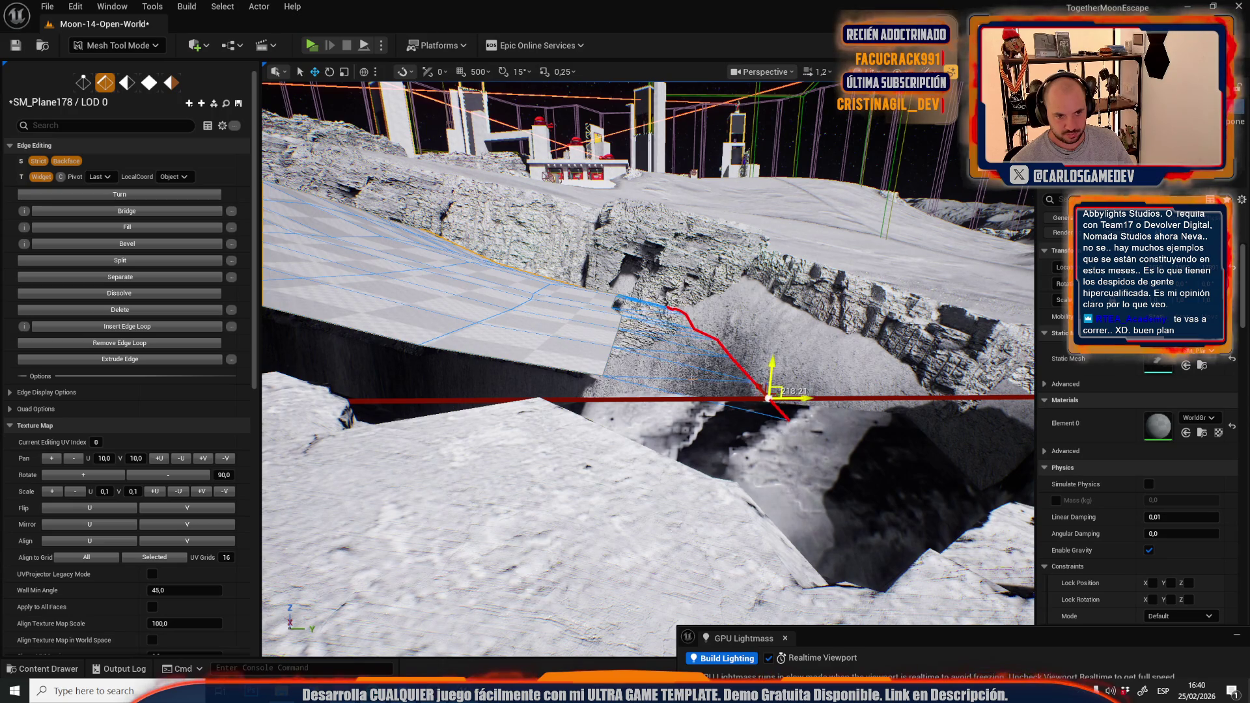
{"action": "scroll", "coordinate": [552, 385], "scroll_direction": "down", "scroll_amount": 3}
{"action": "scroll", "coordinate": [552, 385], "scroll_direction": "down", "scroll_amount": 3}
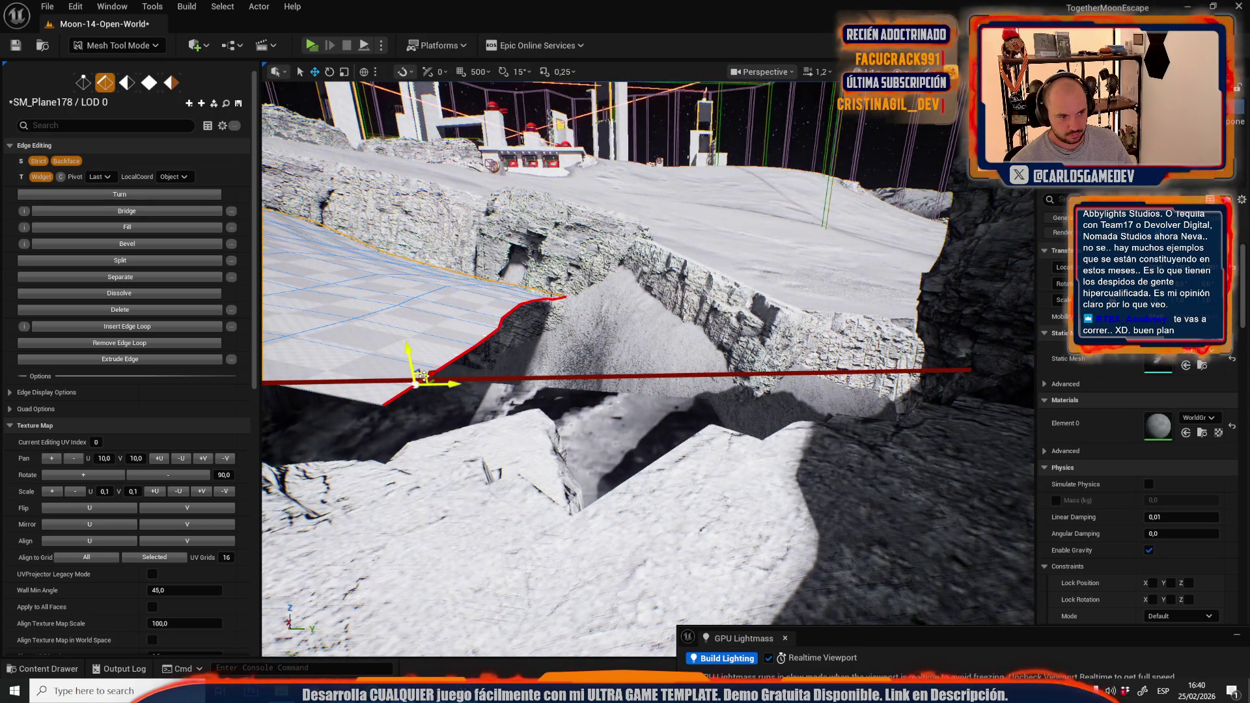
{"action": "mouse_move", "coordinate": [424, 376]}
{"action": "left_mouse_down"}
{"action": "mouse_move", "coordinate": [567, 368]}
{"action": "mouse_move", "coordinate": [589, 383]}
{"action": "left_mouse_up"}
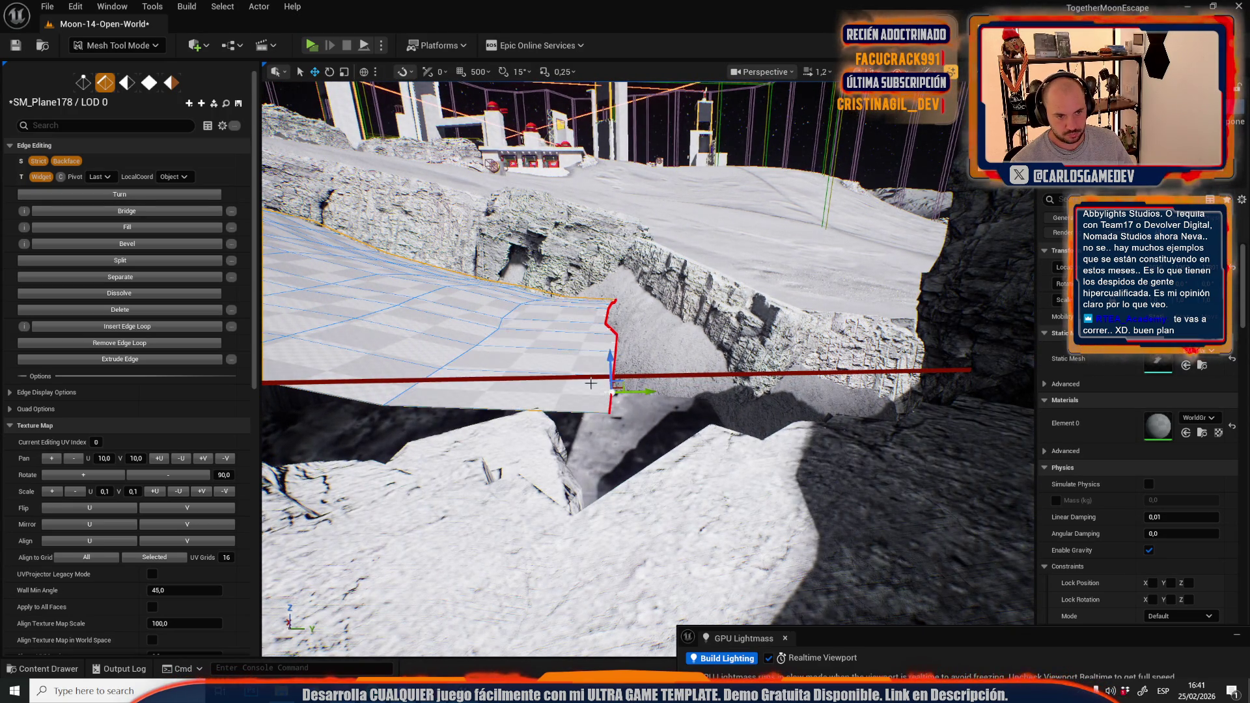
{"action": "left_click_drag", "start_coordinate": [788, 403], "coordinate": [830, 409]}
{"action": "scroll", "coordinate": [708, 376], "scroll_direction": "down", "scroll_amount": 1}
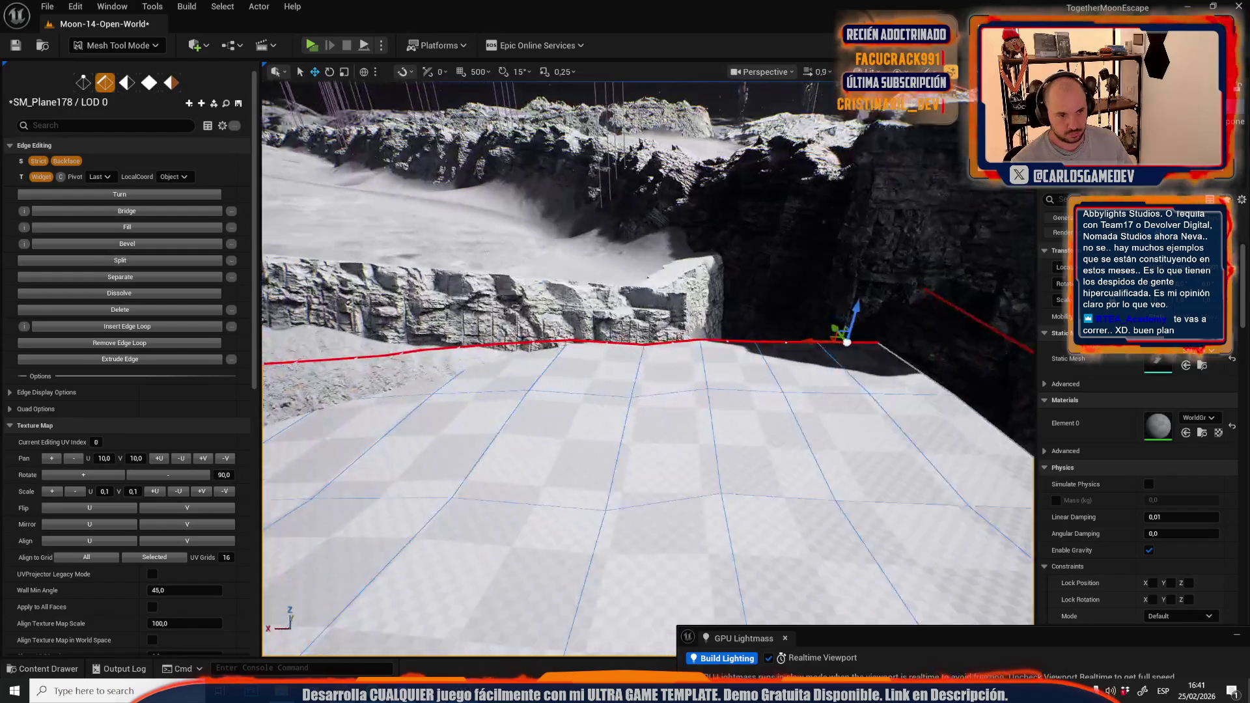
{"action": "scroll", "coordinate": [648, 368], "scroll_direction": "down", "scroll_amount": 1}
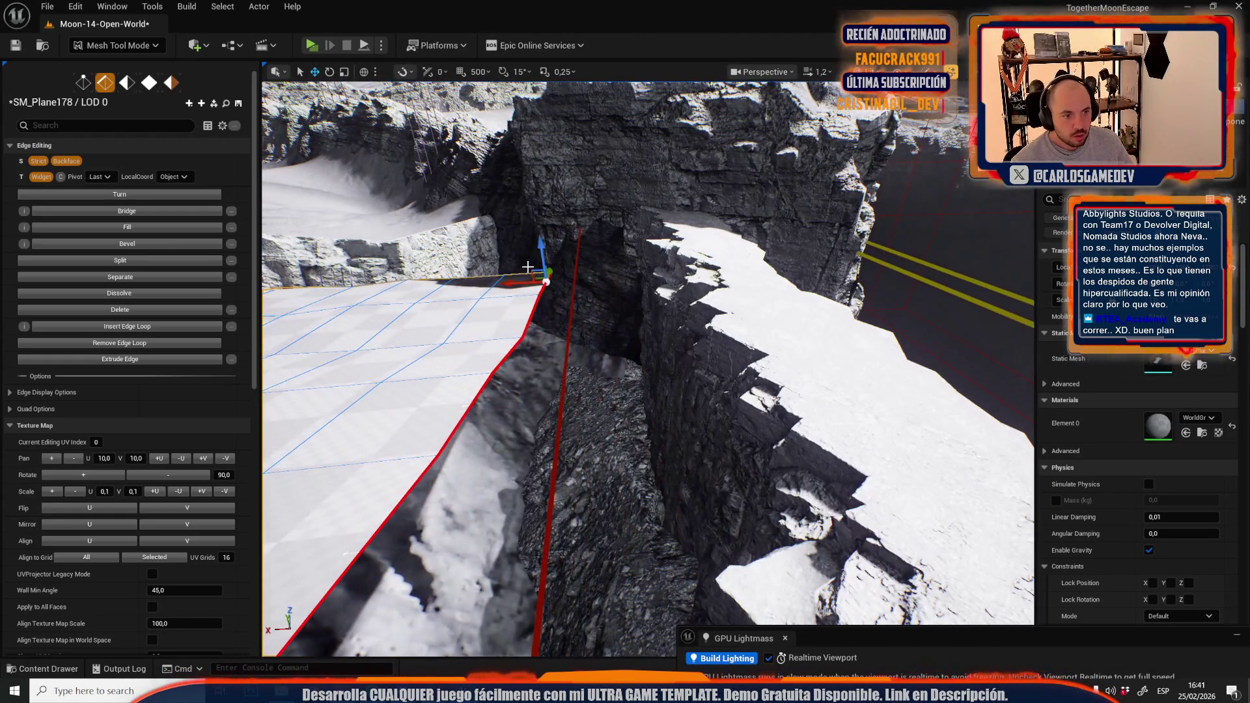
Lower the plane's edge onto the cliff top and select the plane's corner
{"action": "left_click_drag", "start_coordinate": [539, 272], "coordinate": [569, 260]}
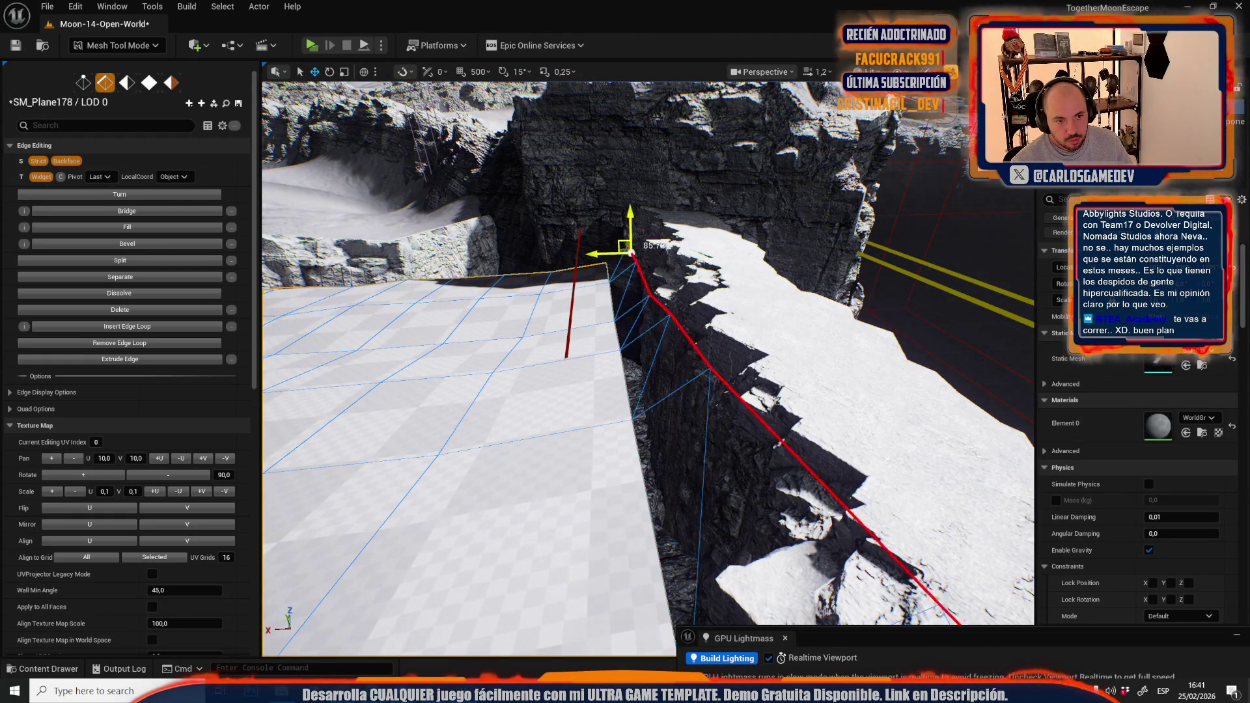
{"action": "mouse_move", "coordinate": [678, 254]}
{"action": "left_mouse_down"}
{"action": "mouse_move", "coordinate": [586, 274]}
{"action": "mouse_move", "coordinate": [690, 287]}
{"action": "left_mouse_up"}
{"action": "mouse_move", "coordinate": [616, 356]}
{"action": "left_mouse_down"}
{"action": "mouse_move", "coordinate": [618, 326]}
{"action": "mouse_move", "coordinate": [634, 389]}
{"action": "left_mouse_up"}
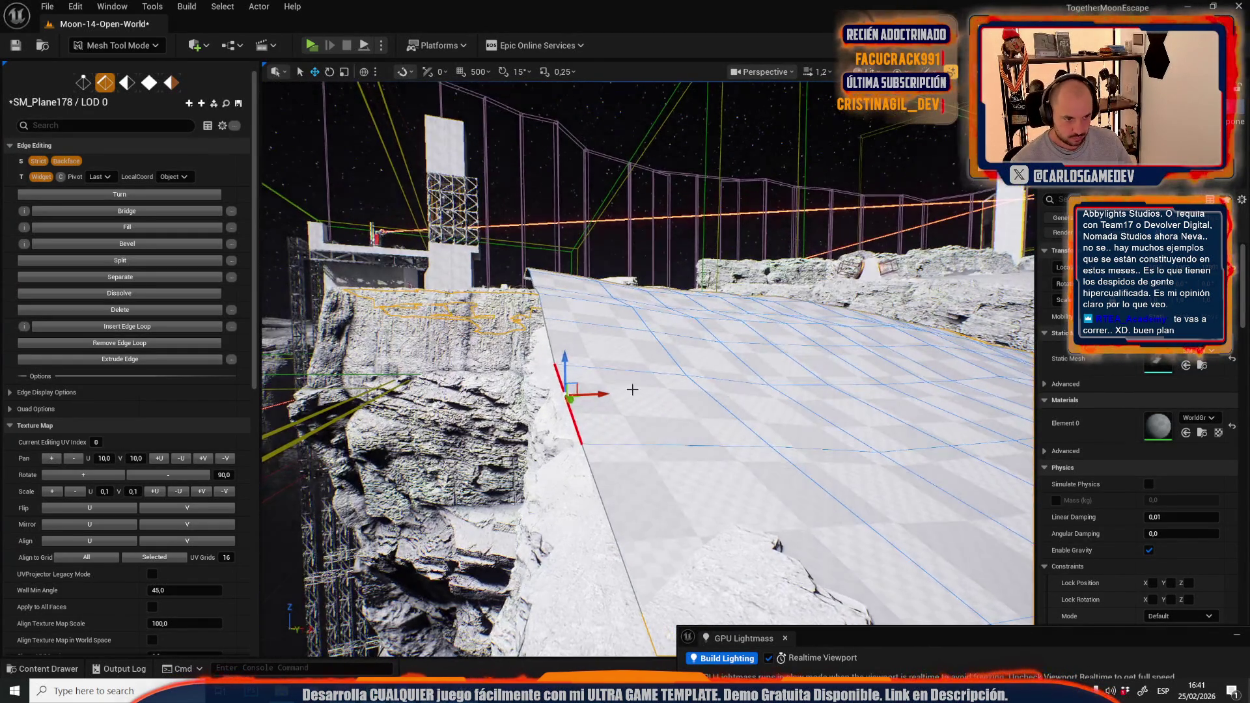
{"action": "left_click_drag", "start_coordinate": [616, 433], "coordinate": [626, 432]}
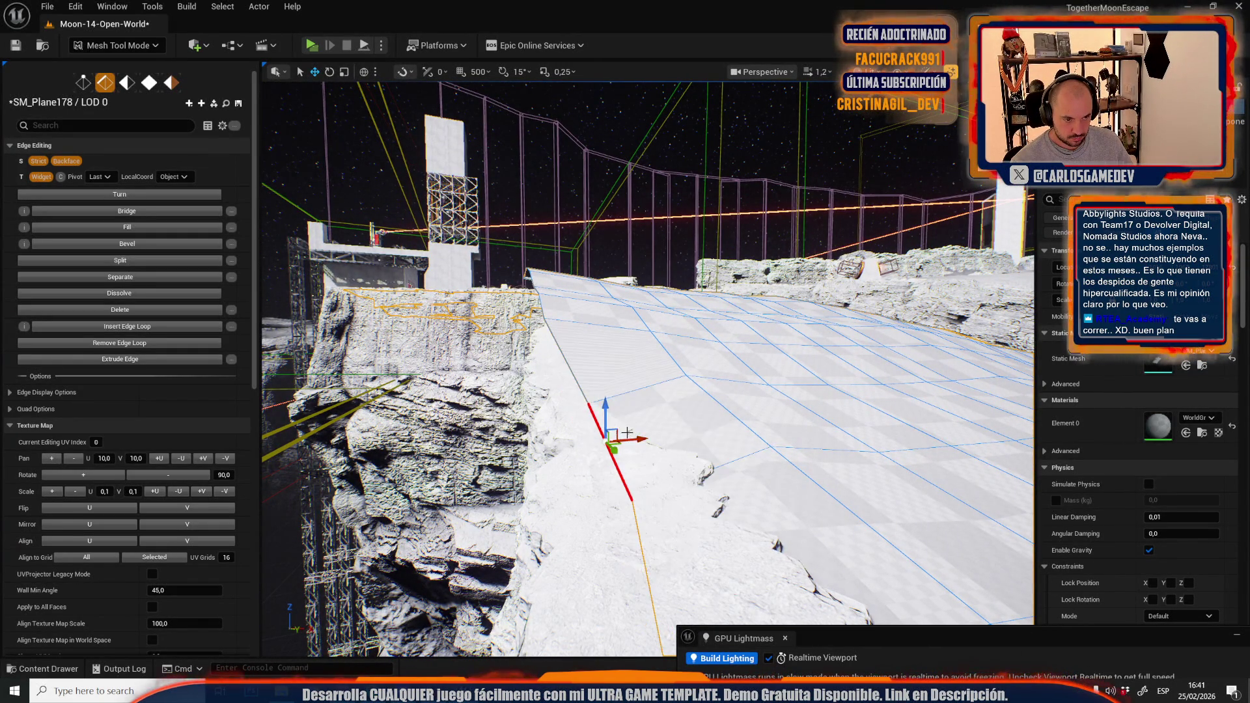
{"action": "left_click", "coordinate": [542, 298]}
{"action": "mouse_move", "coordinate": [566, 328]}
{"action": "left_mouse_down"}
{"action": "mouse_move", "coordinate": [546, 298]}
{"action": "mouse_move", "coordinate": [645, 355]}
{"action": "mouse_move", "coordinate": [525, 253]}
{"action": "mouse_move", "coordinate": [524, 210]}
{"action": "mouse_move", "coordinate": [523, 243]}
{"action": "mouse_move", "coordinate": [472, 287]}
{"action": "mouse_move", "coordinate": [495, 297]}
{"action": "left_mouse_up"}
Delete the SM_Plane178 floor faces that overlap the cliff to expose the rock
{"action": "key", "text": "4"}
{"action": "left_click", "coordinate": [537, 257]}
{"action": "left_click", "coordinate": [579, 262], "text": "shift"}
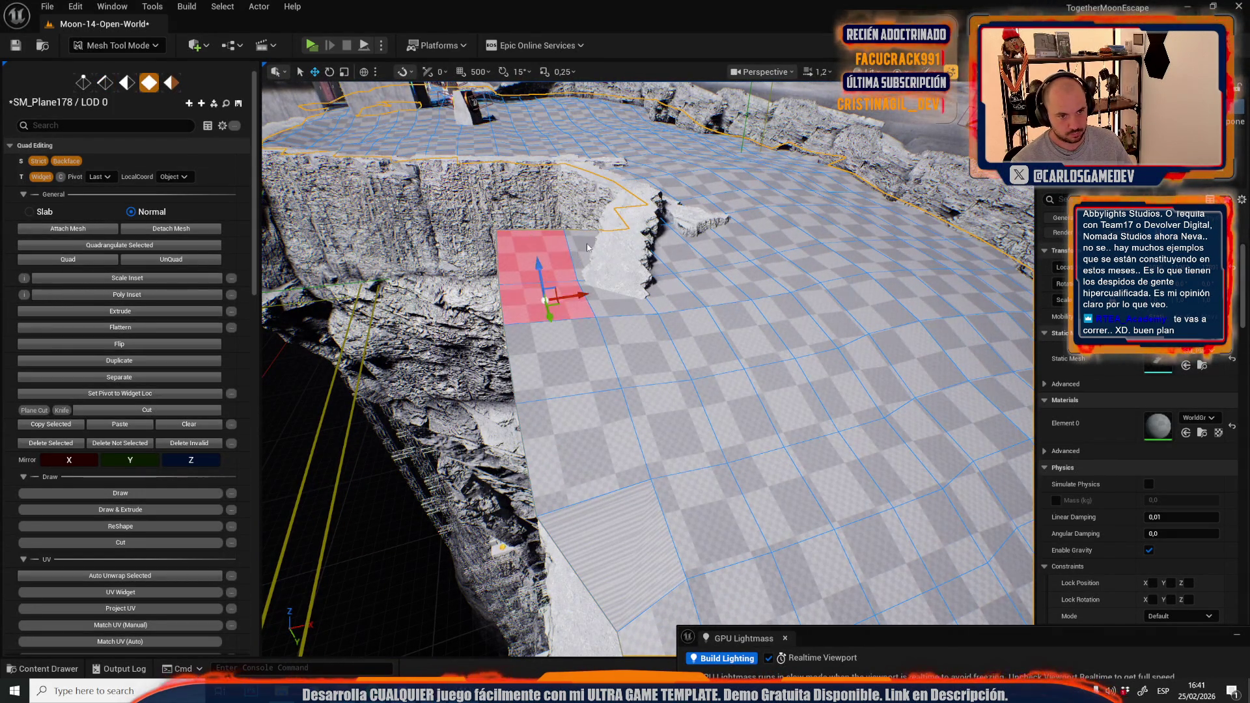
{"action": "key", "text": "Delete"}
{"action": "left_click", "coordinate": [557, 346]}
{"action": "key", "text": "Delete"}
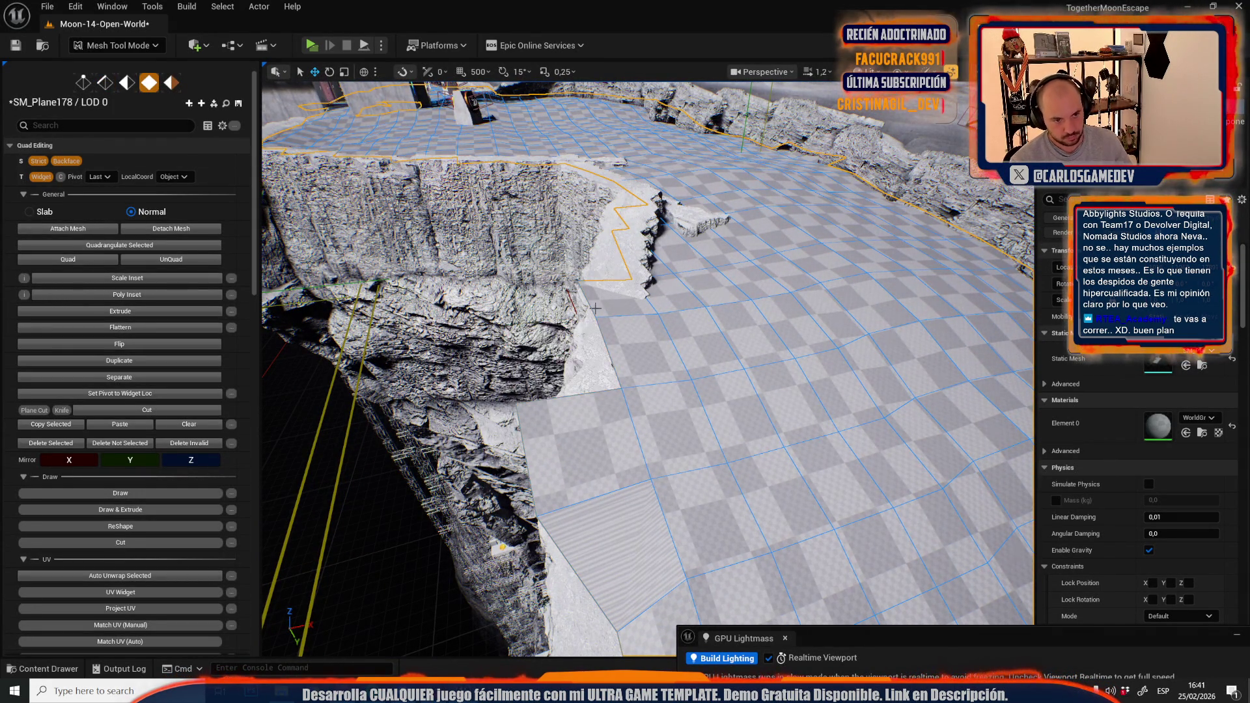
{"action": "left_click", "coordinate": [619, 287]}
{"action": "key", "text": "Delete"}
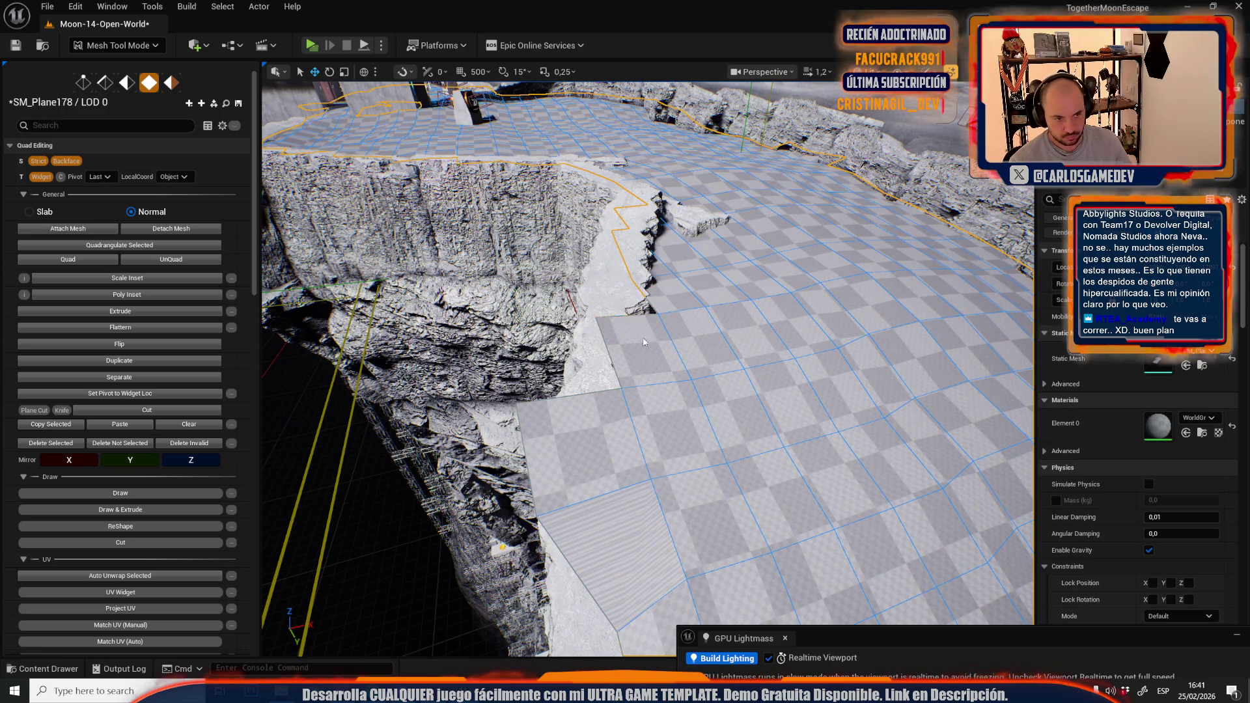
Lower the zig-zag edge chain along the cliff onto the cliff top
{"action": "key", "text": "1"}
{"action": "left_click", "coordinate": [644, 312]}
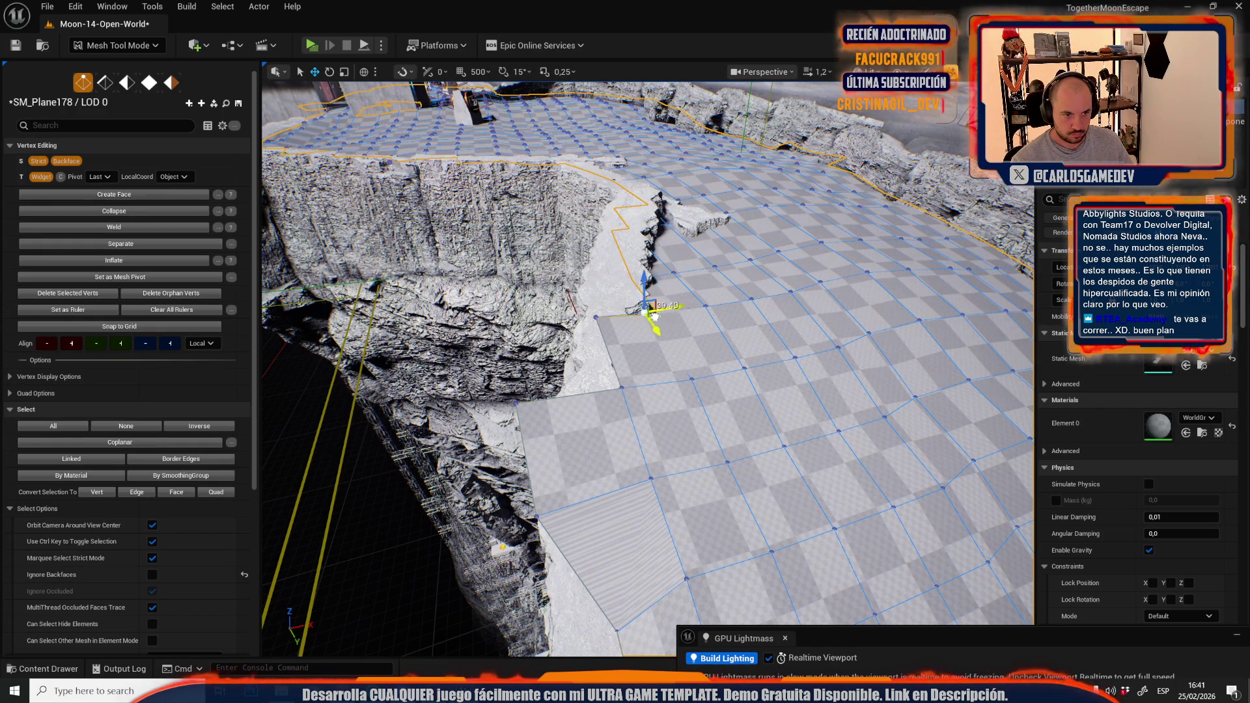
{"action": "key", "text": "2"}
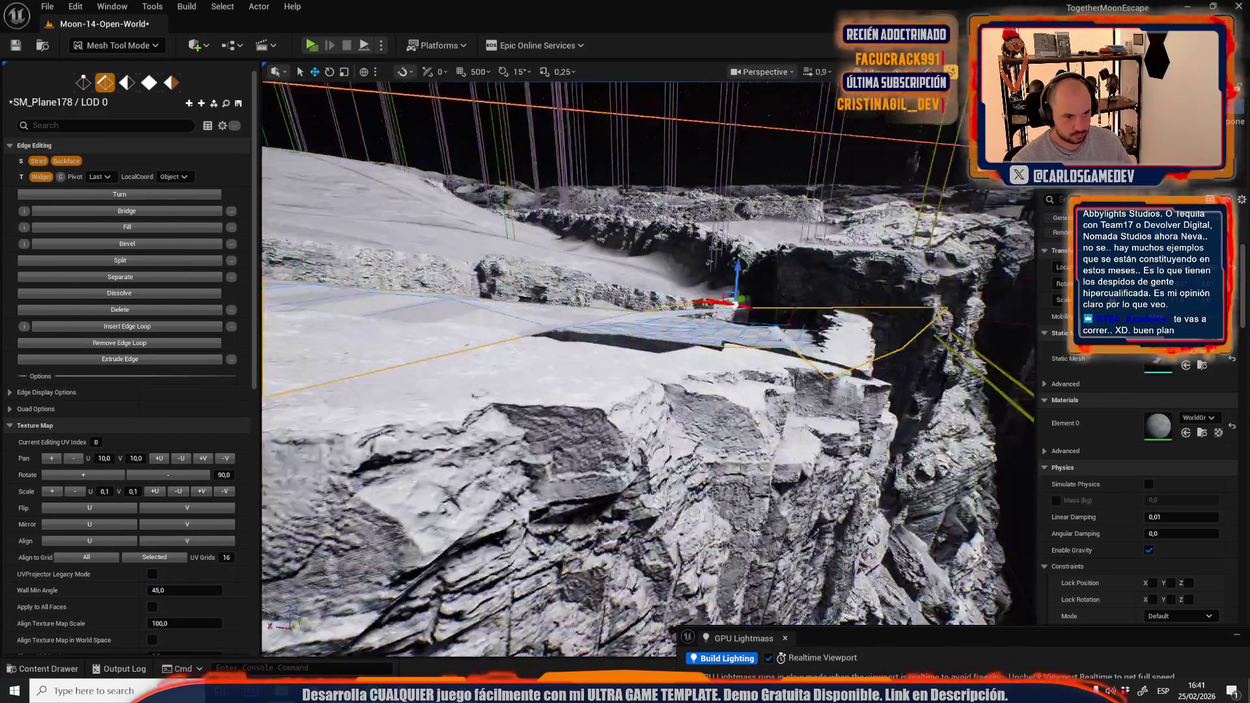
{"action": "left_click_drag", "start_coordinate": [625, 364], "coordinate": [631, 361]}
{"action": "left_click", "coordinate": [644, 355]}
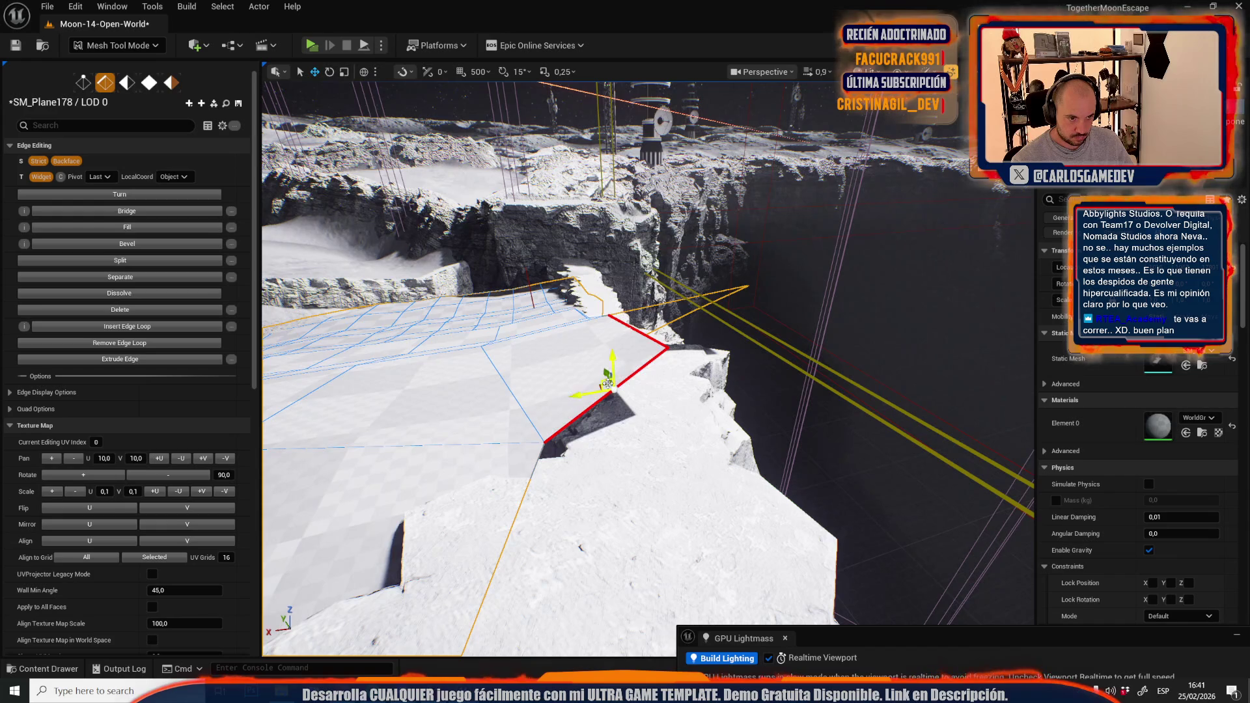
{"action": "left_click", "coordinate": [622, 390]}
{"action": "left_click_drag", "start_coordinate": [622, 389], "coordinate": [620, 389]}
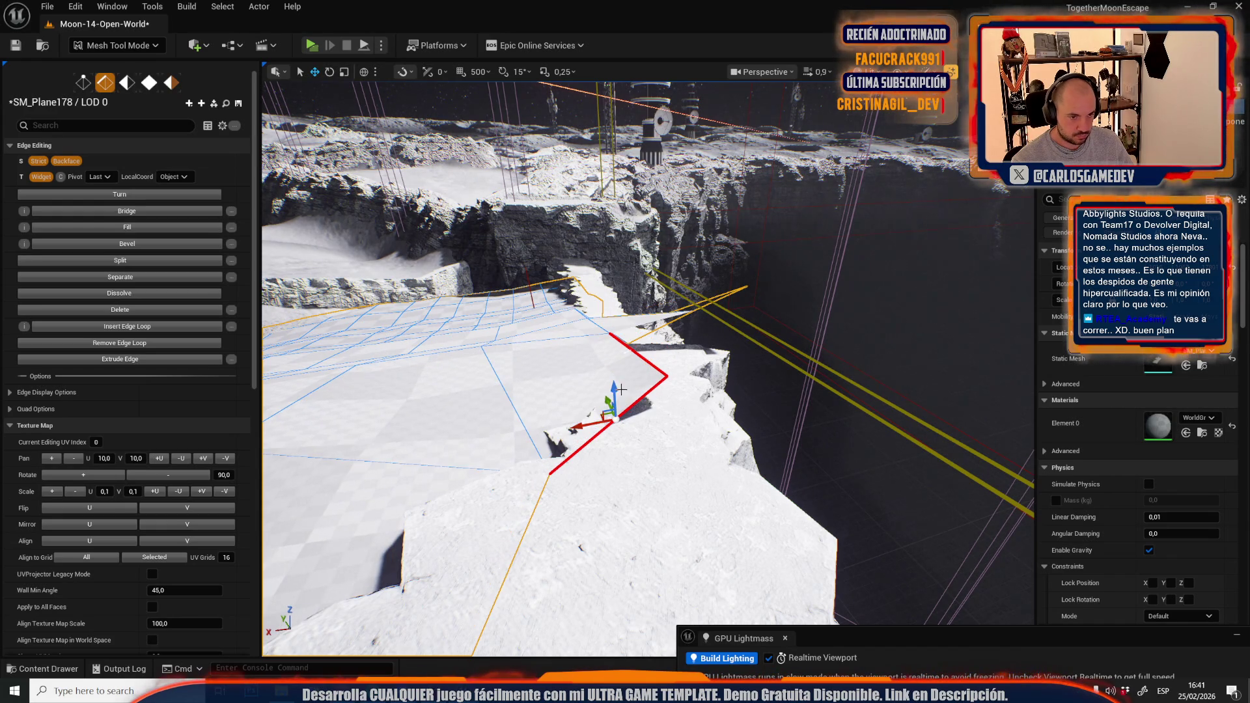
Delete the tilted face left over the rock
{"action": "key", "text": "1"}
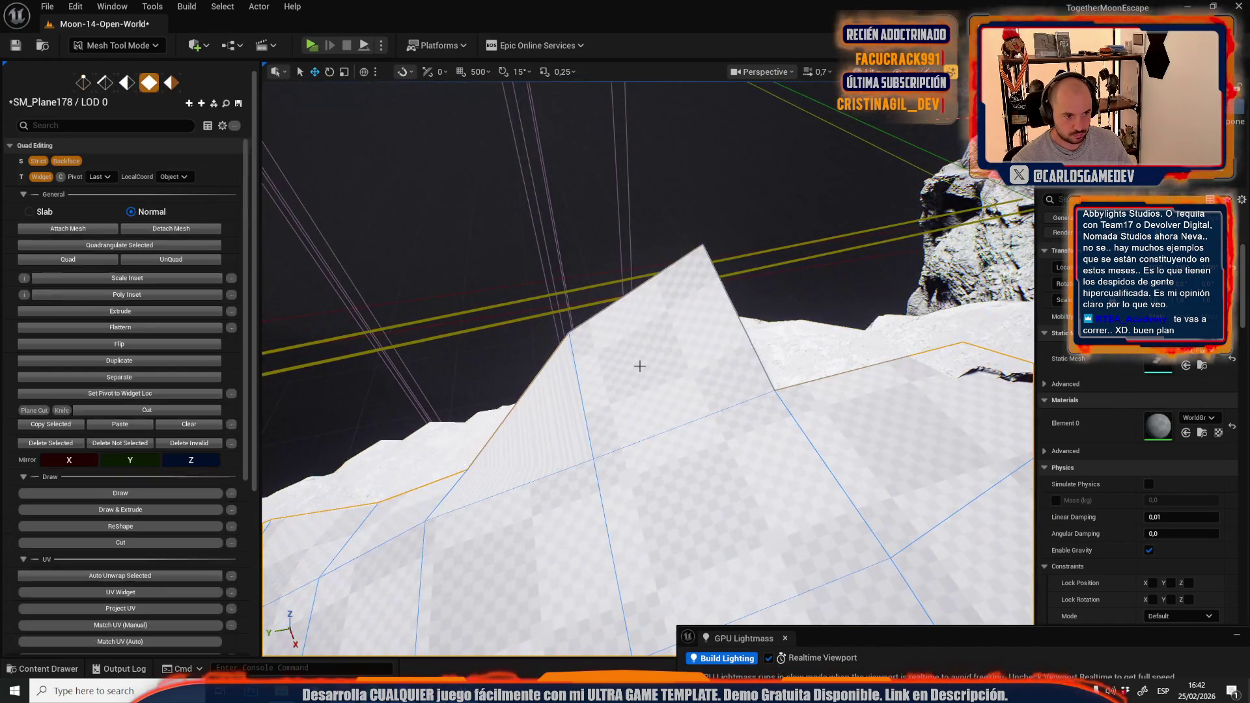
{"action": "key", "text": "4"}
{"action": "left_click", "coordinate": [639, 366]}
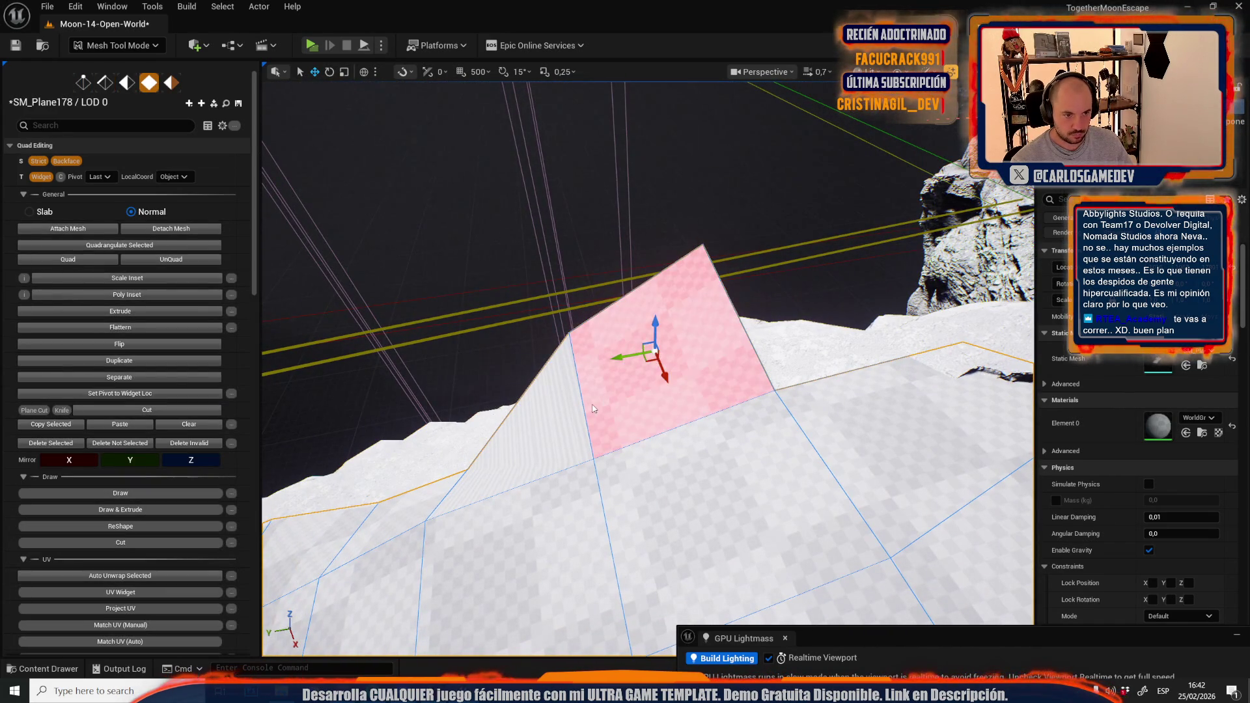
{"action": "key", "text": "Delete"}
Lower the edge beside the new hole and a corner vertex onto the rocky ledge
{"action": "key", "text": "2"}
{"action": "left_click", "coordinate": [704, 427]}
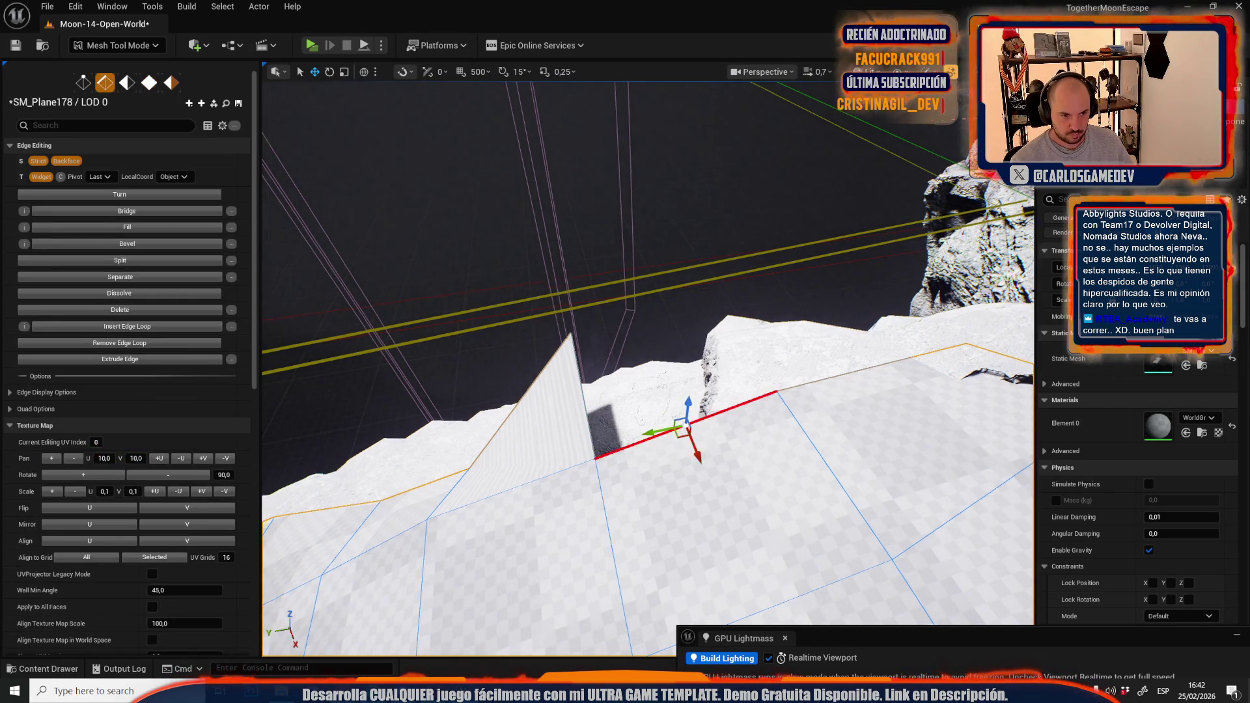
{"action": "key", "text": "f"}
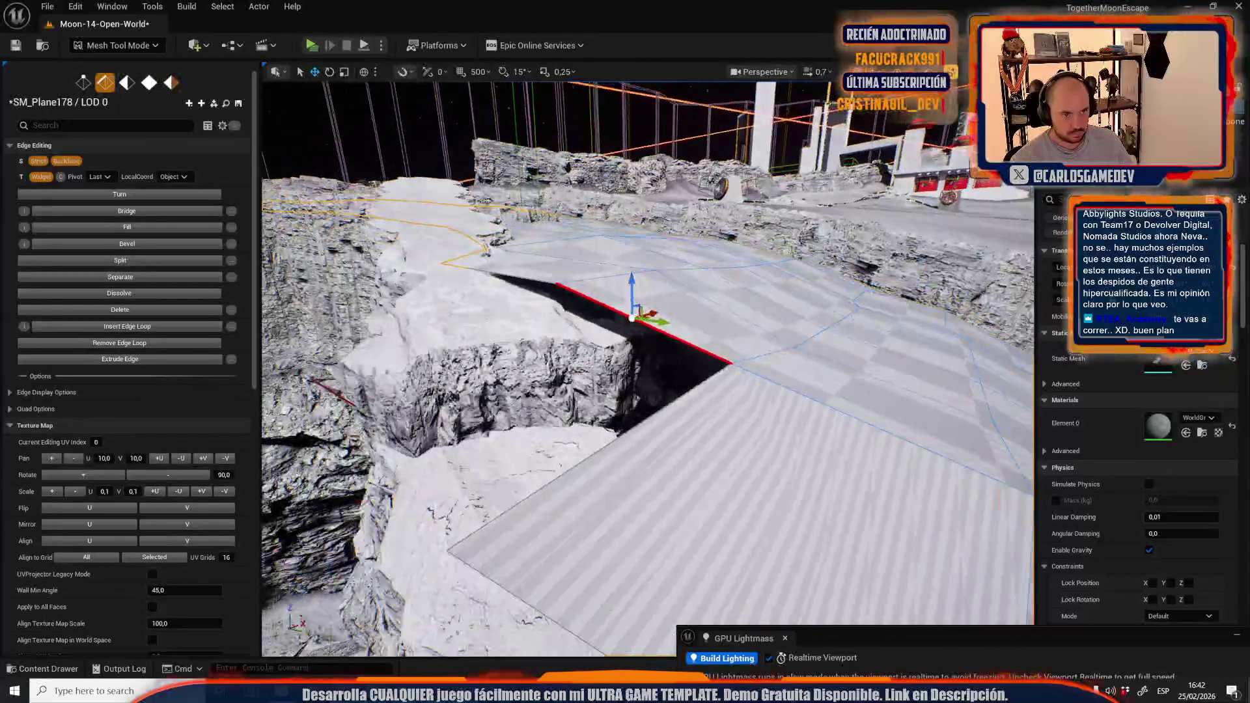
{"action": "left_click_drag", "start_coordinate": [629, 292], "coordinate": [606, 352]}
{"action": "key", "text": "1"}
{"action": "left_click_drag", "start_coordinate": [438, 404], "coordinate": [439, 422]}
{"action": "left_click_drag", "start_coordinate": [582, 473], "coordinate": [581, 443]}
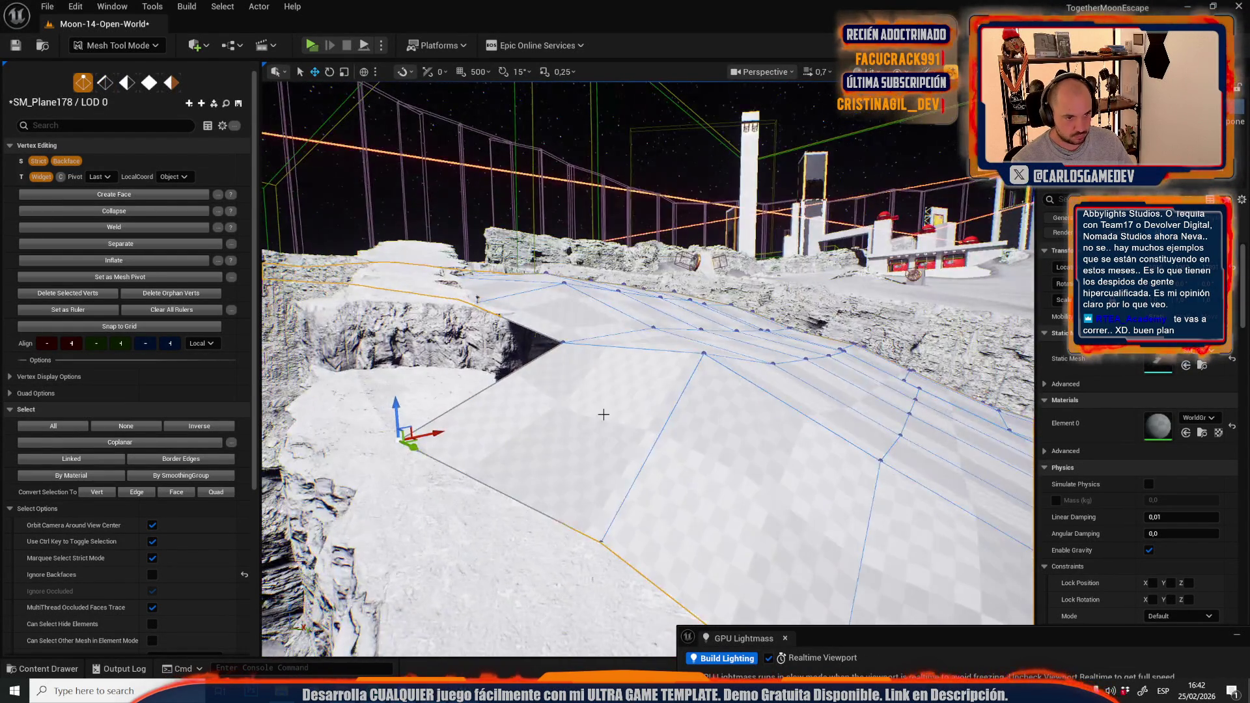
Inspect SM_Plane178's faces and edges along the cliff and rock wall, ending in face editing
{"action": "key", "text": "4"}
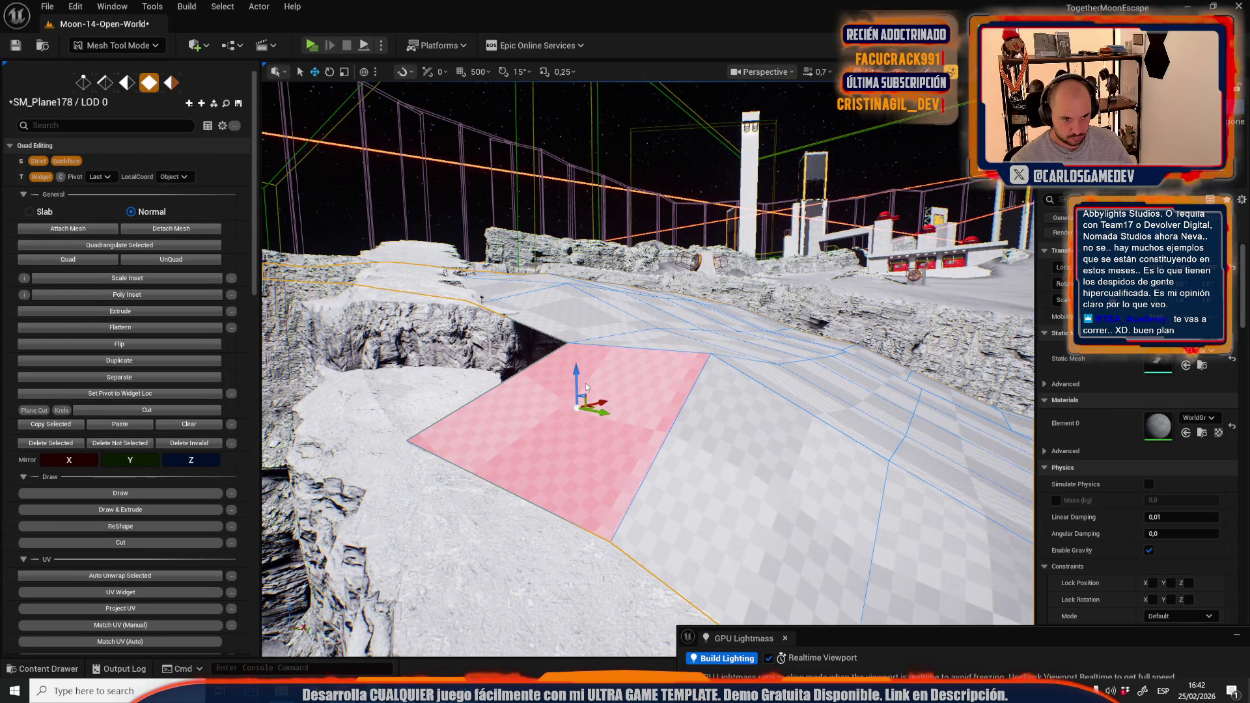
{"action": "mouse_move", "coordinate": [581, 412]}
{"action": "left_mouse_down"}
{"action": "mouse_move", "coordinate": [581, 341]}
{"action": "mouse_move", "coordinate": [600, 405]}
{"action": "left_mouse_up"}
{"action": "key", "text": "2"}
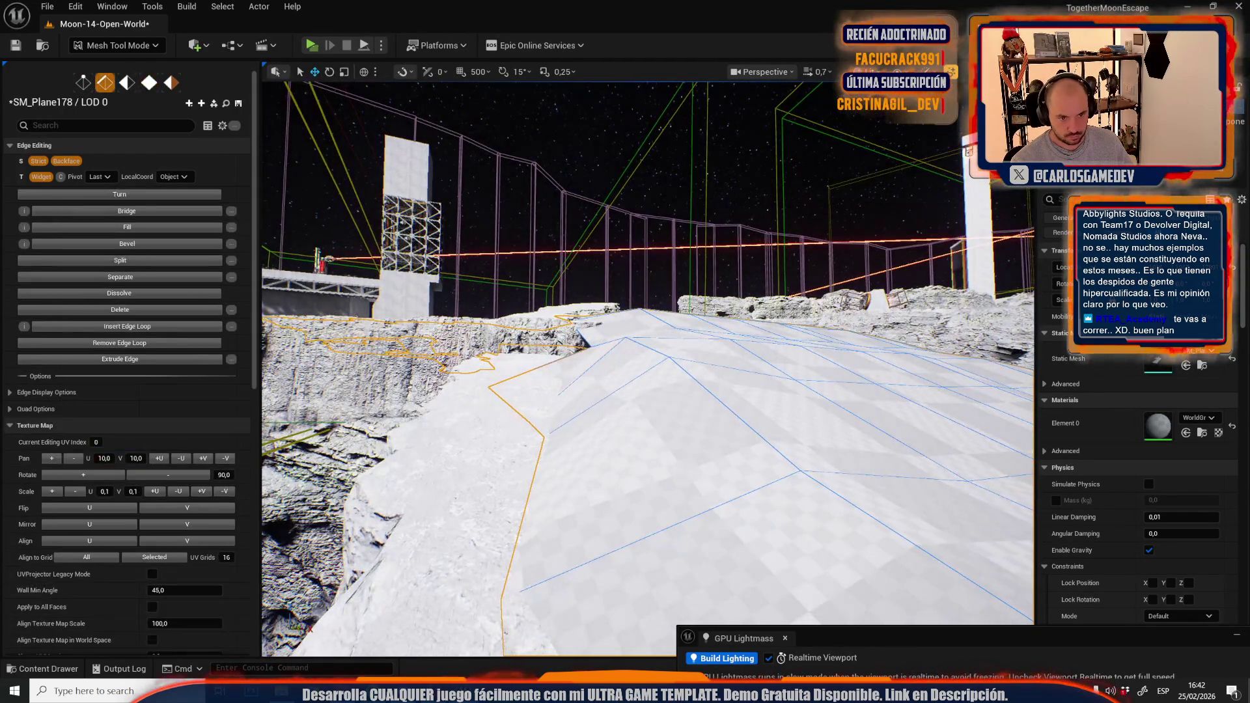
{"action": "left_click", "coordinate": [650, 344], "text": "shift"}
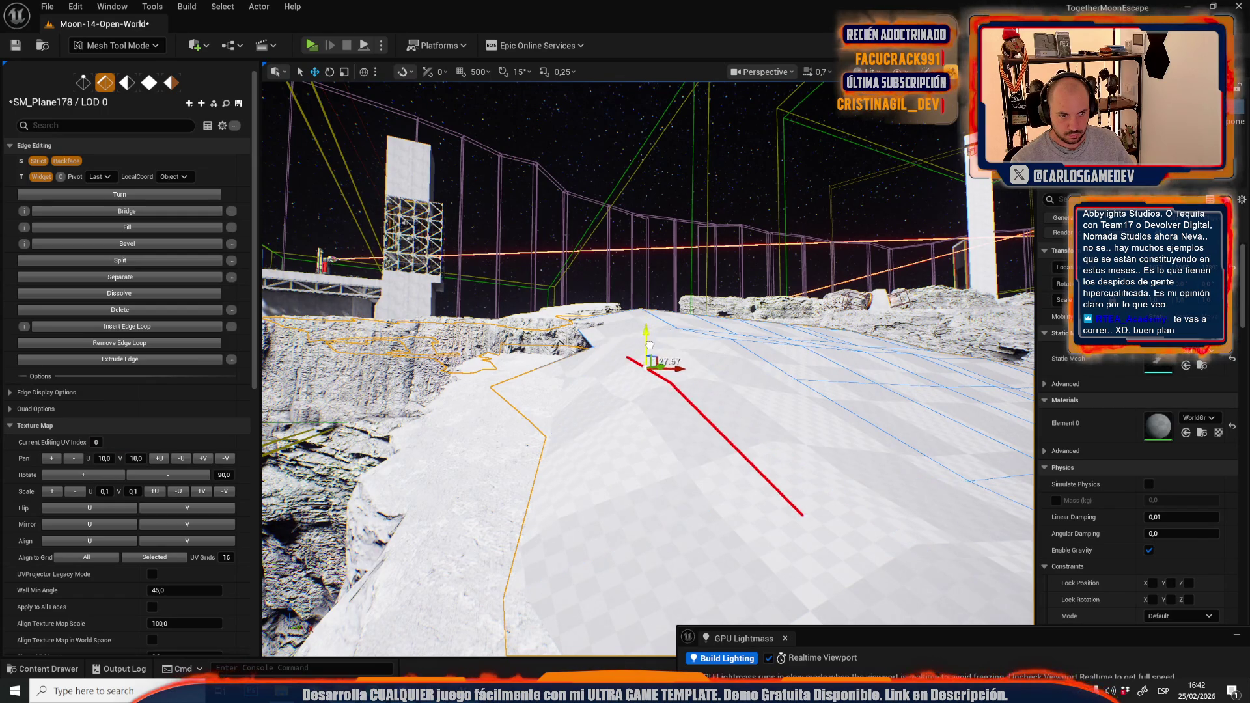
{"action": "left_click_drag", "start_coordinate": [675, 411], "coordinate": [645, 440]}
{"action": "key", "text": "4"}
{"action": "left_click", "coordinate": [762, 434]}
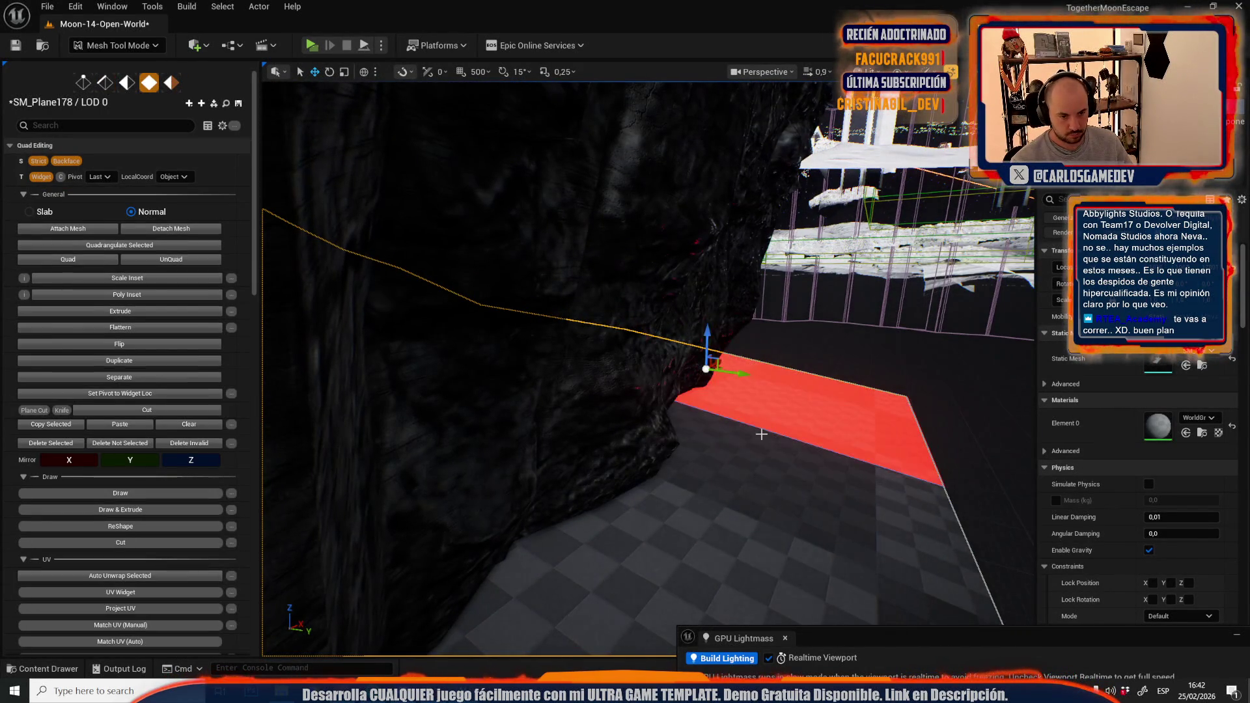
{"action": "left_click_drag", "start_coordinate": [566, 388], "coordinate": [530, 395]}
{"action": "key", "text": "2"}
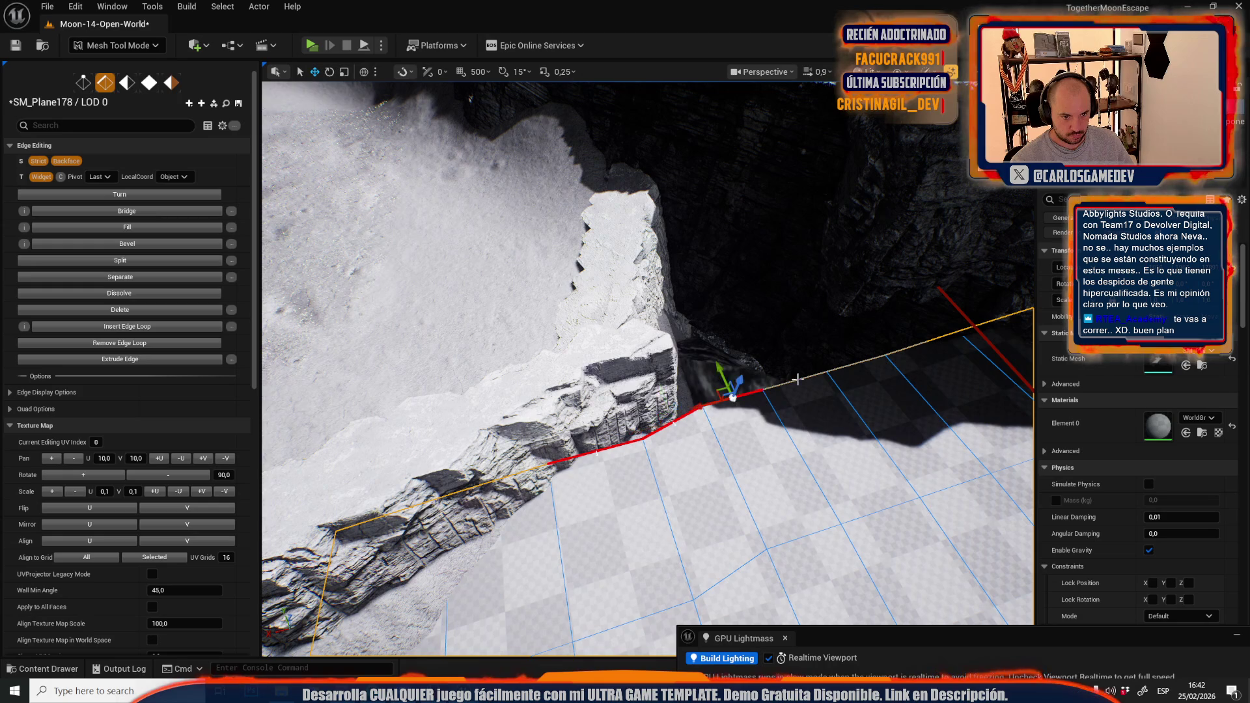
{"action": "mouse_move", "coordinate": [934, 351]}
{"action": "left_mouse_down"}
{"action": "mouse_move", "coordinate": [689, 446]}
{"action": "mouse_move", "coordinate": [806, 349]}
{"action": "mouse_move", "coordinate": [578, 289]}
{"action": "left_mouse_up"}
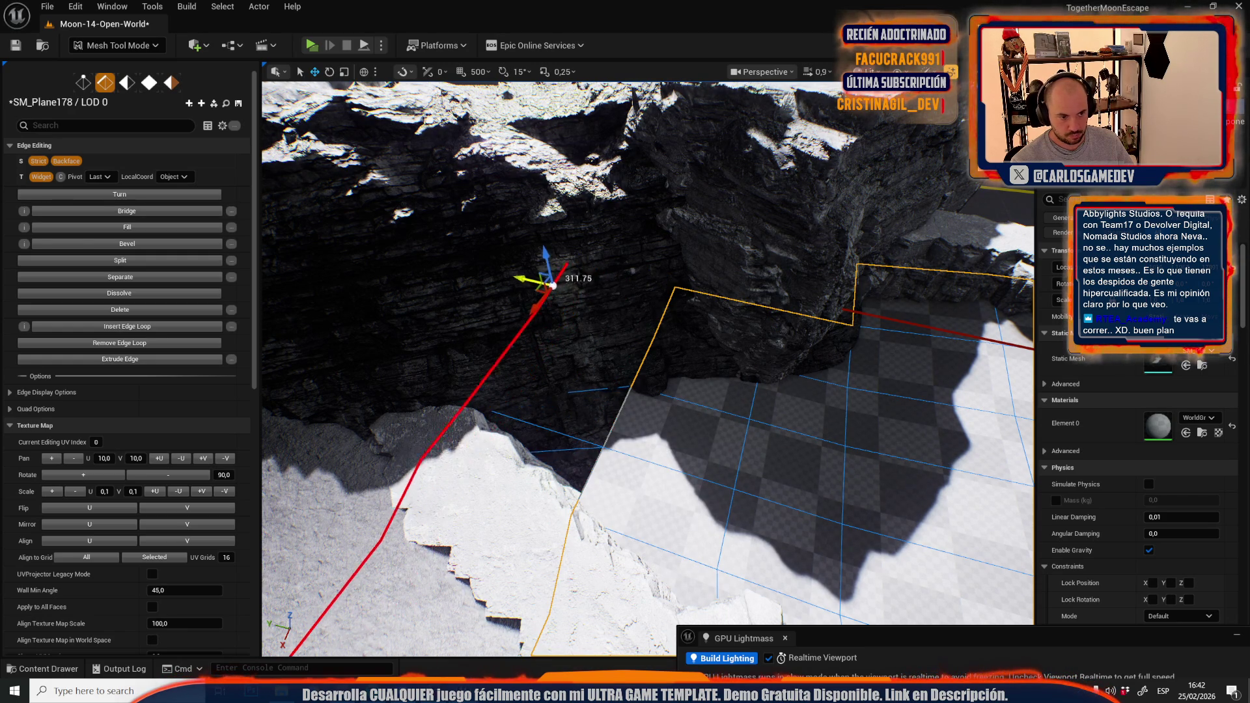
{"action": "left_click_drag", "start_coordinate": [586, 346], "coordinate": [605, 313]}
{"action": "key", "text": "4"}
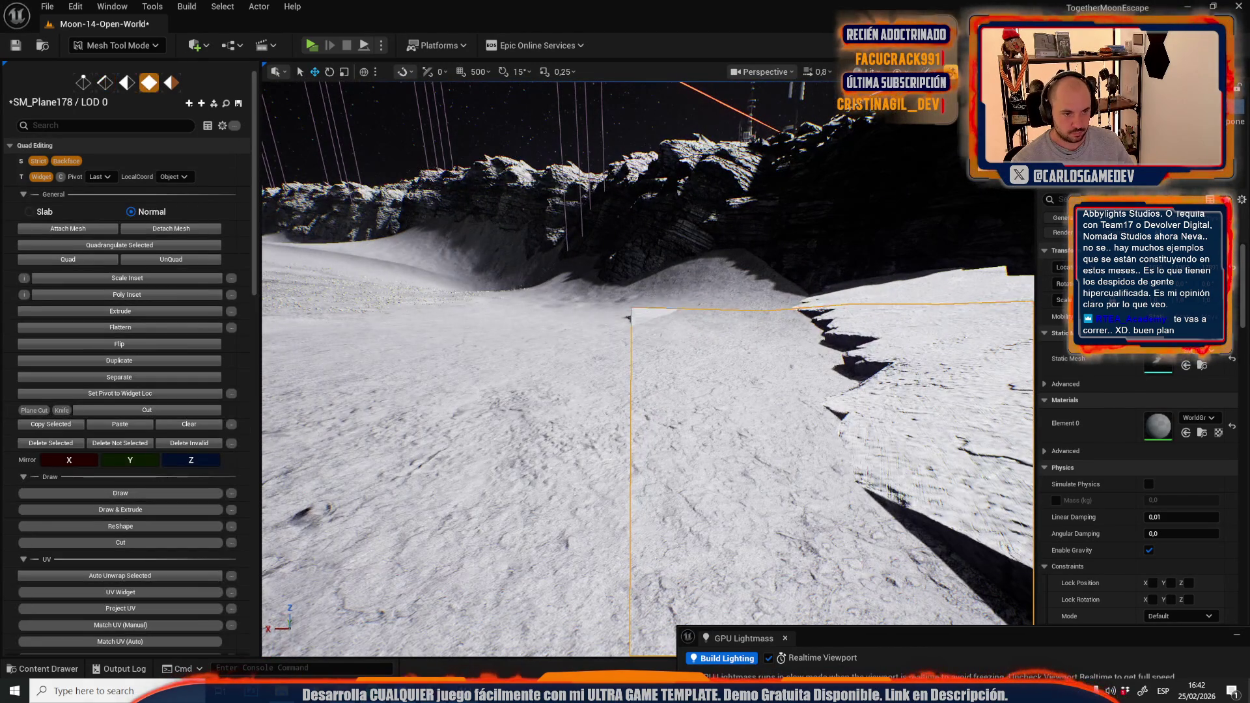
{"action": "left_click", "coordinate": [644, 318]}
{"action": "mouse_move", "coordinate": [644, 318]}
{"action": "left_mouse_down"}
{"action": "mouse_move", "coordinate": [664, 369]}
{"action": "mouse_move", "coordinate": [614, 319]}
{"action": "mouse_move", "coordinate": [696, 356]}
{"action": "mouse_move", "coordinate": [656, 312]}
{"action": "left_mouse_up"}
{"action": "mouse_move", "coordinate": [596, 358]}
{"action": "left_mouse_down"}
{"action": "mouse_move", "coordinate": [644, 356]}
{"action": "mouse_move", "coordinate": [598, 339]}
{"action": "mouse_move", "coordinate": [787, 356]}
{"action": "left_mouse_up"}
{"action": "key", "text": "1"}
{"action": "key", "text": "2"}
{"action": "left_click", "coordinate": [752, 357]}
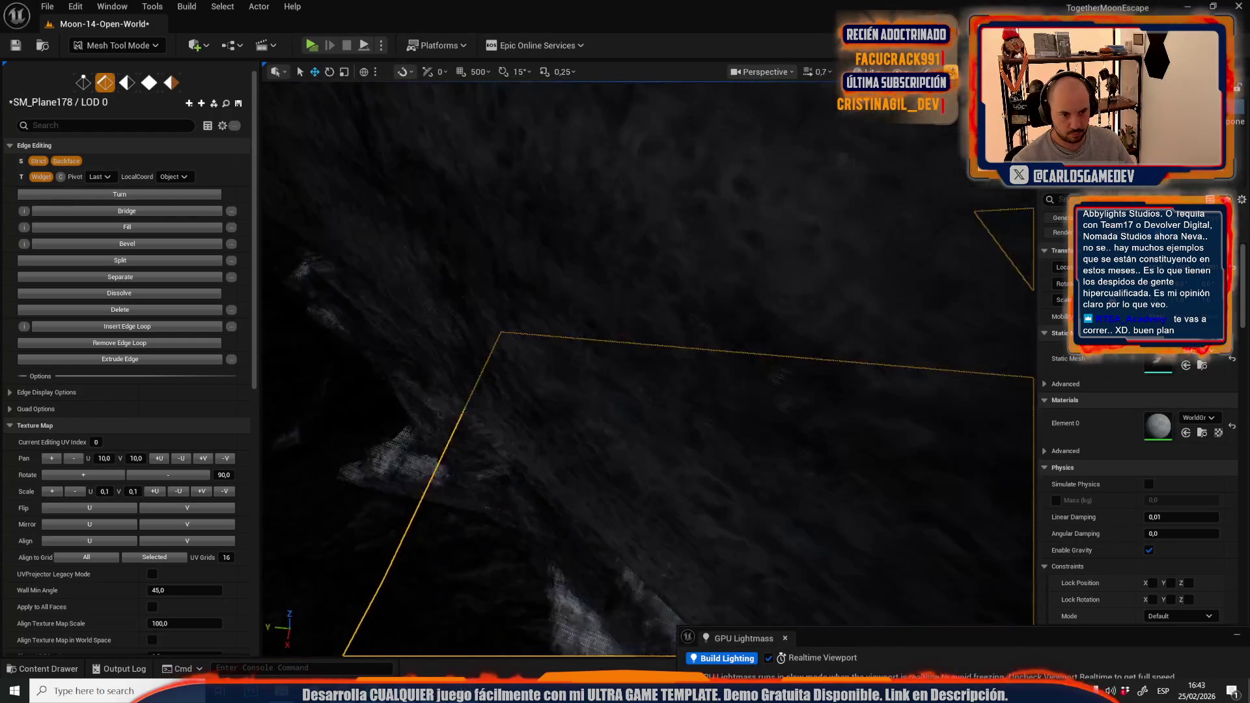
{"action": "key", "text": "4"}
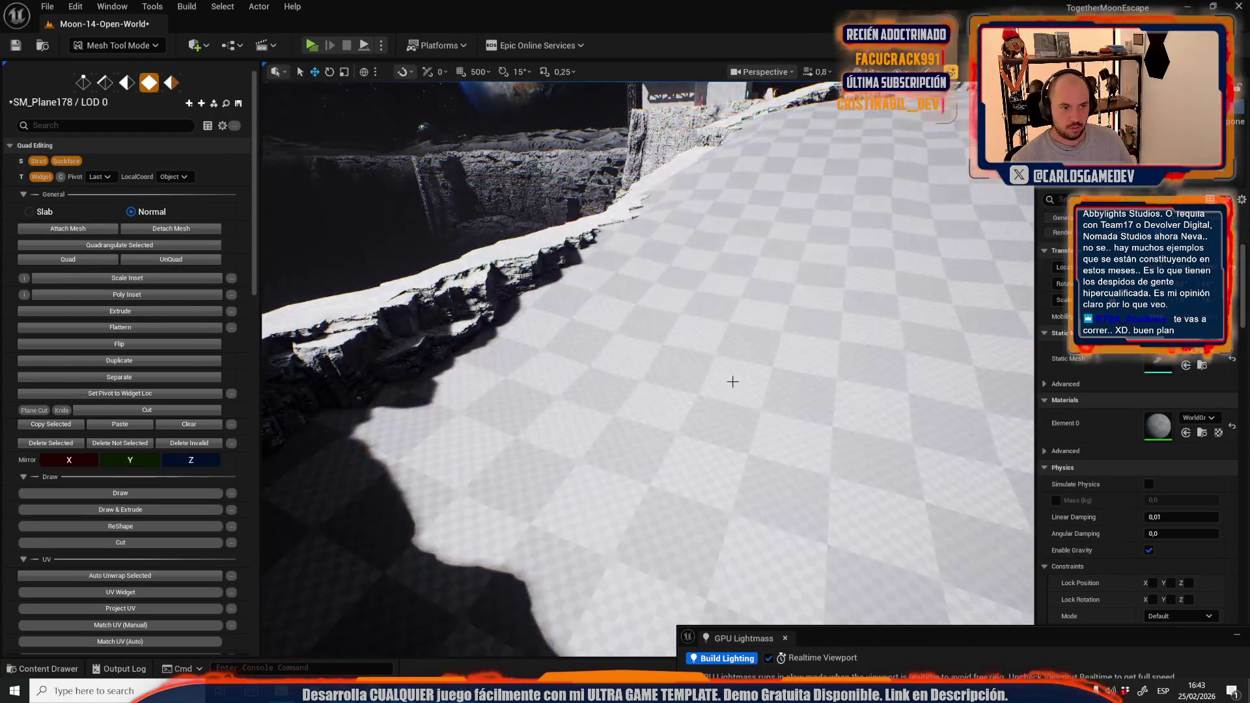
{"action": "scroll", "coordinate": [648, 368], "scroll_direction": "down", "scroll_amount": 2}
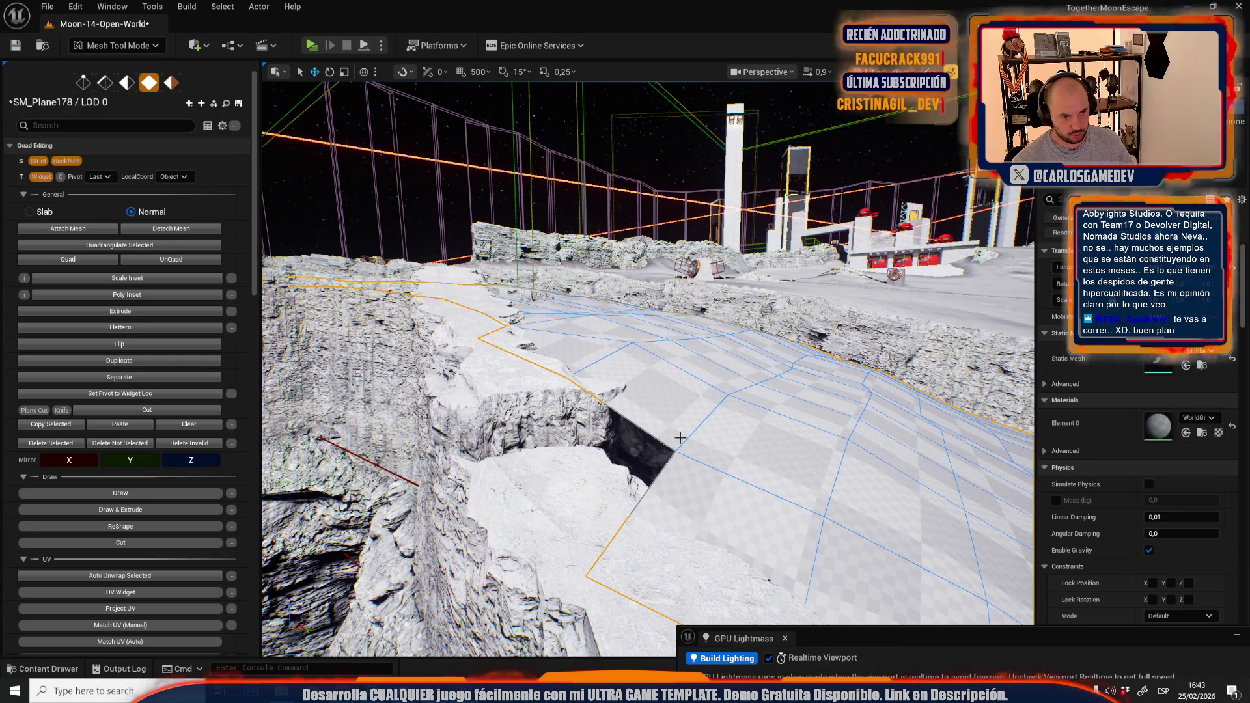
{"action": "left_click", "coordinate": [118, 44]}
{"action": "left_click", "coordinate": [110, 85]}
{"action": "scroll", "coordinate": [487, 330], "scroll_direction": "up", "scroll_amount": 1}
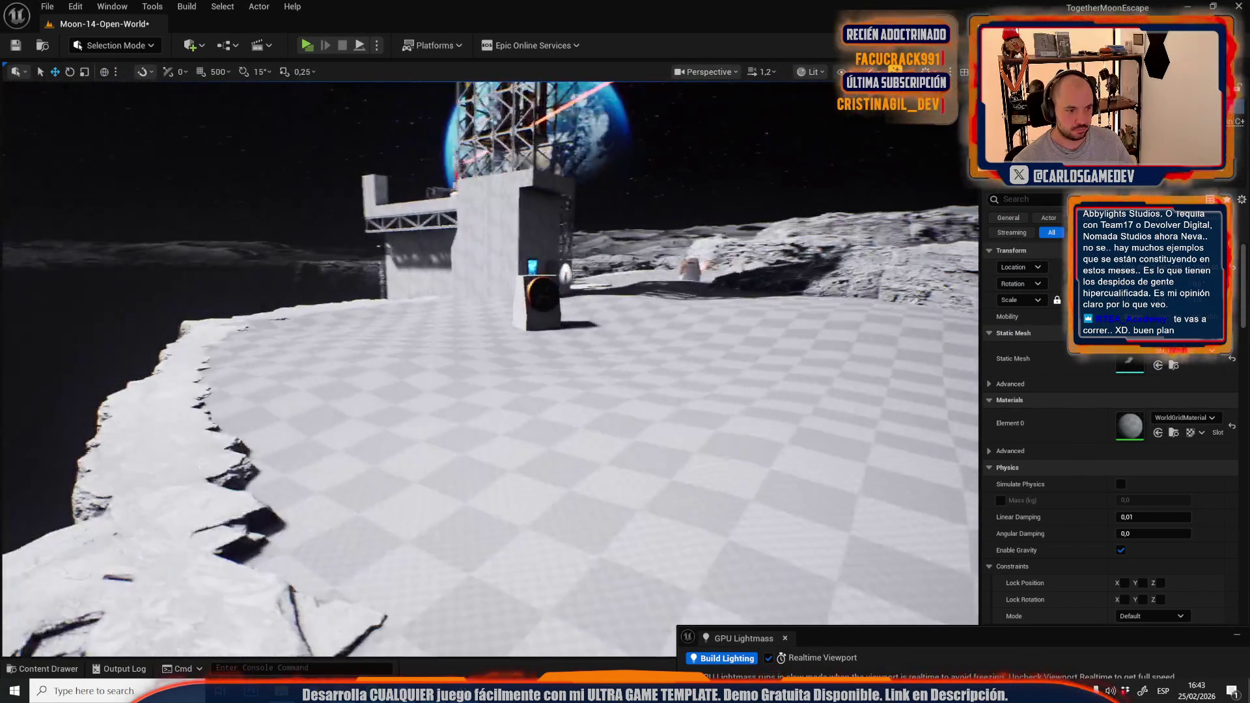
{"action": "left_click_drag", "start_coordinate": [544, 342], "coordinate": [545, 342]}
{"action": "scroll", "coordinate": [545, 342], "scroll_direction": "up", "scroll_amount": 2}
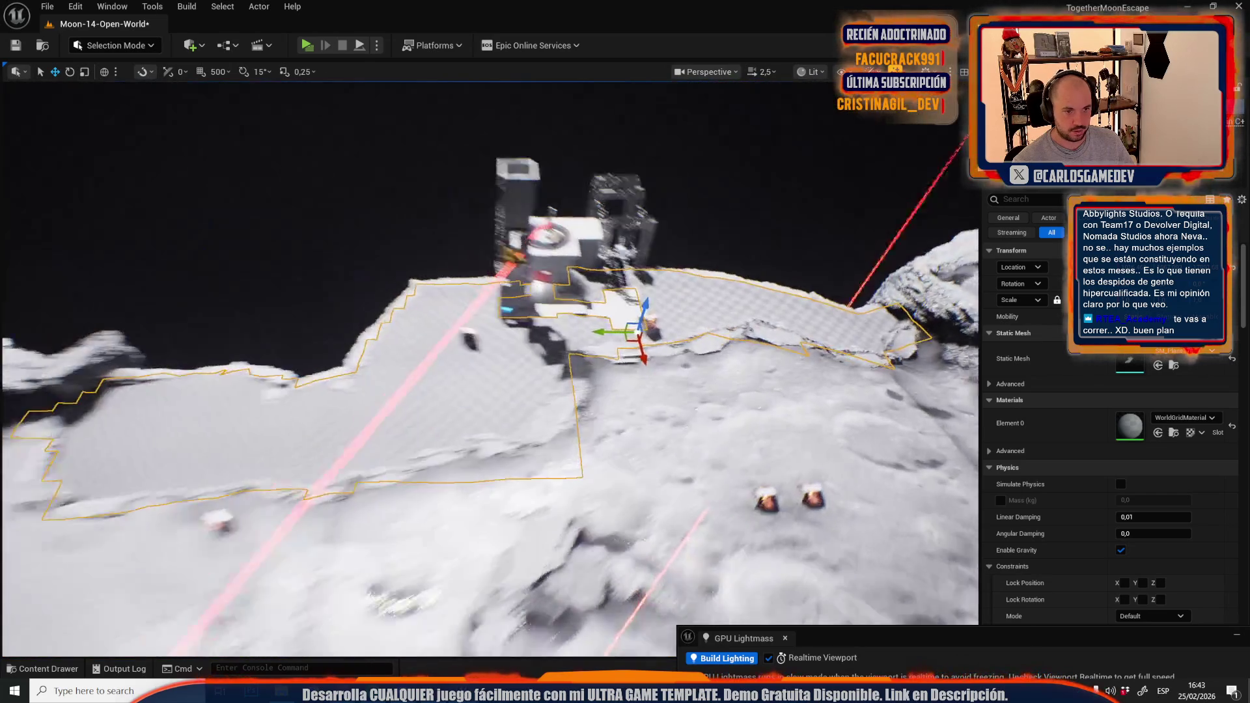
{"action": "left_click_drag", "start_coordinate": [369, 120], "coordinate": [369, 120]}
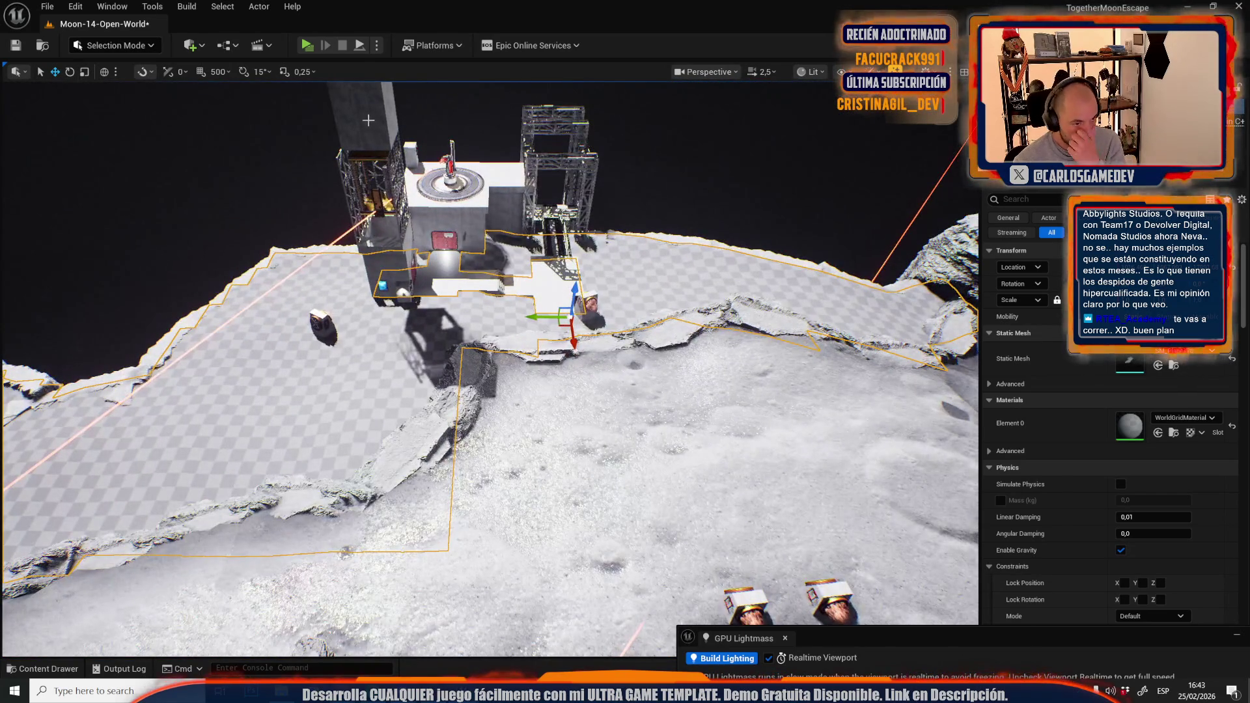
{"action": "left_click", "coordinate": [149, 49]}
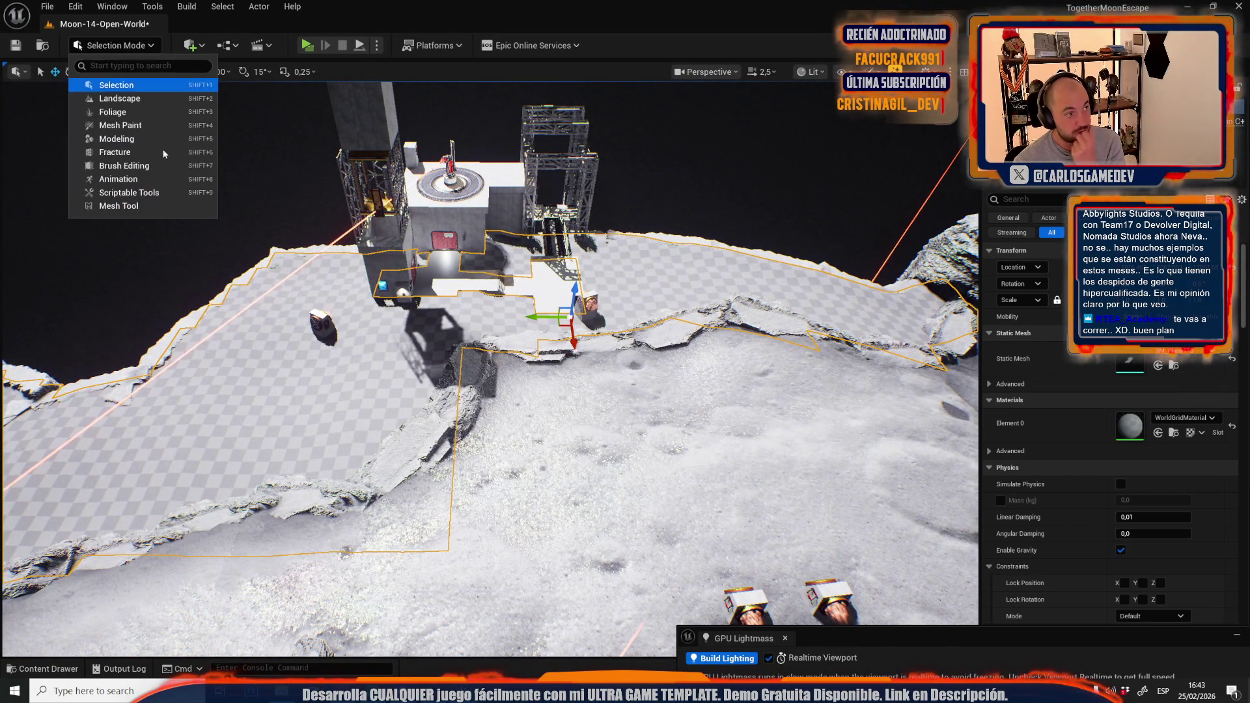
{"action": "left_click", "coordinate": [137, 206]}
Select a patch of floor faces beside the base and stretch it up and to the right
{"action": "left_click", "coordinate": [149, 84]}
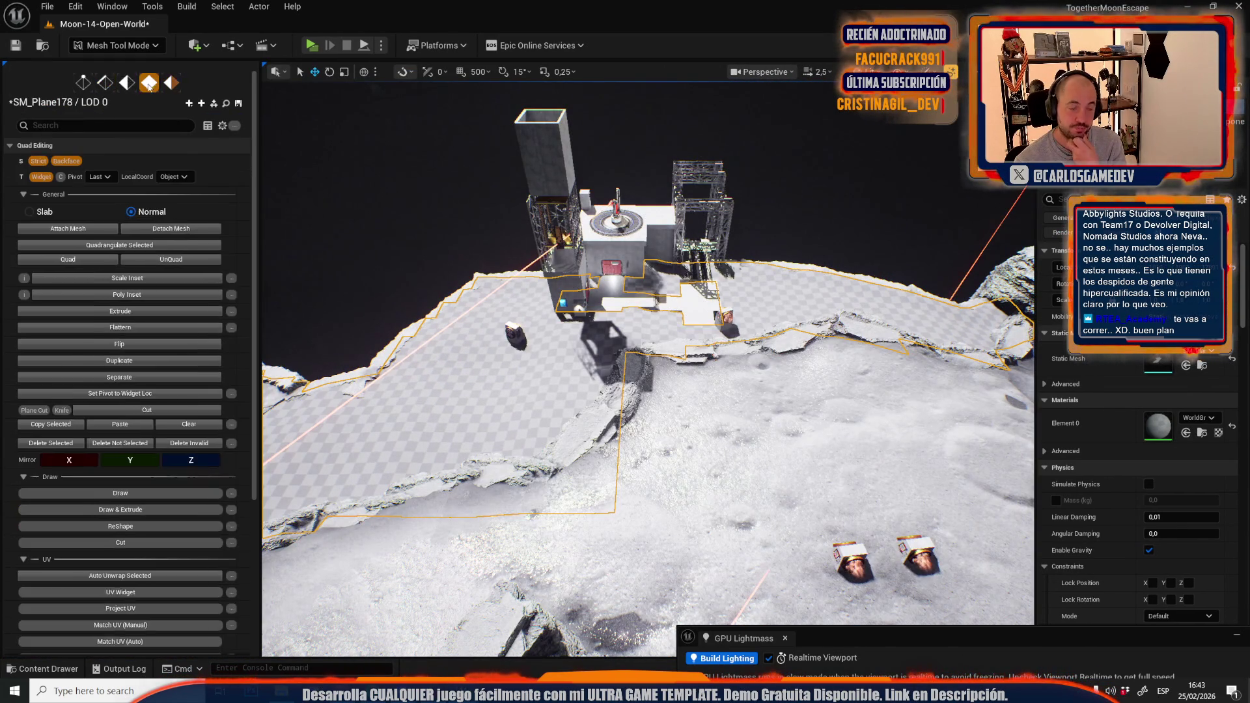
{"action": "mouse_move", "coordinate": [521, 235]}
{"action": "left_mouse_down"}
{"action": "mouse_move", "coordinate": [618, 224]}
{"action": "mouse_move", "coordinate": [547, 257]}
{"action": "mouse_move", "coordinate": [525, 197]}
{"action": "mouse_move", "coordinate": [518, 208]}
{"action": "left_mouse_up"}
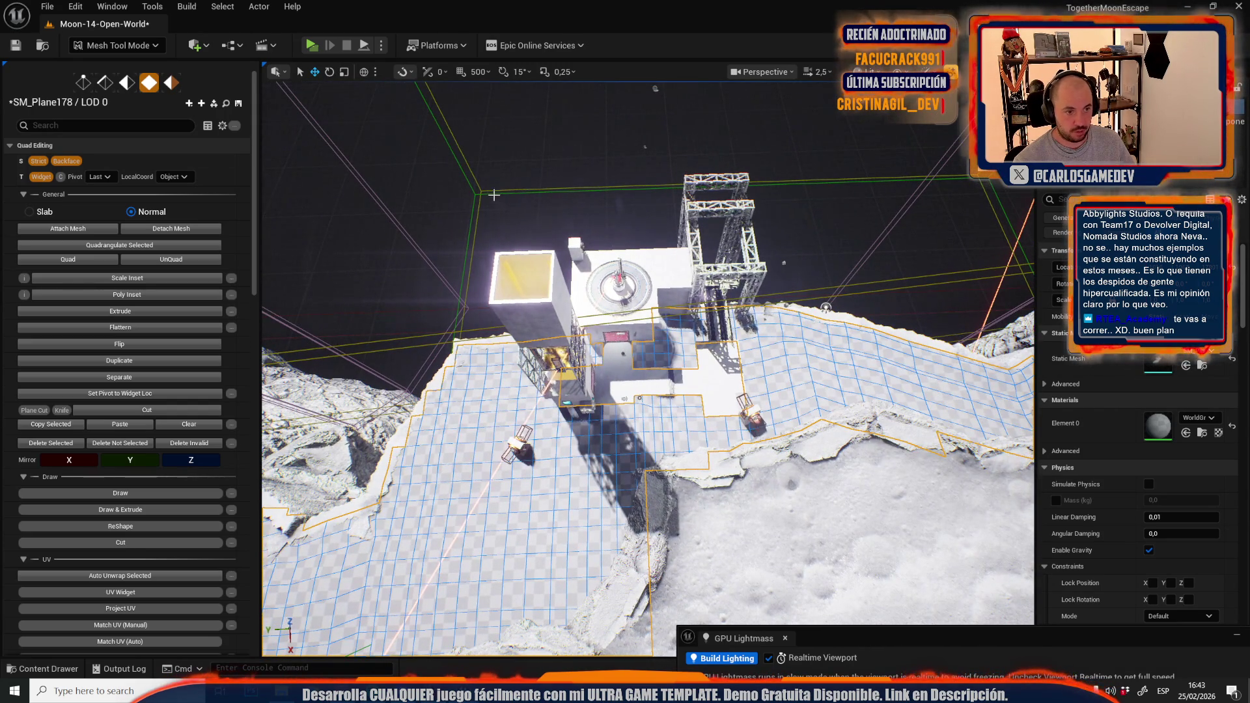
{"action": "left_click_drag", "start_coordinate": [776, 653], "coordinate": [776, 653]}
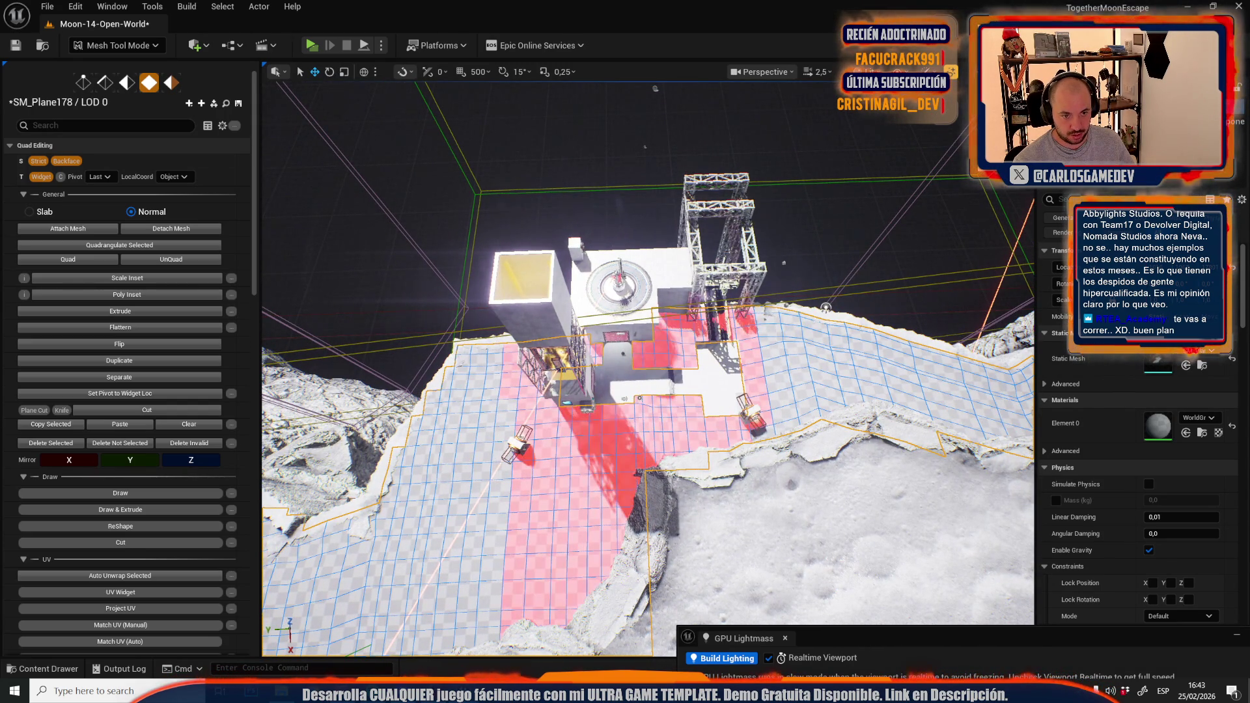
{"action": "scroll", "coordinate": [754, 498], "scroll_direction": "up", "scroll_amount": 5}
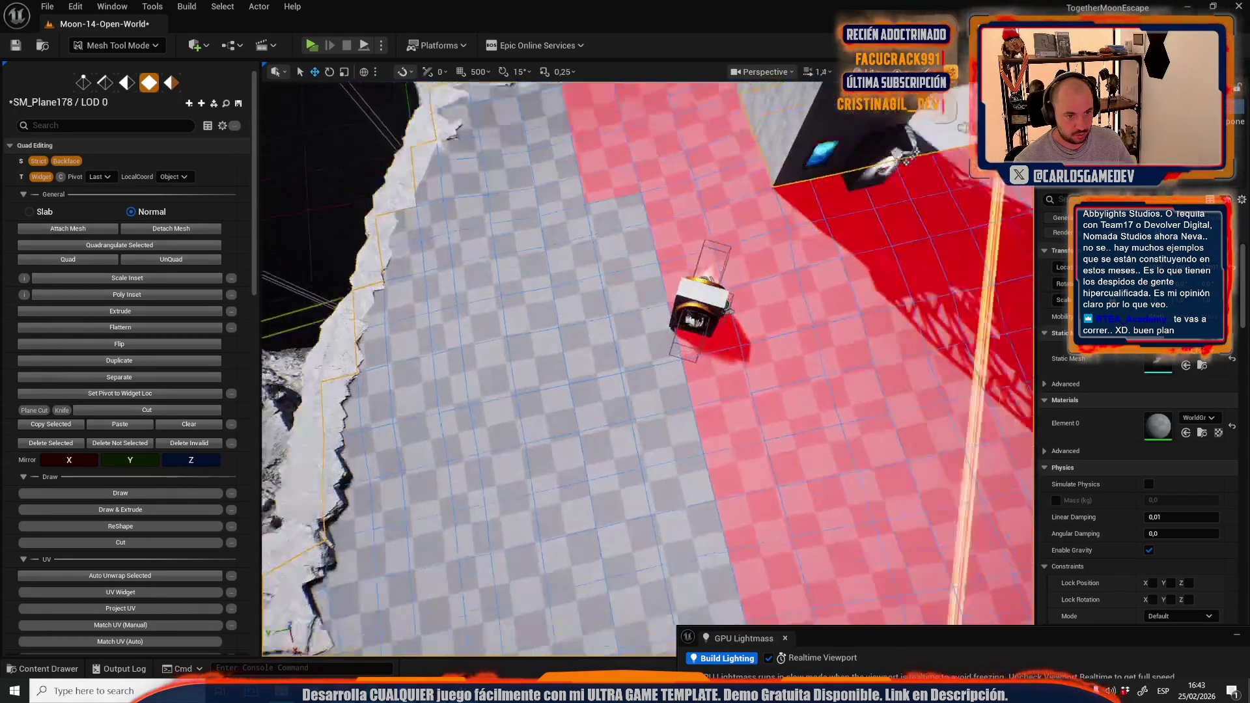
{"action": "left_click_drag", "start_coordinate": [620, 447], "coordinate": [620, 447]}
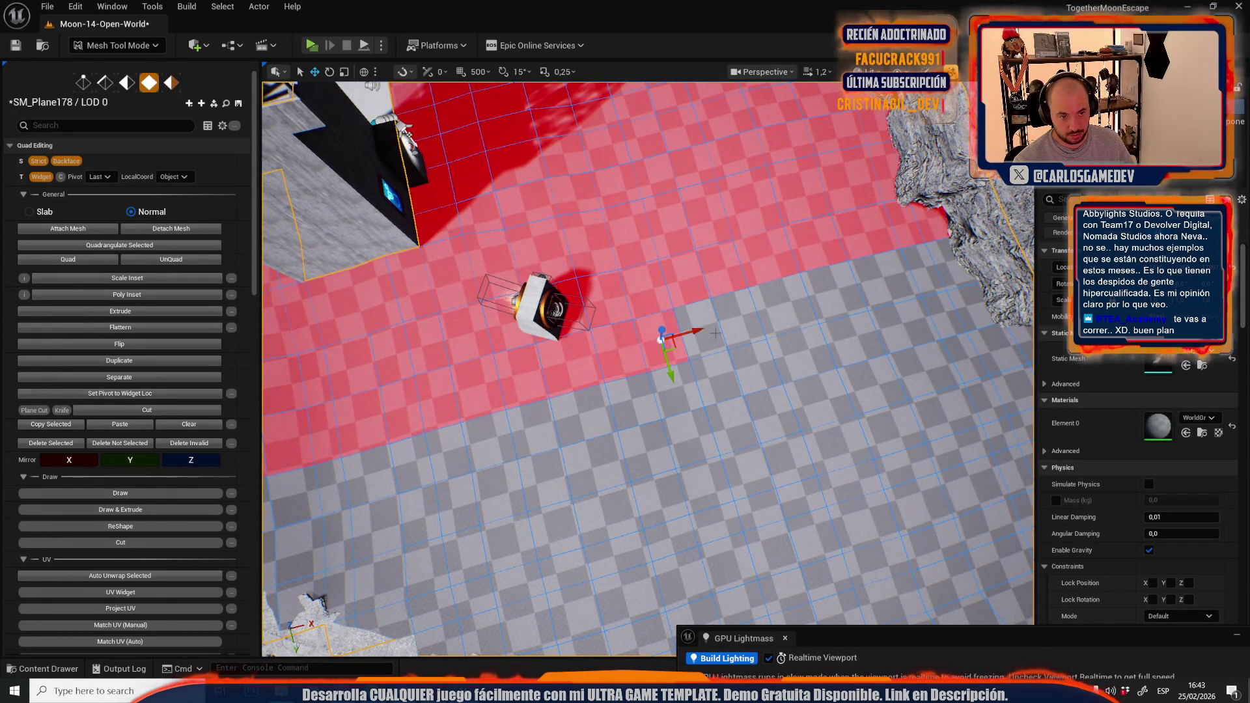
{"action": "left_click_drag", "start_coordinate": [709, 332], "coordinate": [746, 325]}
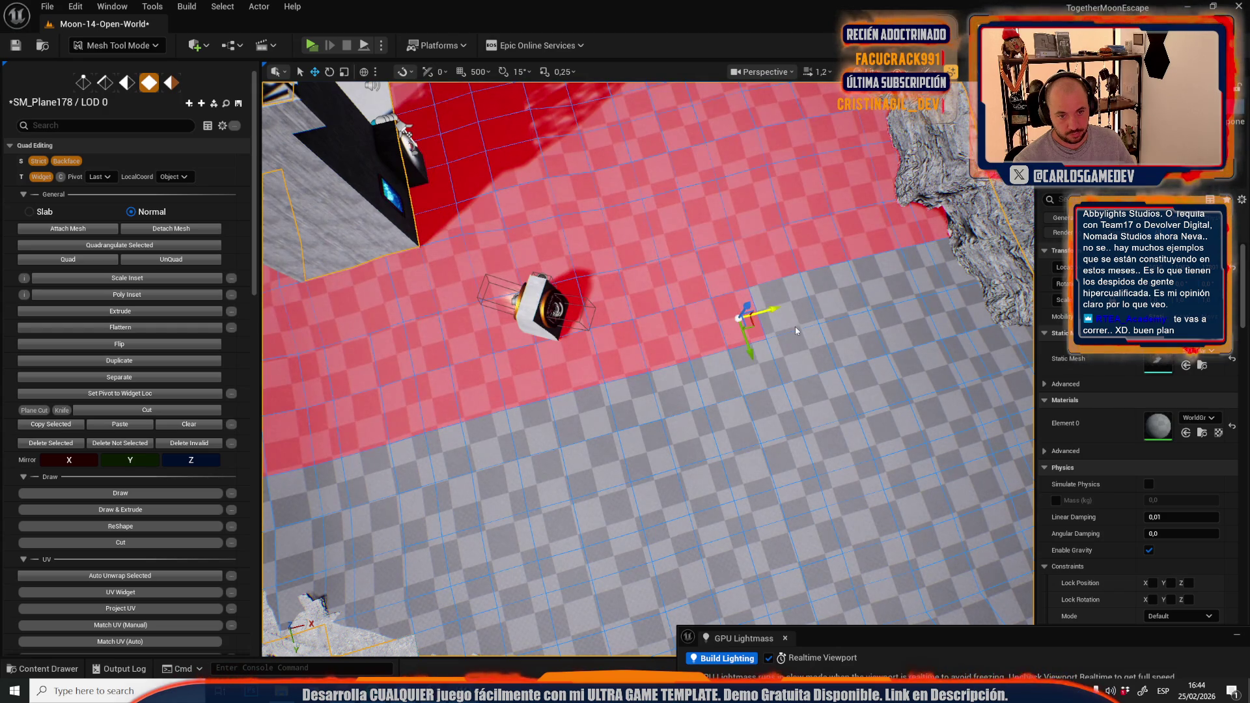
{"action": "mouse_move", "coordinate": [830, 304]}
{"action": "left_mouse_down"}
{"action": "mouse_move", "coordinate": [952, 270]}
{"action": "mouse_move", "coordinate": [911, 278]}
{"action": "left_mouse_up"}
Detach the selected faces into the new mesh SM_Plane179, then return to Selection Mode
{"action": "mouse_move", "coordinate": [656, 284]}
{"action": "left_mouse_down"}
{"action": "mouse_move", "coordinate": [324, 215]}
{"action": "mouse_move", "coordinate": [358, 247]}
{"action": "mouse_move", "coordinate": [510, 311]}
{"action": "left_mouse_up"}
{"action": "left_click", "coordinate": [656, 283]}
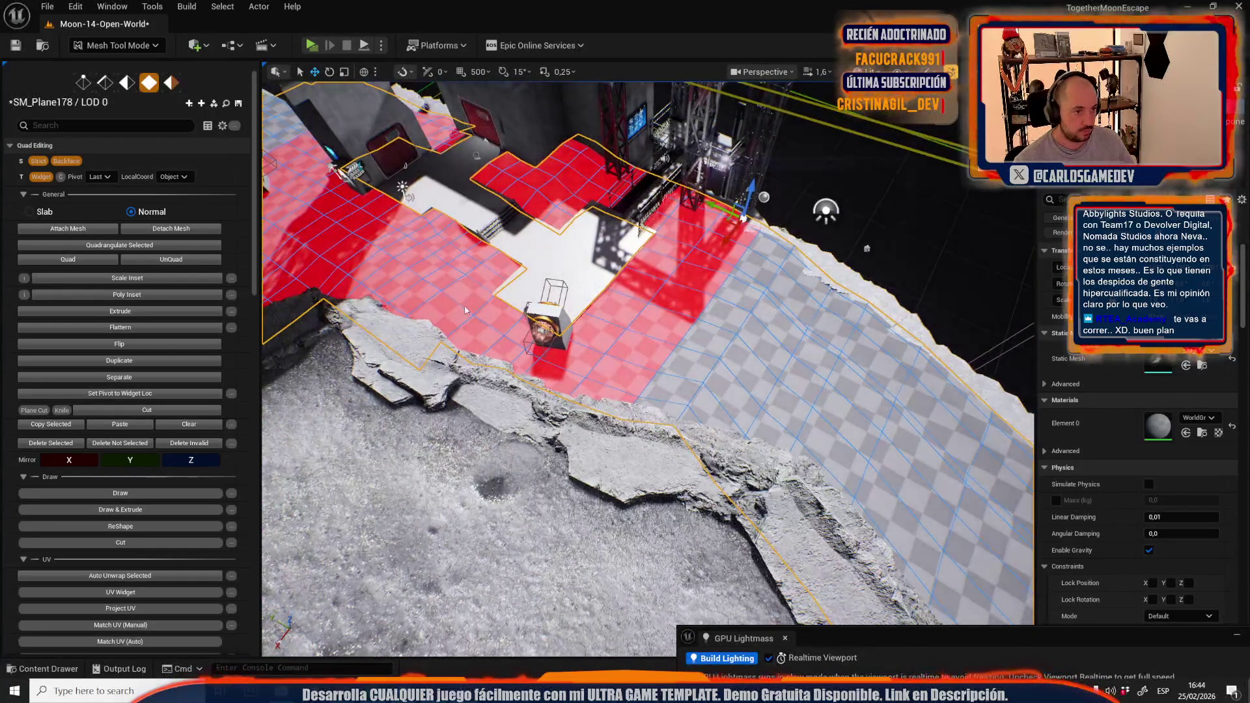
{"action": "left_click", "coordinate": [174, 229]}
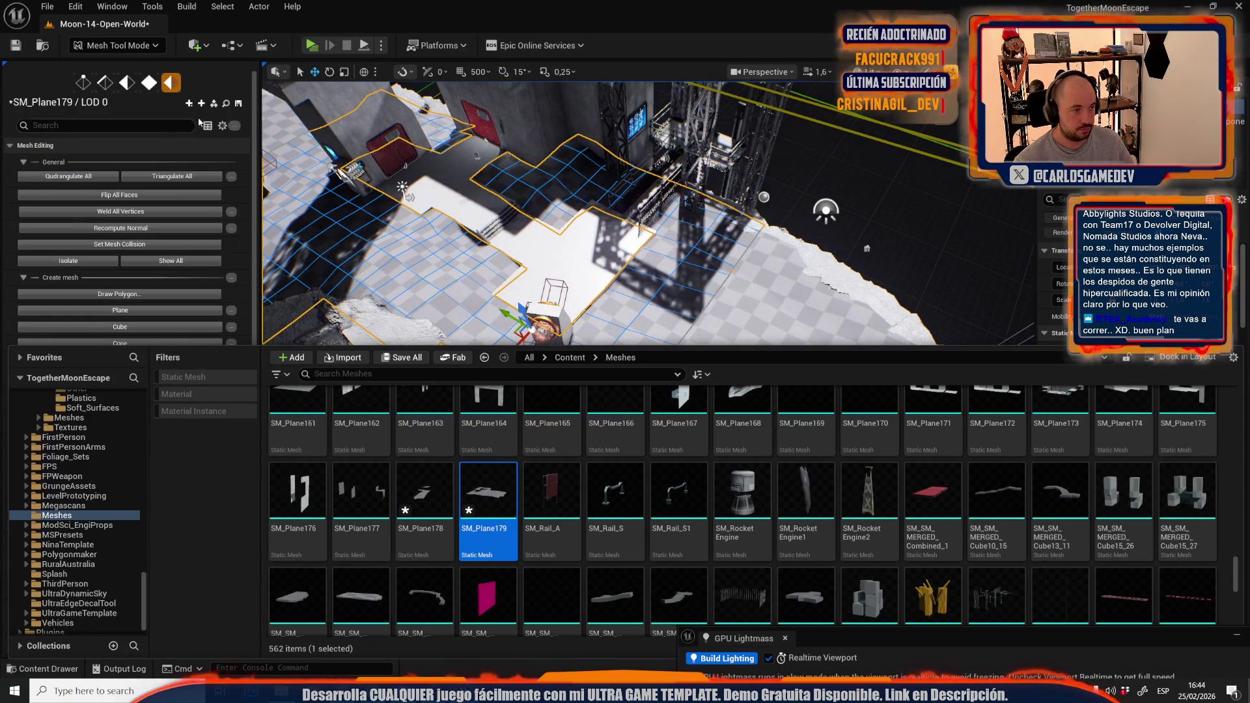
{"action": "left_click", "coordinate": [150, 235]}
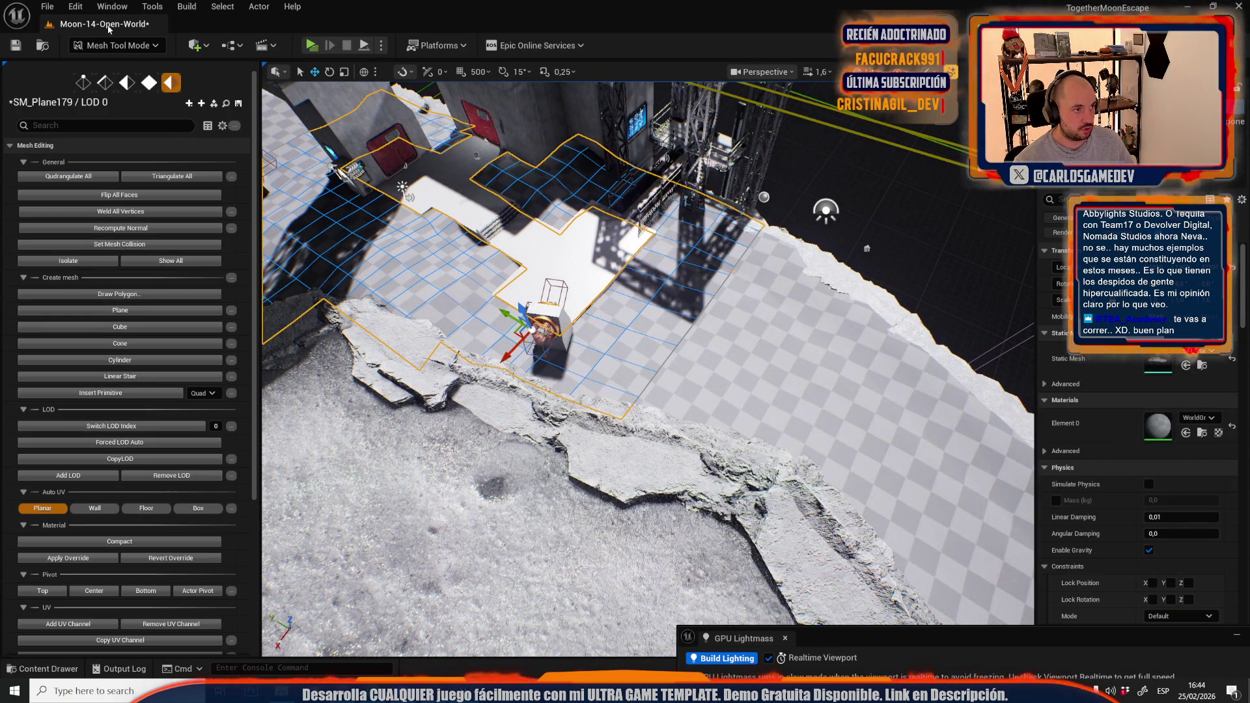
{"action": "left_click", "coordinate": [108, 49]}
{"action": "left_click", "coordinate": [105, 85]}
{"action": "key", "text": "ctrl+space"}
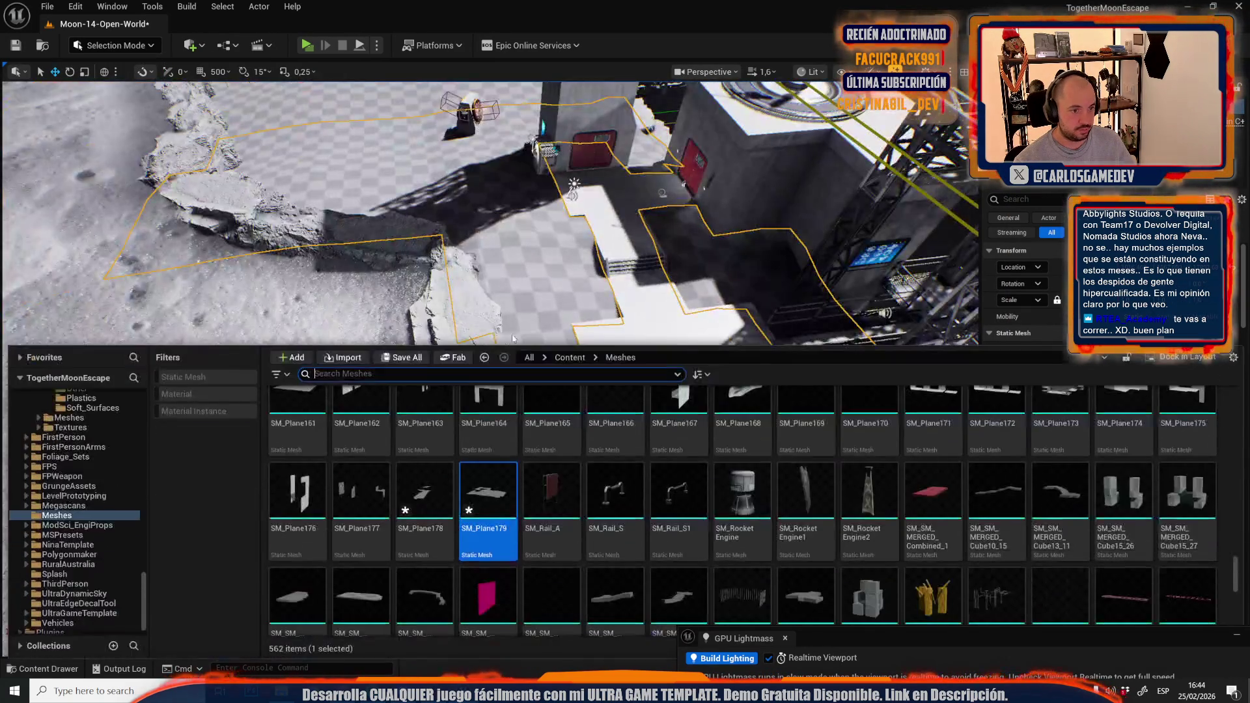
Cancel the accidental import and save Moon-14-Open-World with SM_Plane178 and SM_Plane179
{"action": "left_click", "coordinate": [343, 357]}
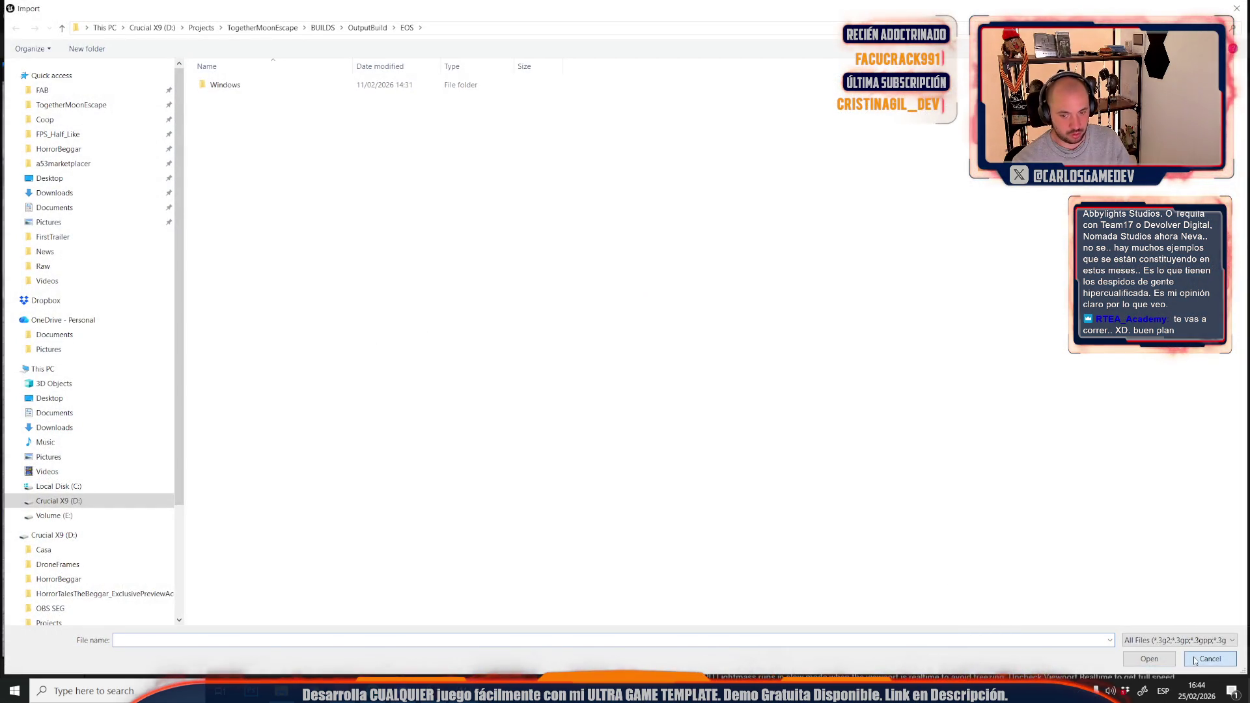
{"action": "left_click", "coordinate": [1195, 660]}
{"action": "key", "text": "ctrl+s"}
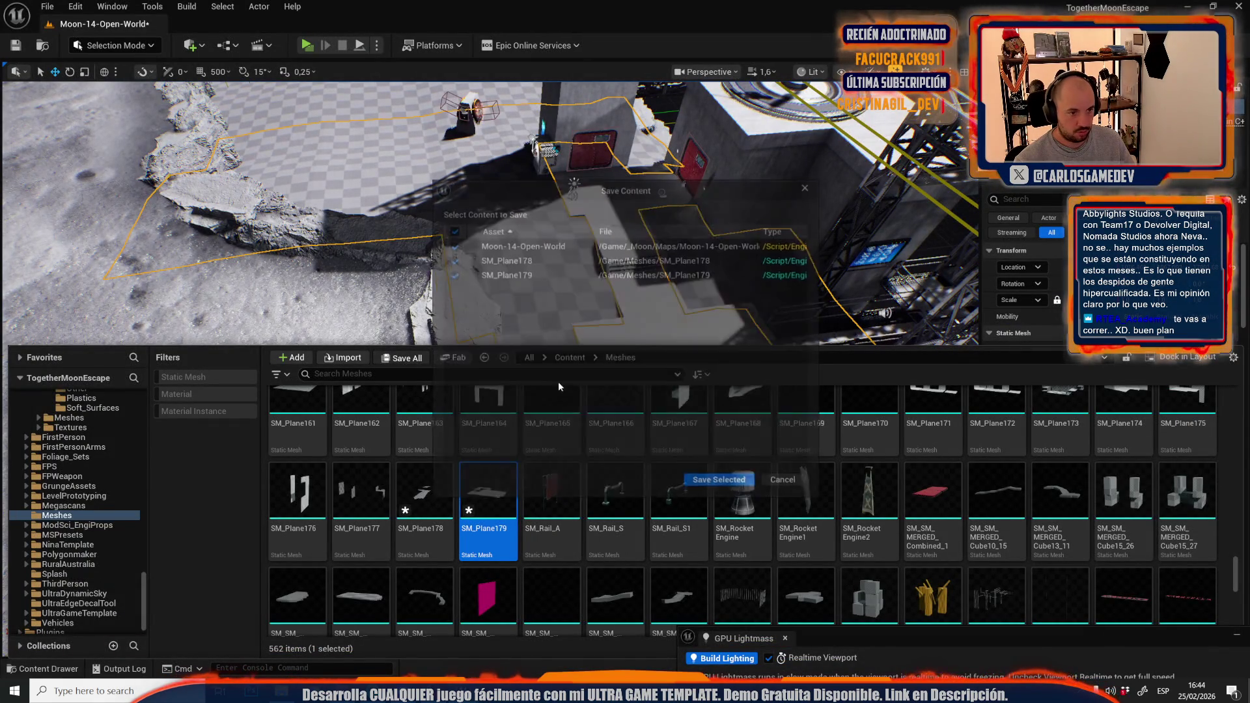
{"action": "left_click", "coordinate": [721, 483]}
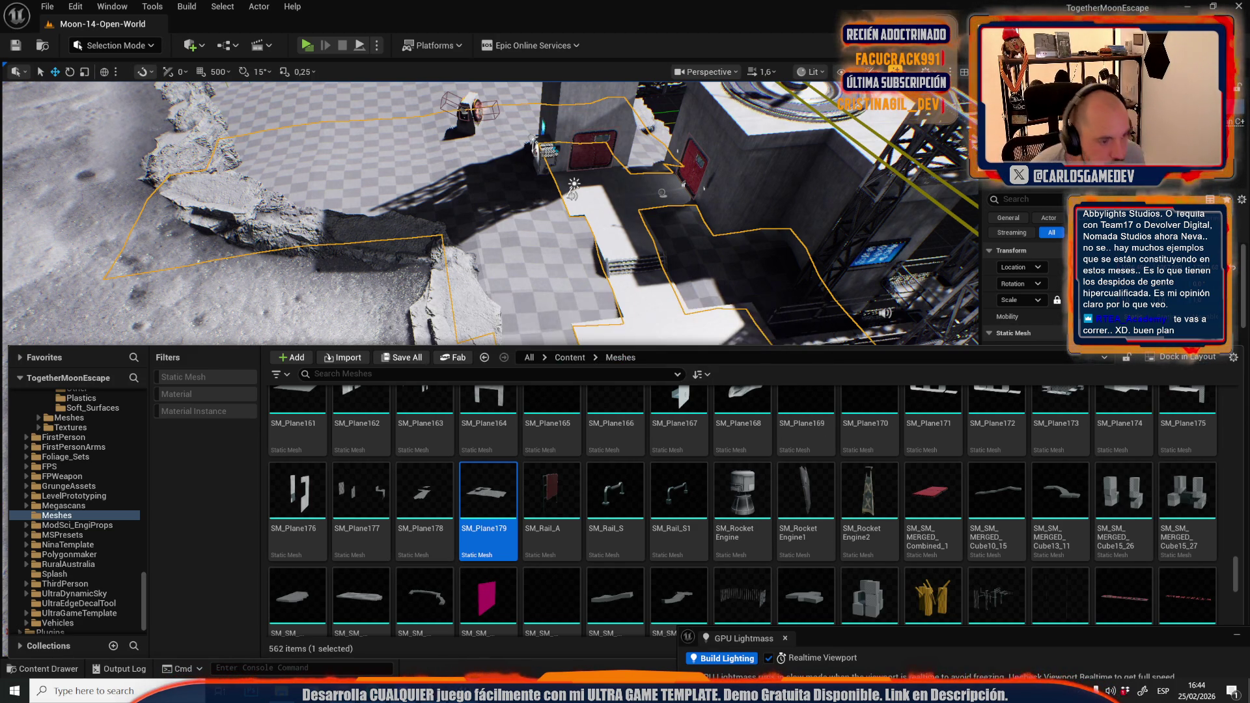
Select the large checker floor plane in front of the moon base buildings
{"action": "mouse_move", "coordinate": [477, 273]}
{"action": "left_mouse_down"}
{"action": "mouse_move", "coordinate": [456, 260]}
{"action": "mouse_move", "coordinate": [429, 274]}
{"action": "left_mouse_up"}
{"action": "mouse_move", "coordinate": [473, 310]}
{"action": "left_mouse_down"}
{"action": "mouse_move", "coordinate": [469, 293]}
{"action": "mouse_move", "coordinate": [495, 273]}
{"action": "mouse_move", "coordinate": [473, 311]}
{"action": "left_mouse_up"}
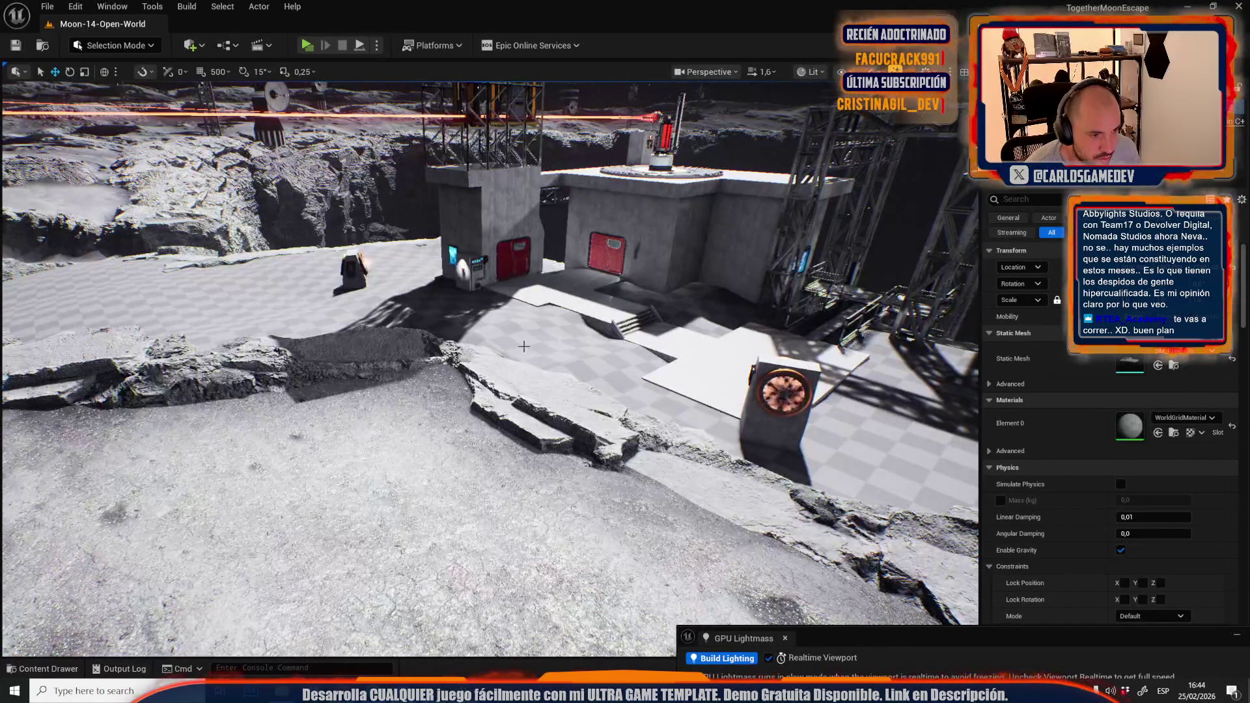
{"action": "left_click", "coordinate": [486, 331]}
{"action": "left_click", "coordinate": [150, 46]}
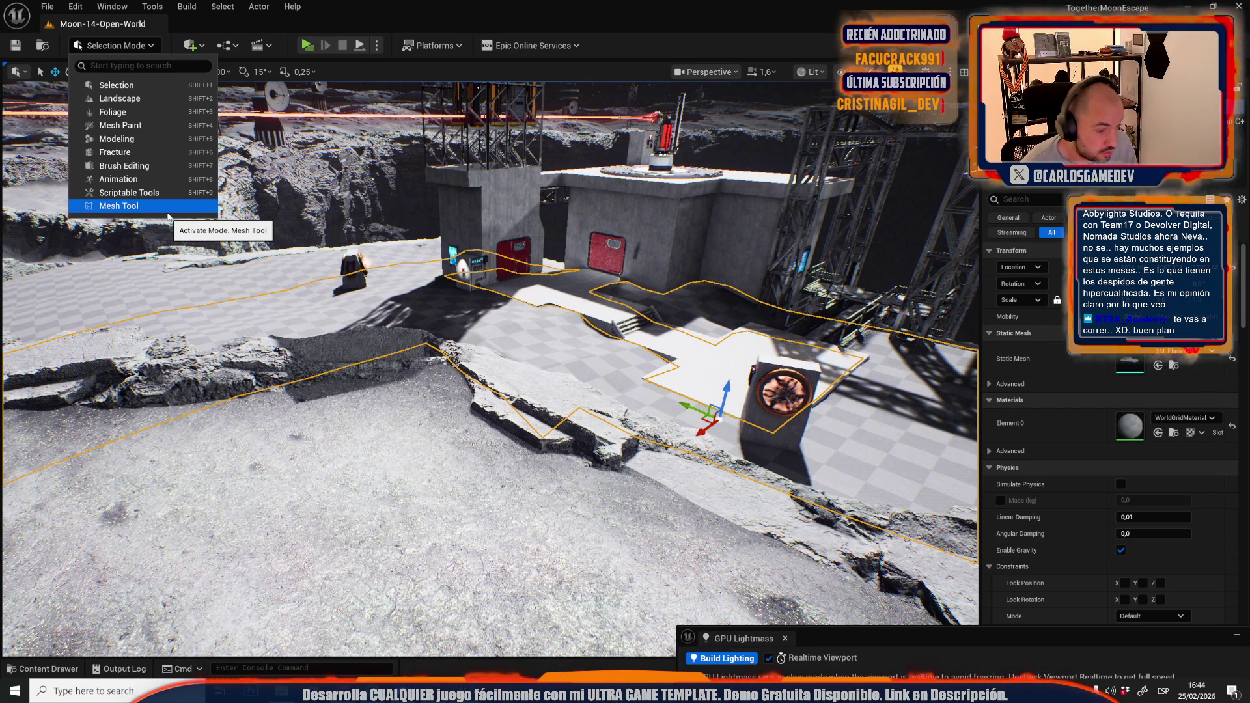
{"action": "left_click", "coordinate": [168, 222]}
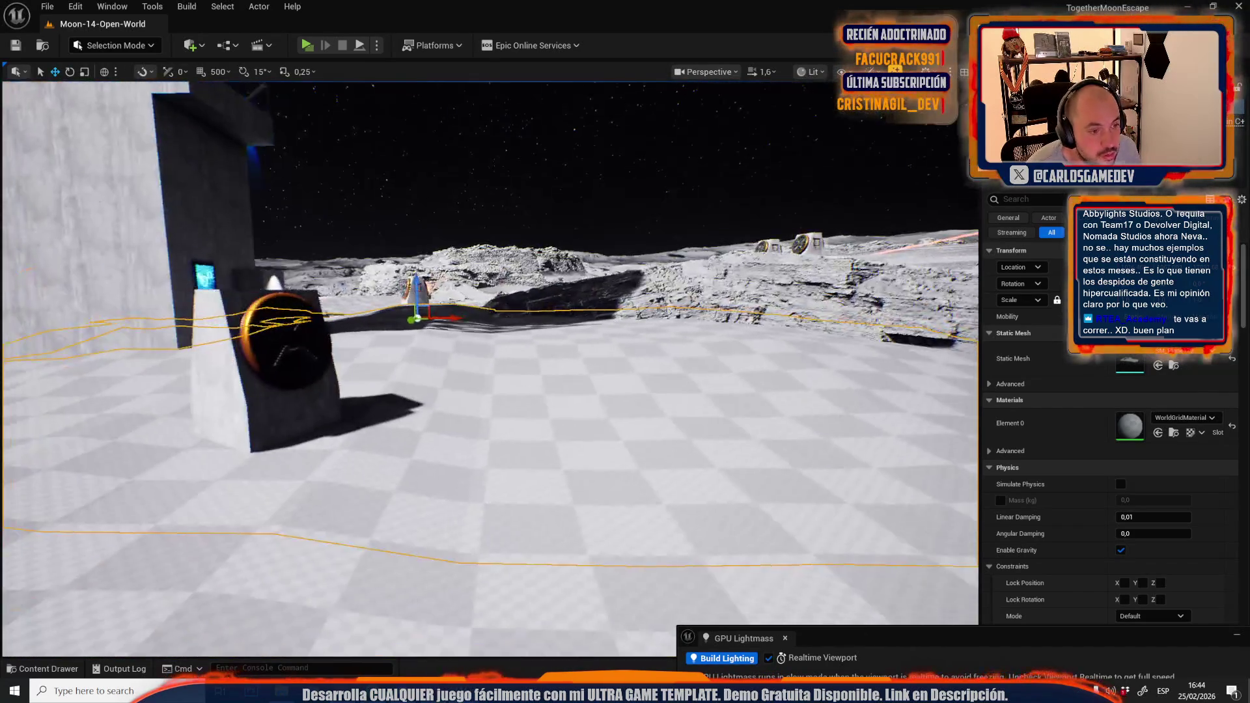
{"action": "scroll", "coordinate": [490, 367], "scroll_direction": "down", "scroll_amount": 1}
{"action": "left_click_drag", "start_coordinate": [442, 353], "coordinate": [451, 334]}
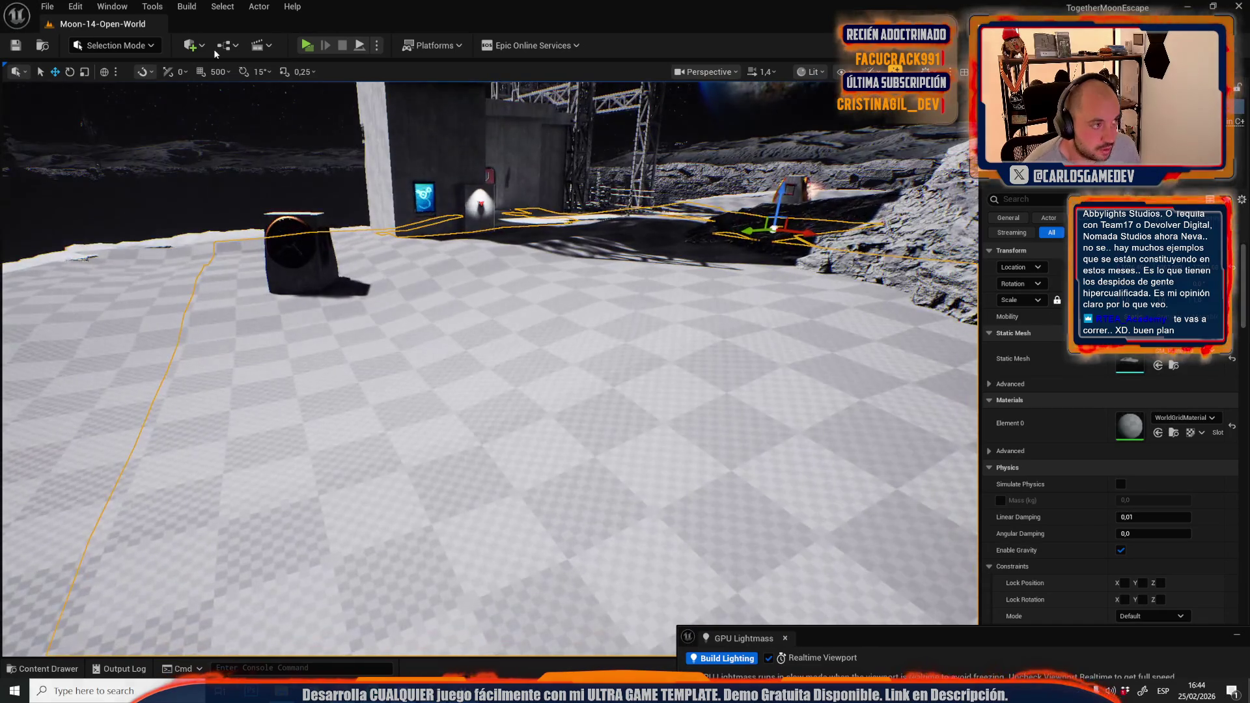
{"action": "left_click", "coordinate": [146, 47]}
In Modeling Mode, remesh the floor plane twice, accepting each pass
{"action": "left_click", "coordinate": [128, 135]}
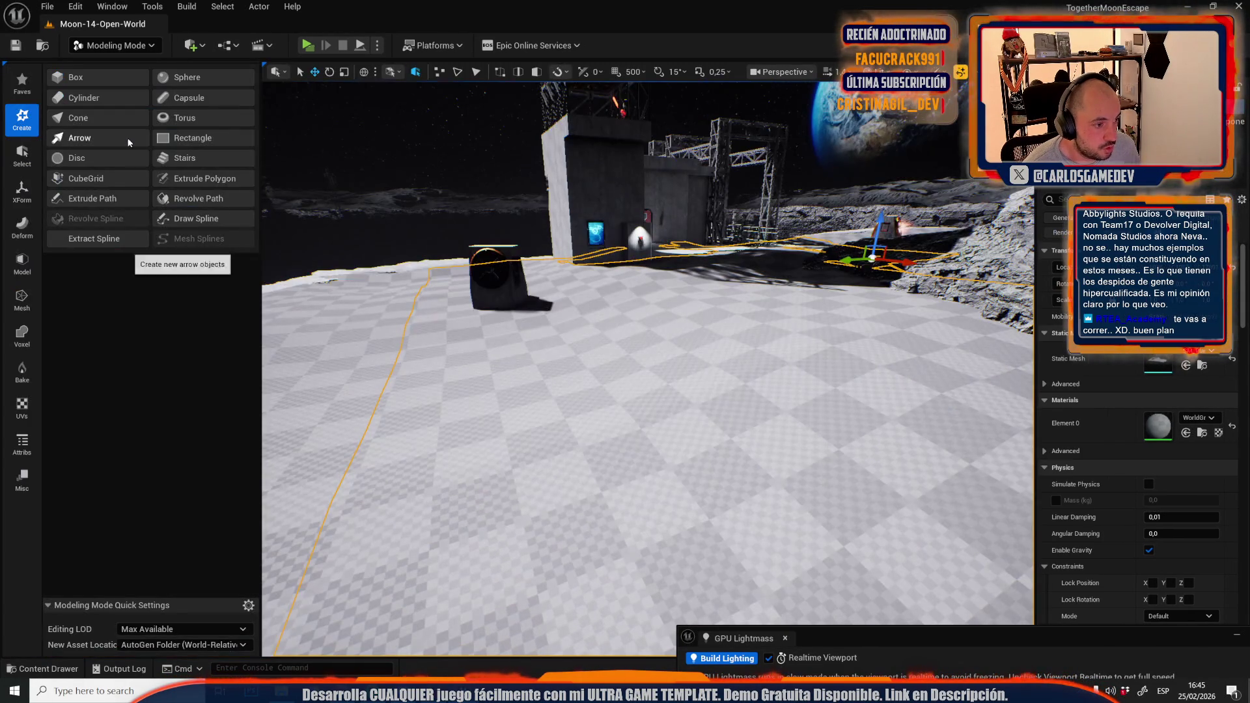
{"action": "left_click", "coordinate": [26, 295]}
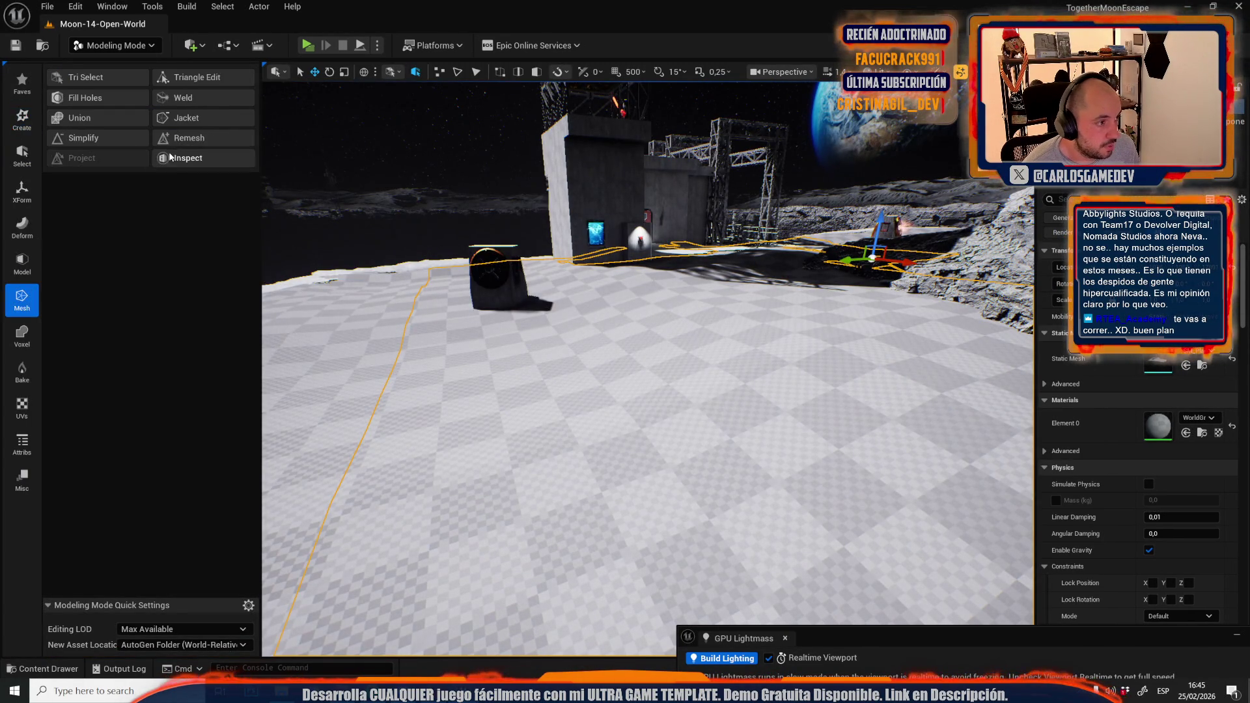
{"action": "left_click", "coordinate": [189, 144]}
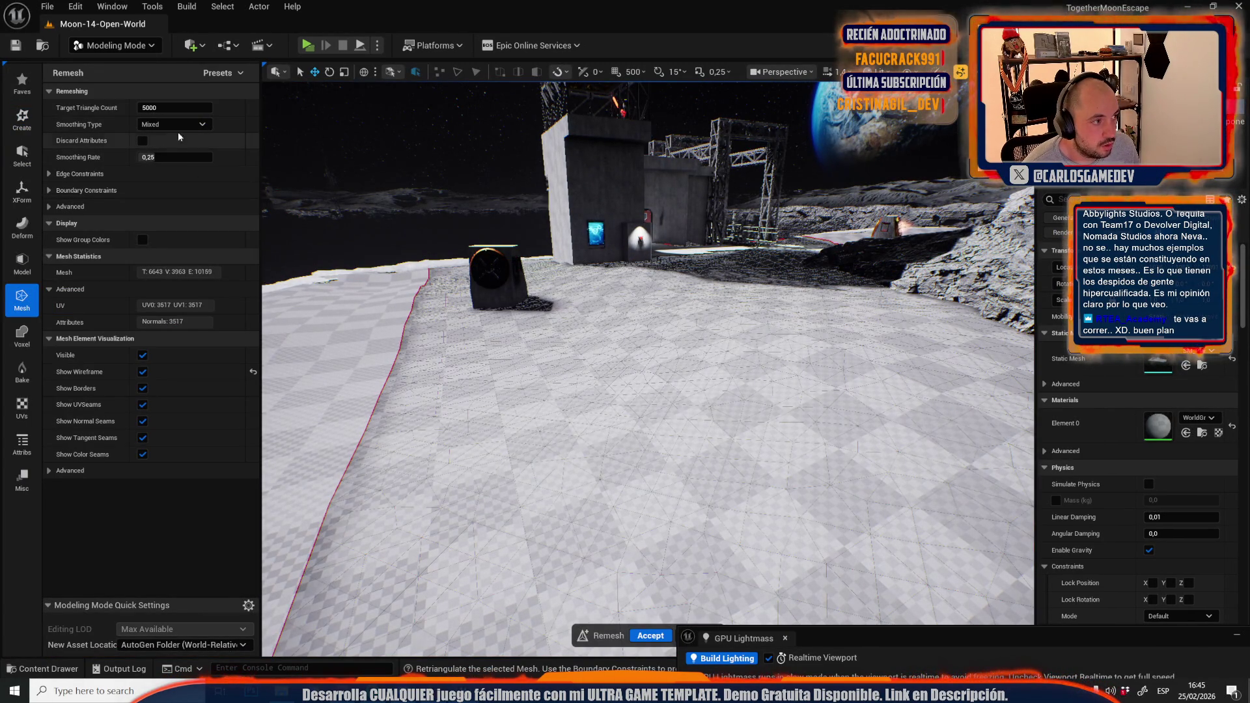
{"action": "left_click_drag", "start_coordinate": [603, 328], "coordinate": [573, 328]}
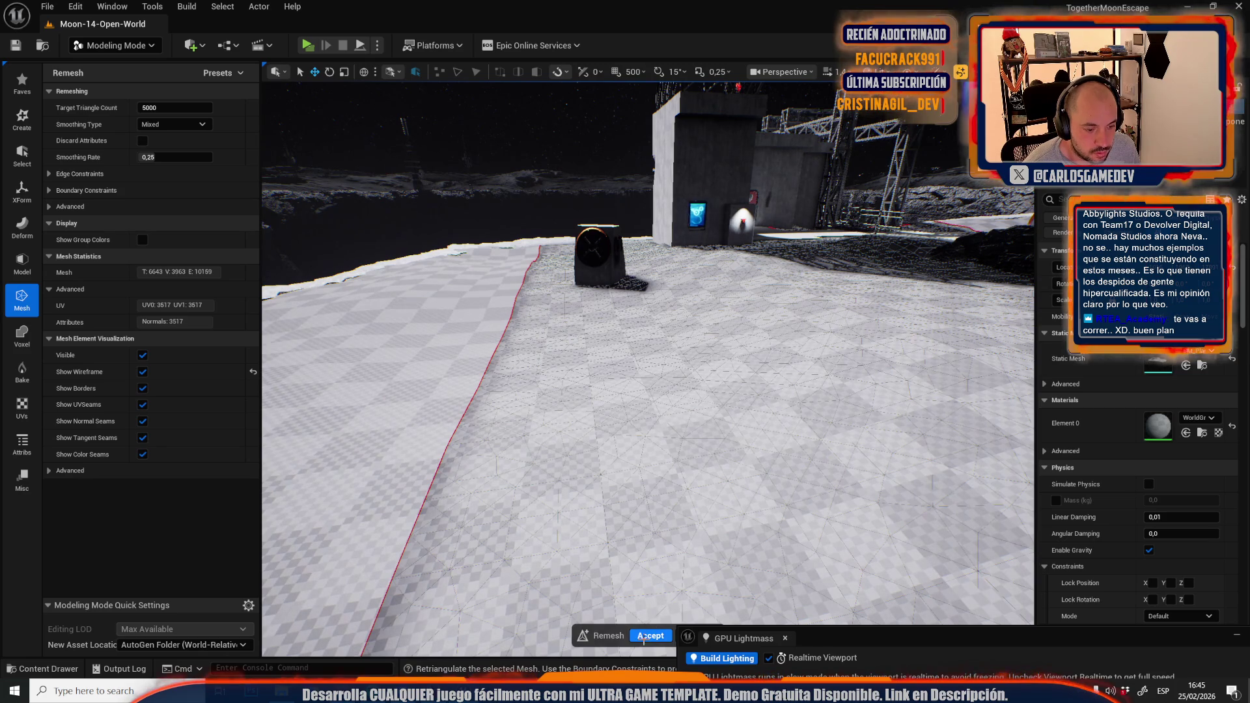
{"action": "left_click", "coordinate": [643, 636]}
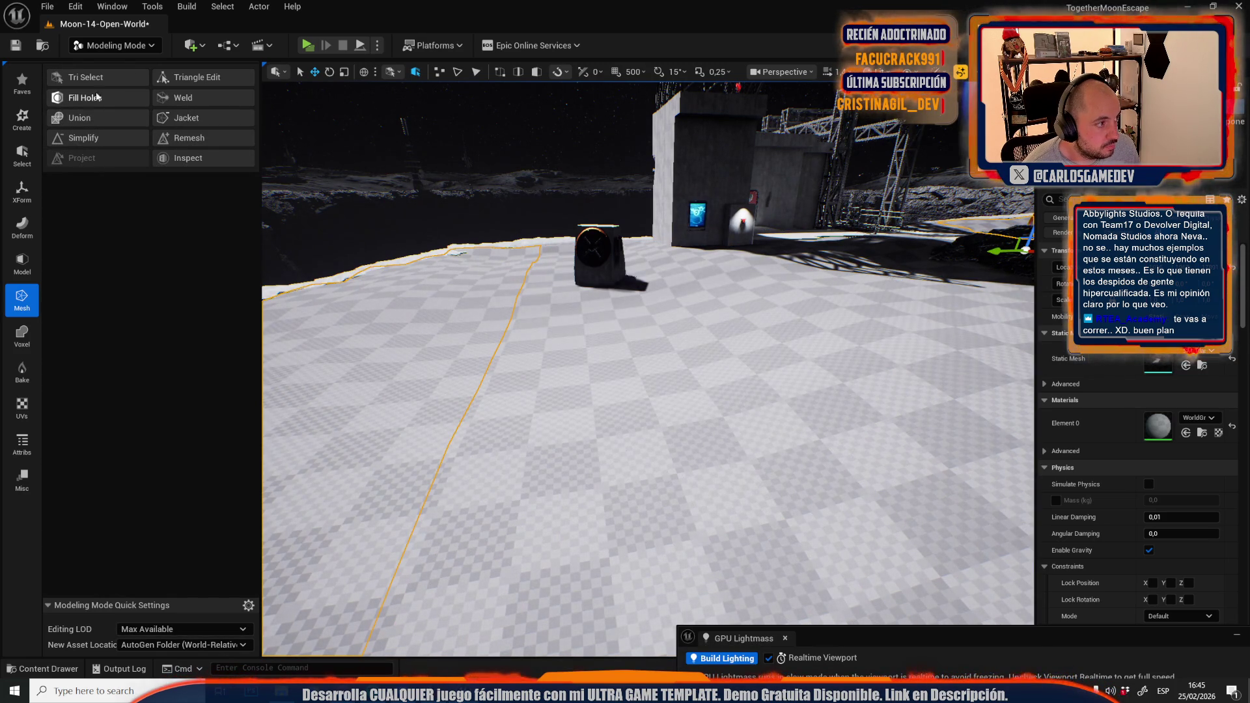
{"action": "left_click", "coordinate": [188, 138]}
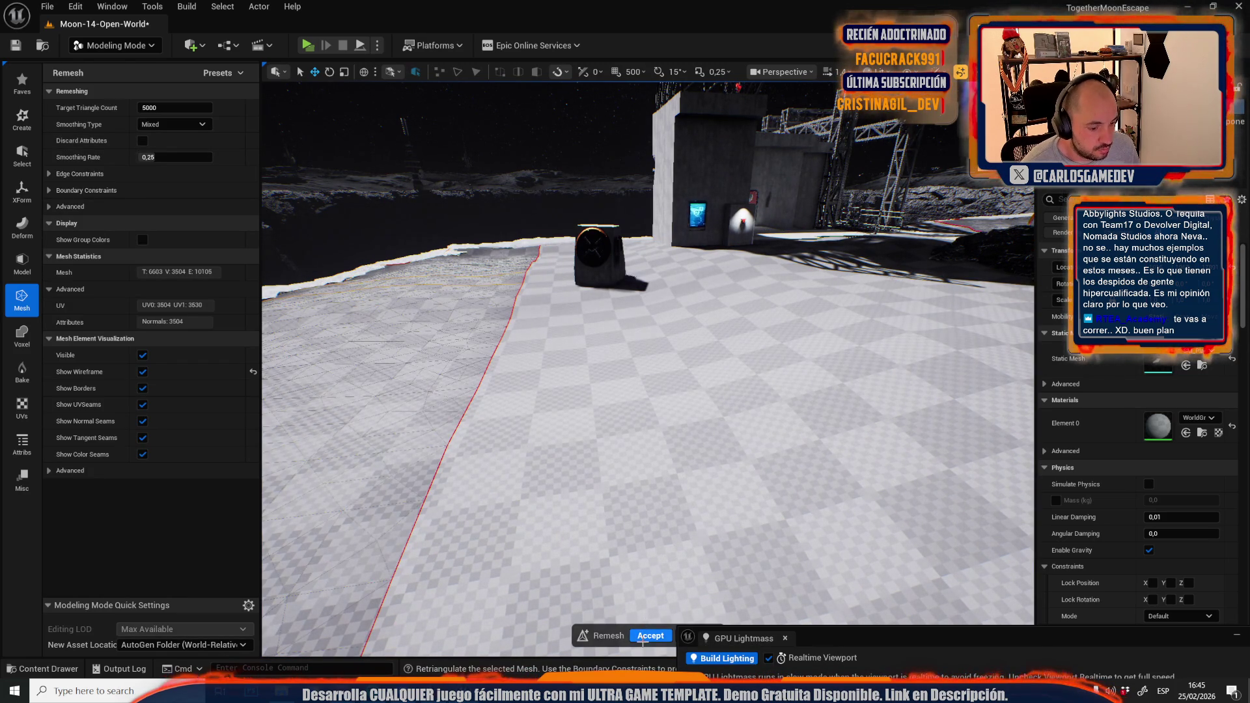
{"action": "left_click", "coordinate": [644, 636]}
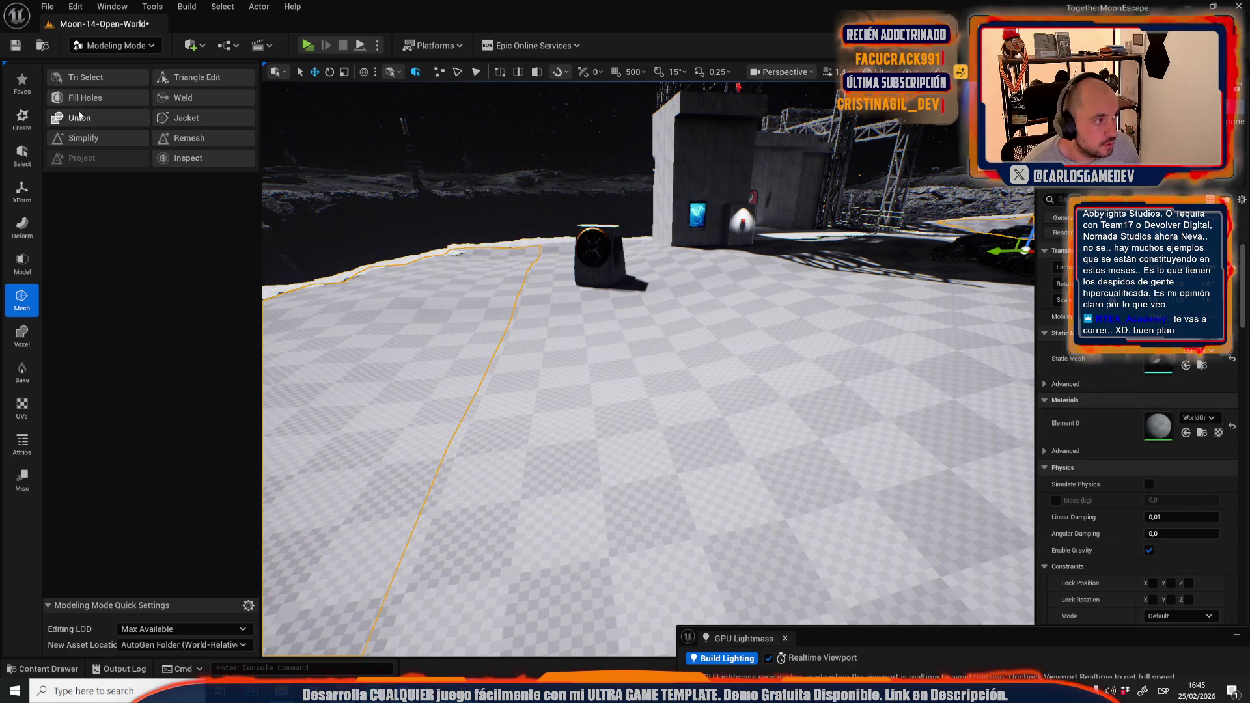
Smooth the floor mesh twice with its border edges preserved
{"action": "left_click", "coordinate": [24, 225]}
{"action": "left_click", "coordinate": [95, 101]}
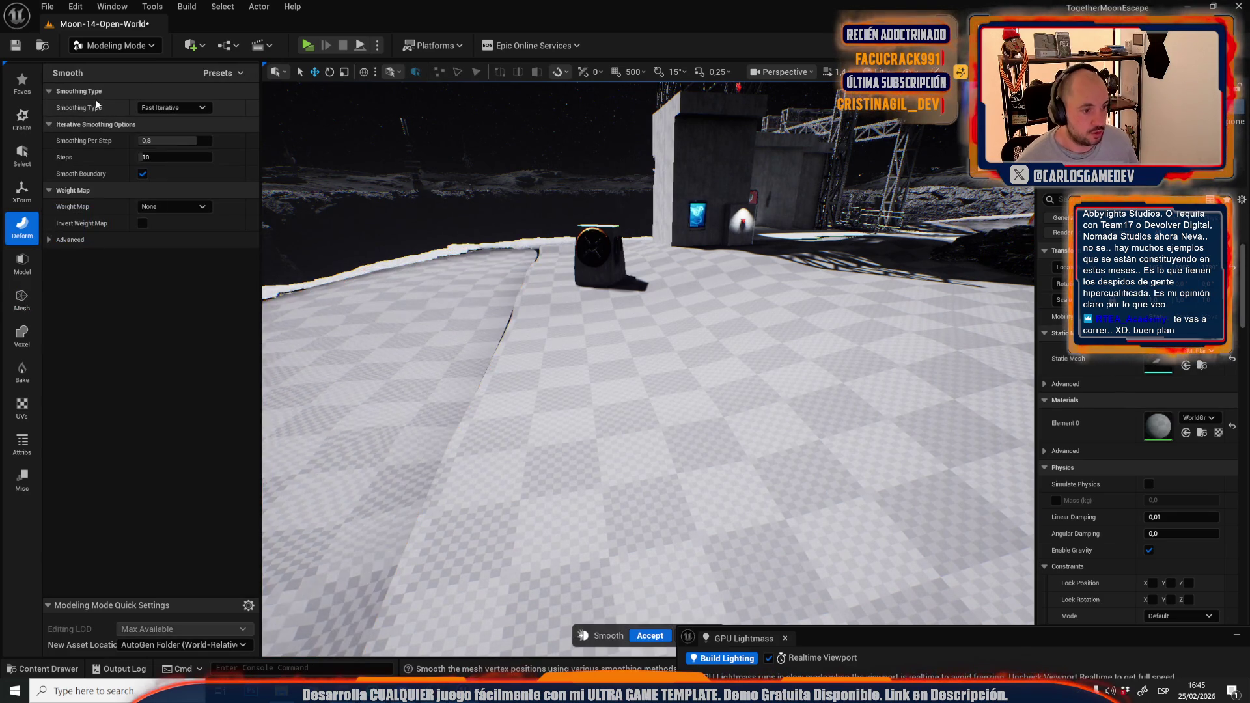
{"action": "left_click", "coordinate": [142, 174]}
{"action": "left_click_drag", "start_coordinate": [648, 403], "coordinate": [688, 640]}
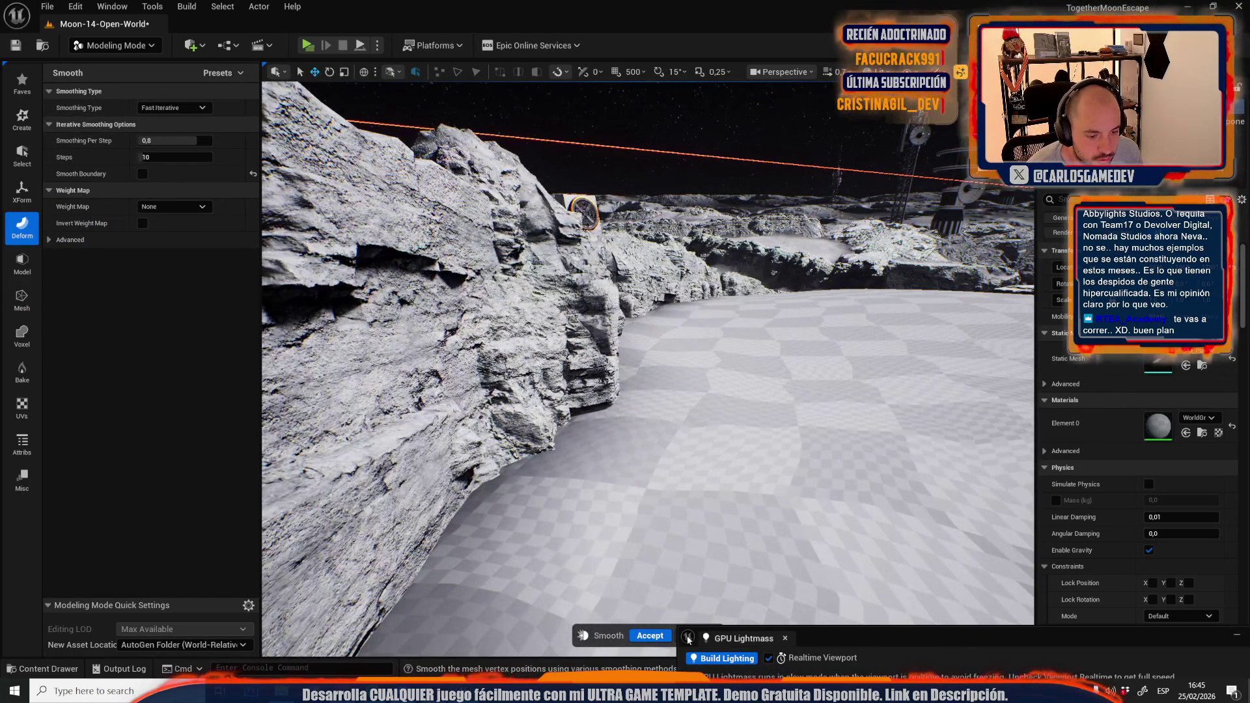
{"action": "left_click", "coordinate": [644, 636]}
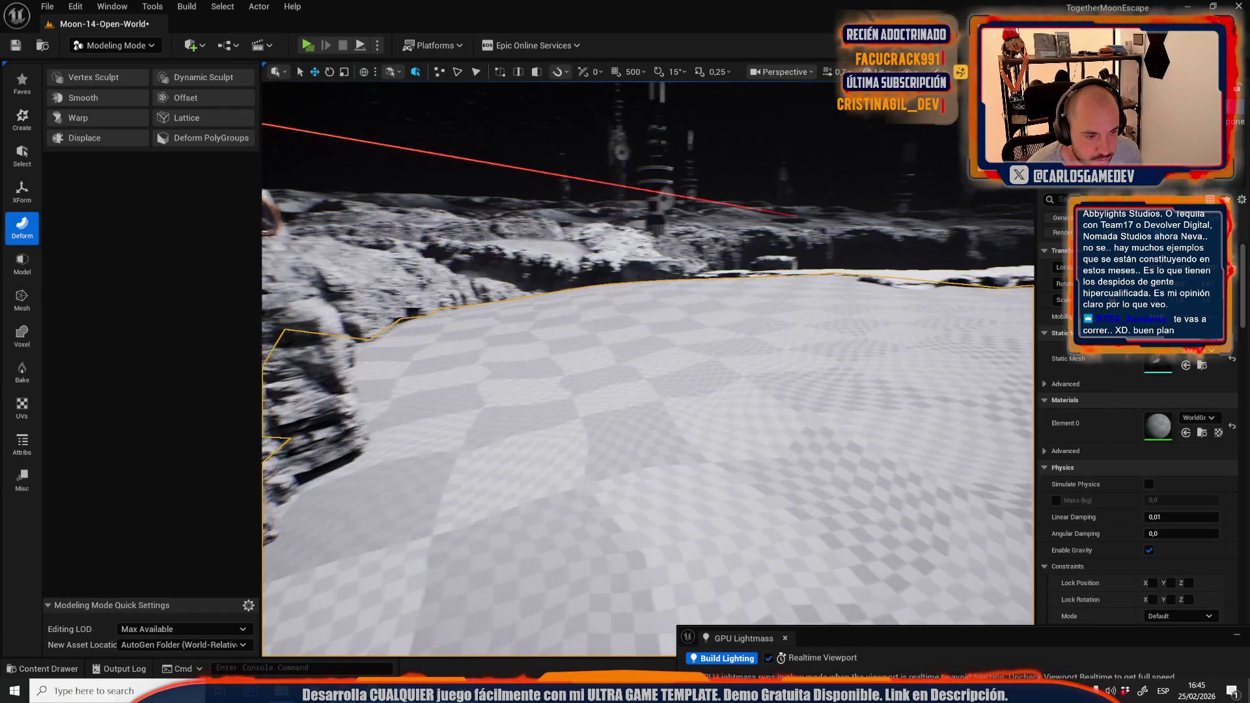
{"action": "left_click", "coordinate": [113, 97]}
{"action": "left_click_drag", "start_coordinate": [677, 495], "coordinate": [683, 524]}
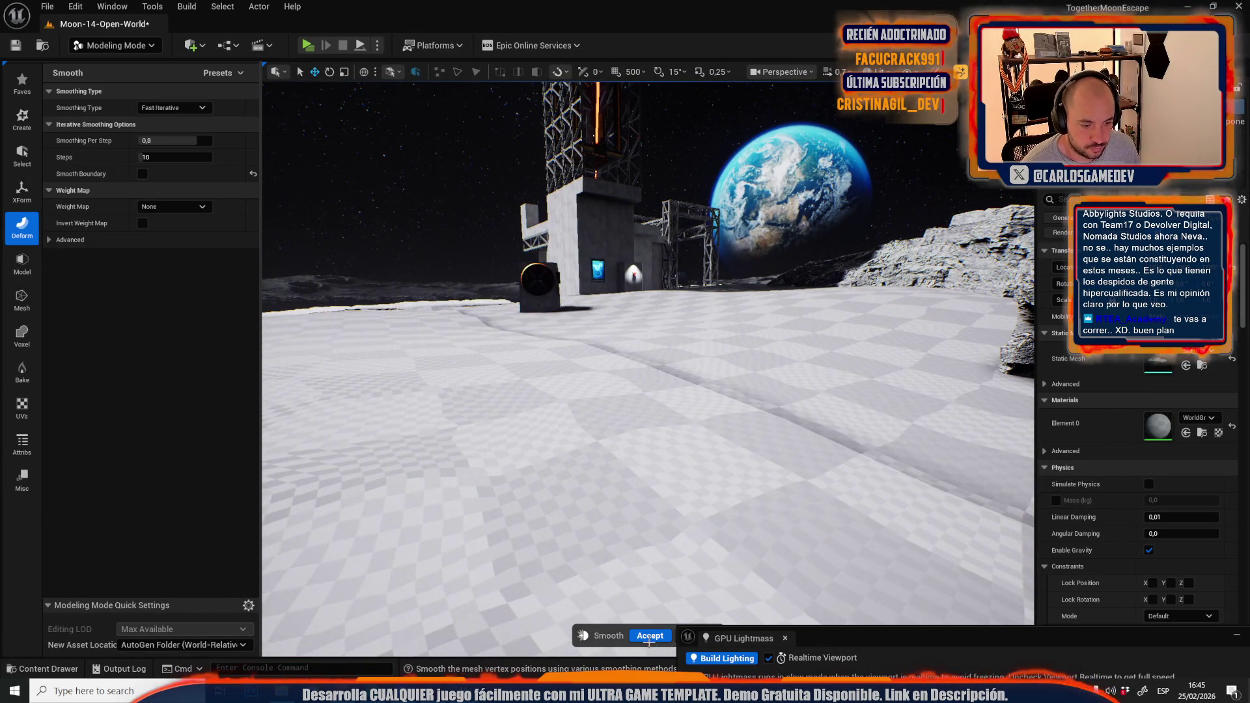
{"action": "left_click", "coordinate": [650, 636]}
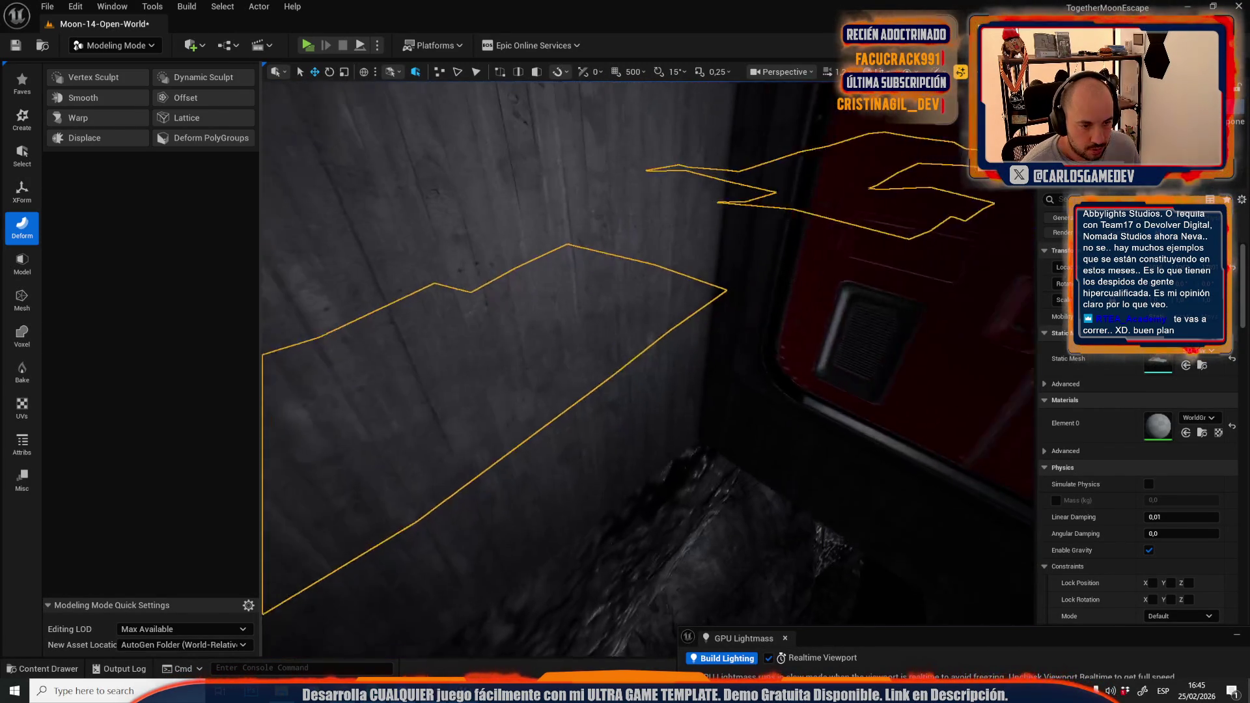
Select the two-material corner mesh SM_Cube107 and switch to Mesh Tool Mode
{"action": "left_click_drag", "start_coordinate": [673, 384], "coordinate": [672, 384]}
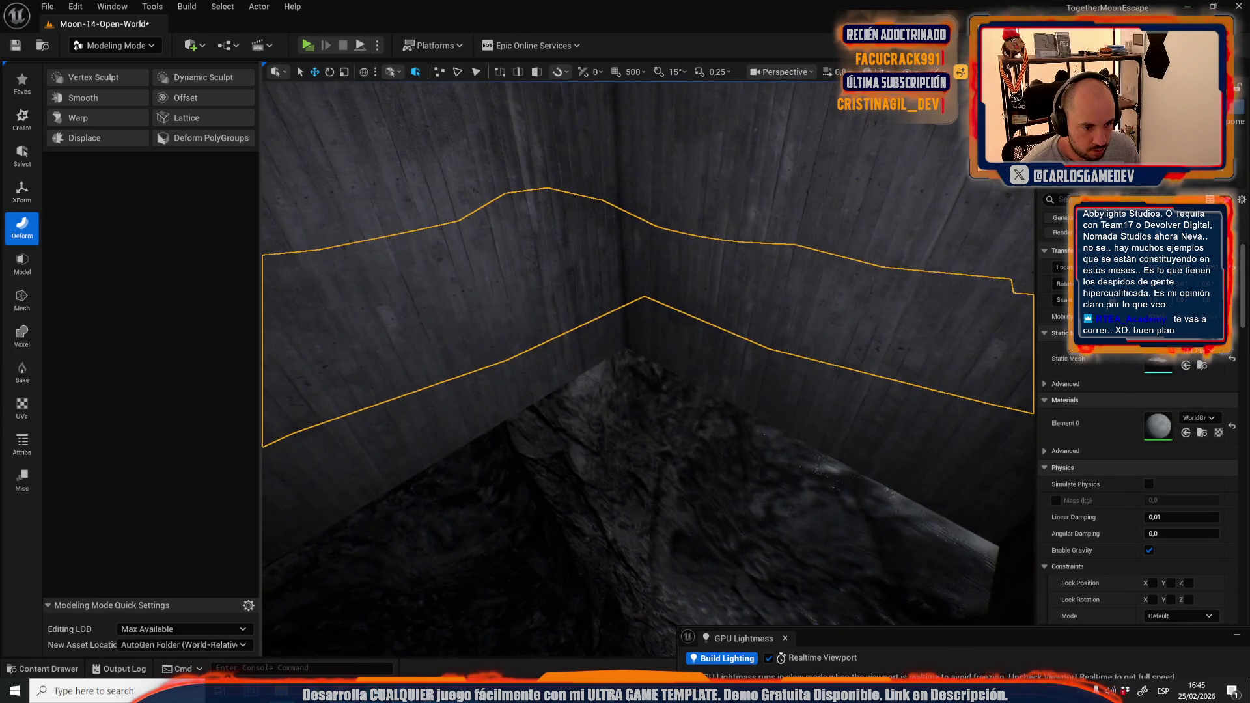
{"action": "left_click", "coordinate": [636, 331]}
{"action": "left_click", "coordinate": [128, 44]}
{"action": "left_click", "coordinate": [121, 210]}
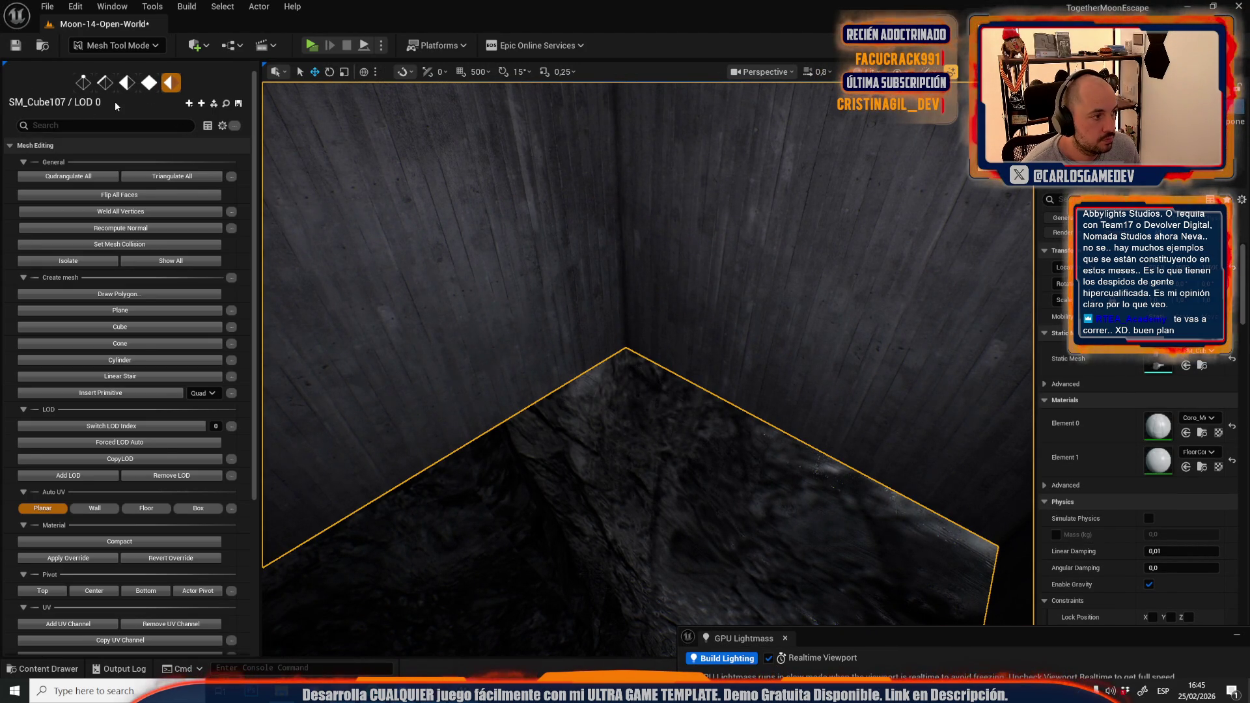
Shift a room edge, then separate SM_Cube107's floor faces and lift them to ceiling height
{"action": "left_click", "coordinate": [637, 349]}
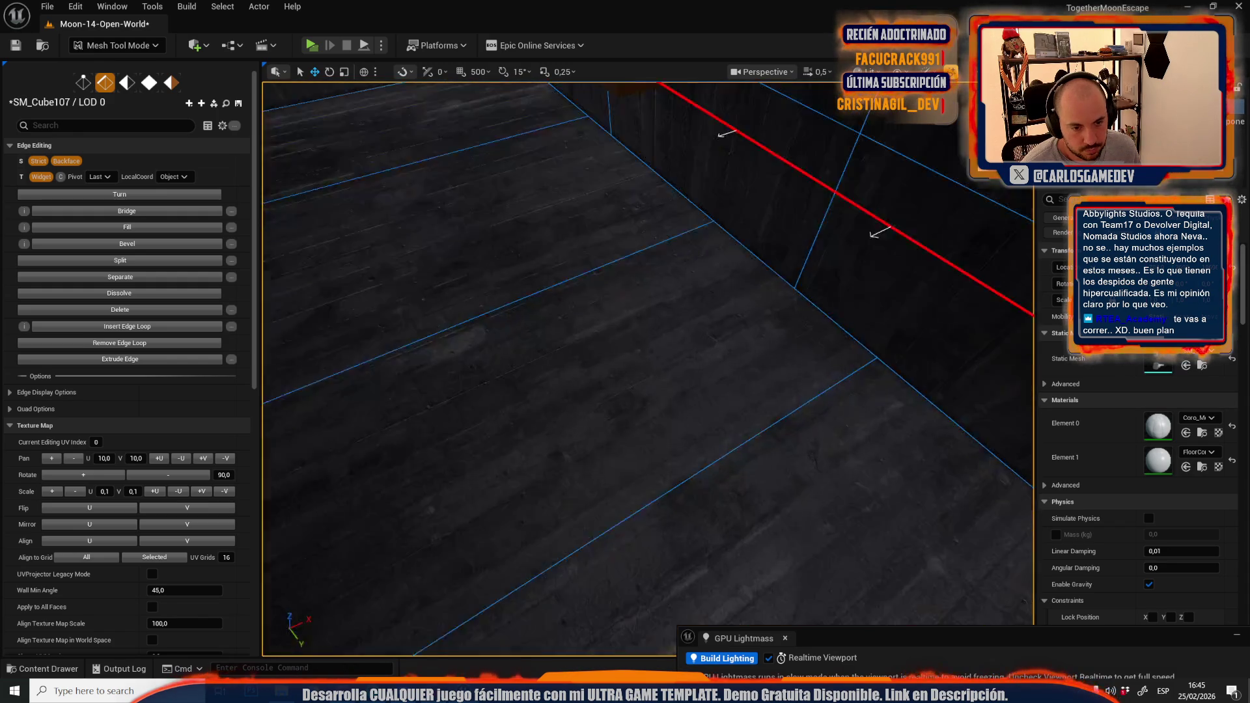
{"action": "left_click_drag", "start_coordinate": [904, 340], "coordinate": [721, 420]}
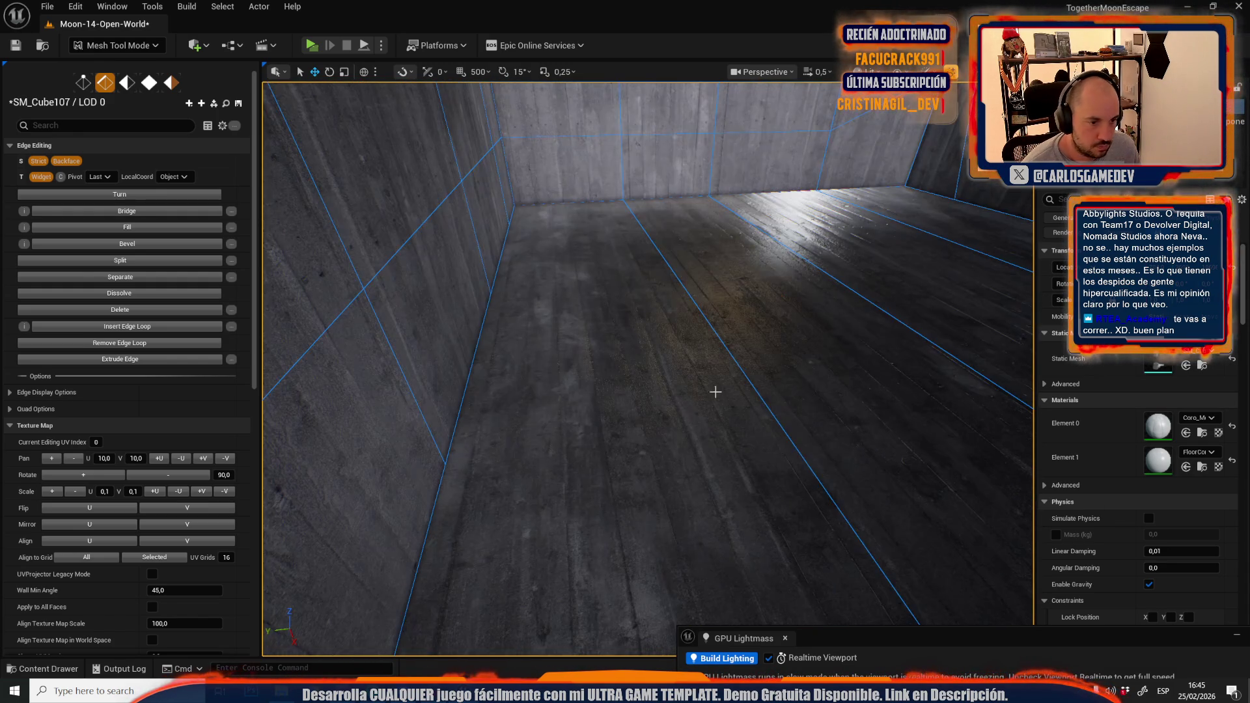
{"action": "key", "text": "4"}
{"action": "left_click", "coordinate": [714, 394]}
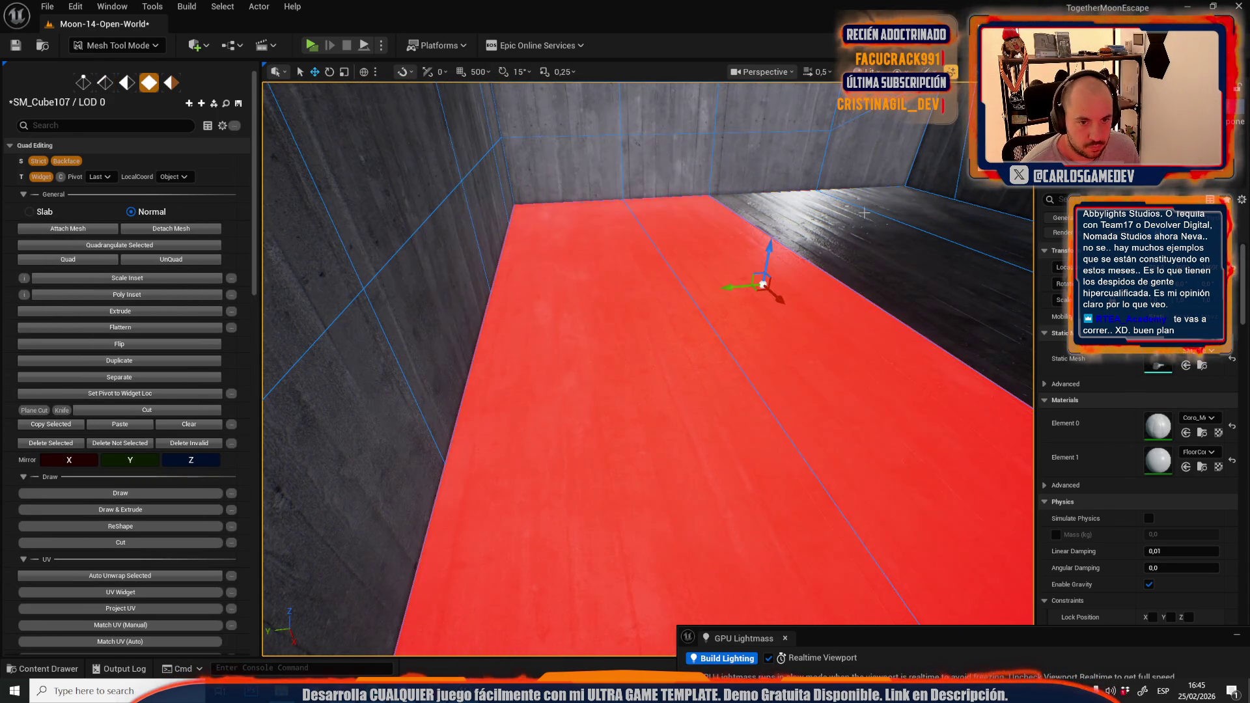
{"action": "left_click", "coordinate": [864, 213], "text": "shift"}
{"action": "left_click", "coordinate": [115, 381]}
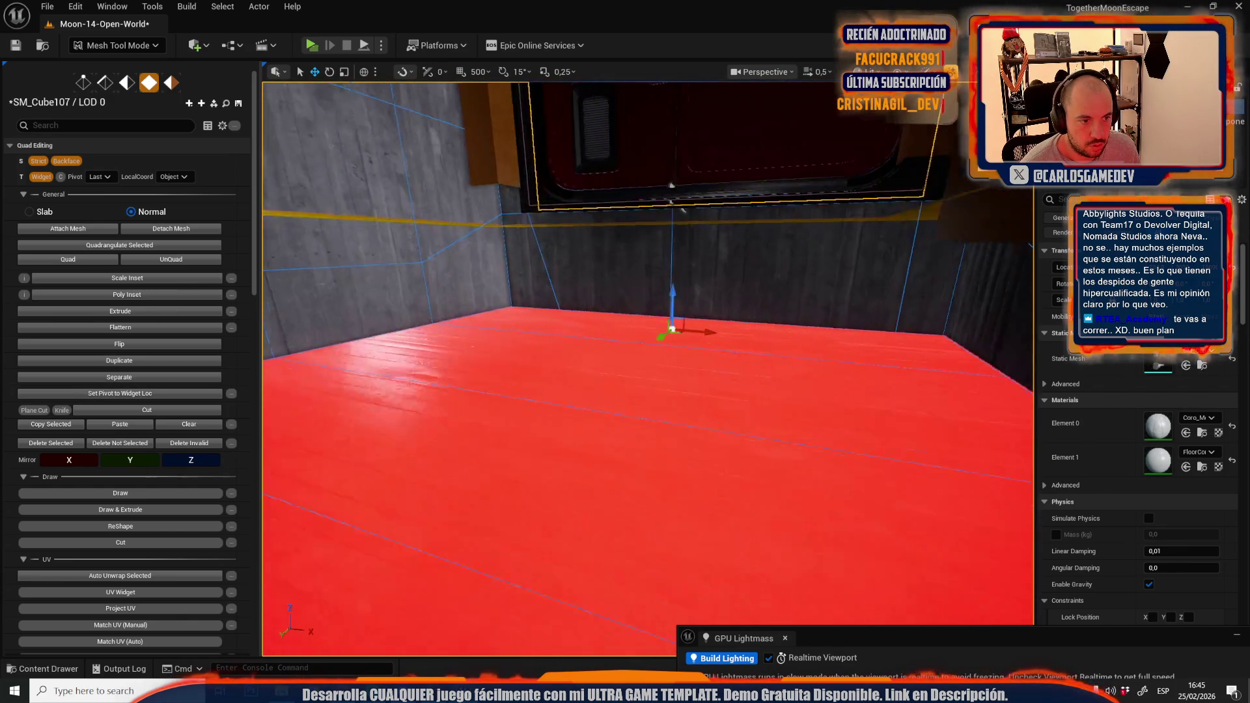
{"action": "left_click_drag", "start_coordinate": [791, 342], "coordinate": [791, 341]}
{"action": "mouse_move", "coordinate": [880, 446]}
{"action": "left_mouse_down"}
{"action": "mouse_move", "coordinate": [859, 224]}
{"action": "mouse_move", "coordinate": [871, 168]}
{"action": "left_mouse_up"}
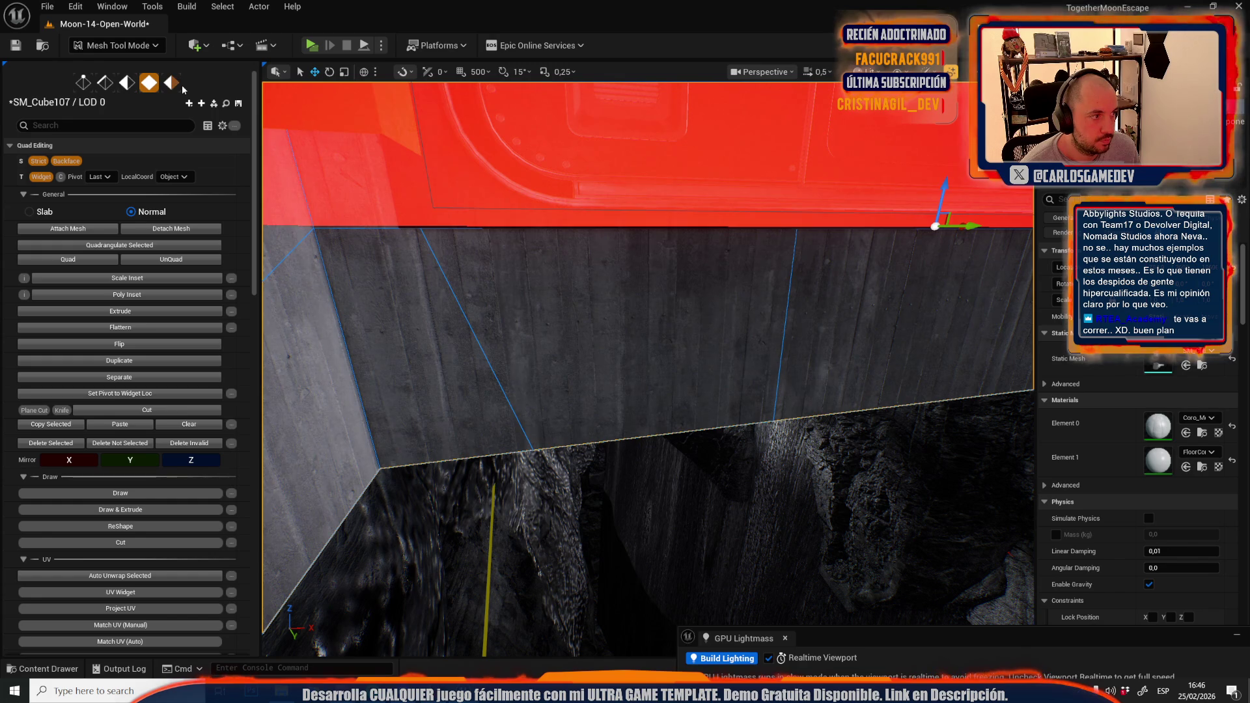
Build lightmap UVs for the SM_Cube107 room mesh
{"action": "key", "text": "Escape"}
{"action": "scroll", "coordinate": [177, 378], "scroll_direction": "down", "scroll_amount": 15}
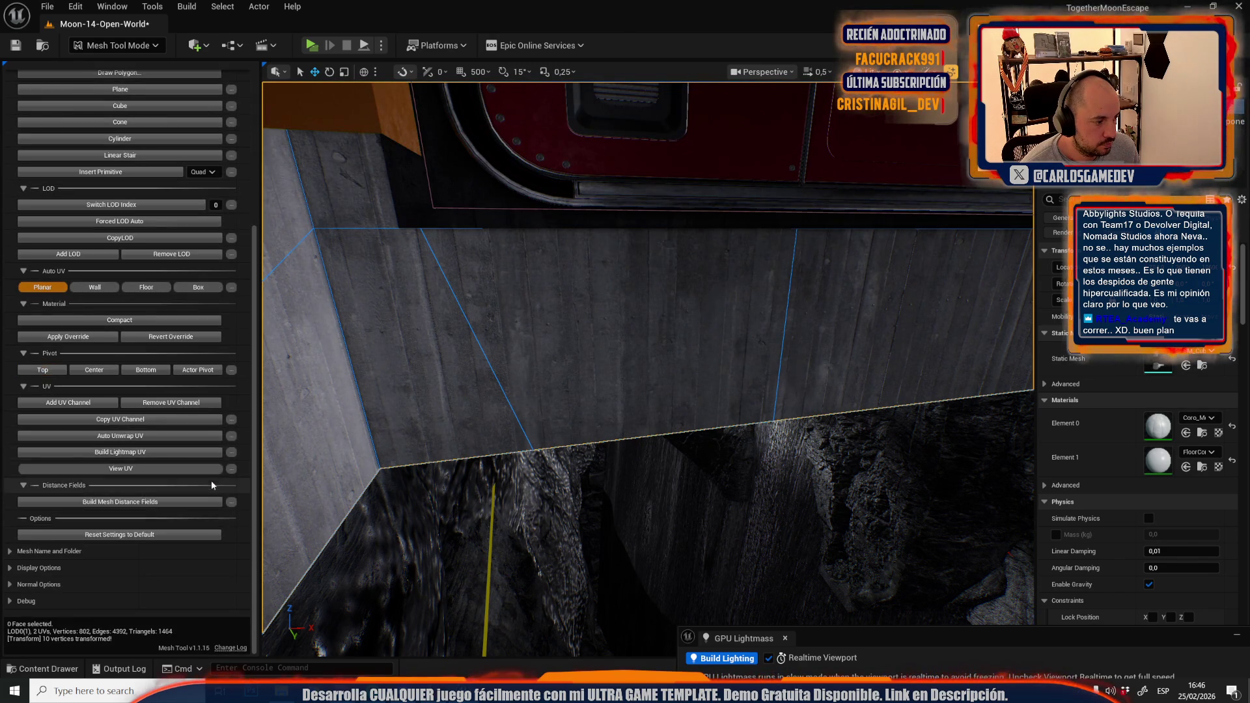
{"action": "left_click", "coordinate": [231, 452]}
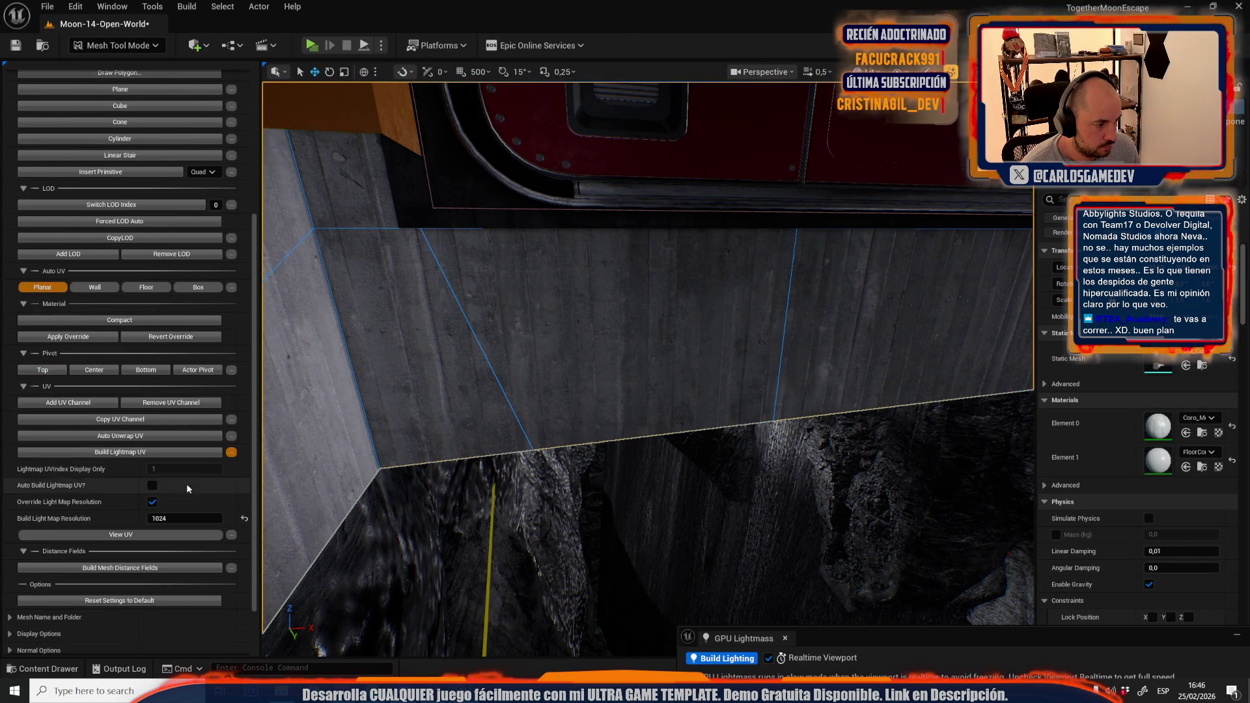
{"action": "left_click", "coordinate": [117, 457]}
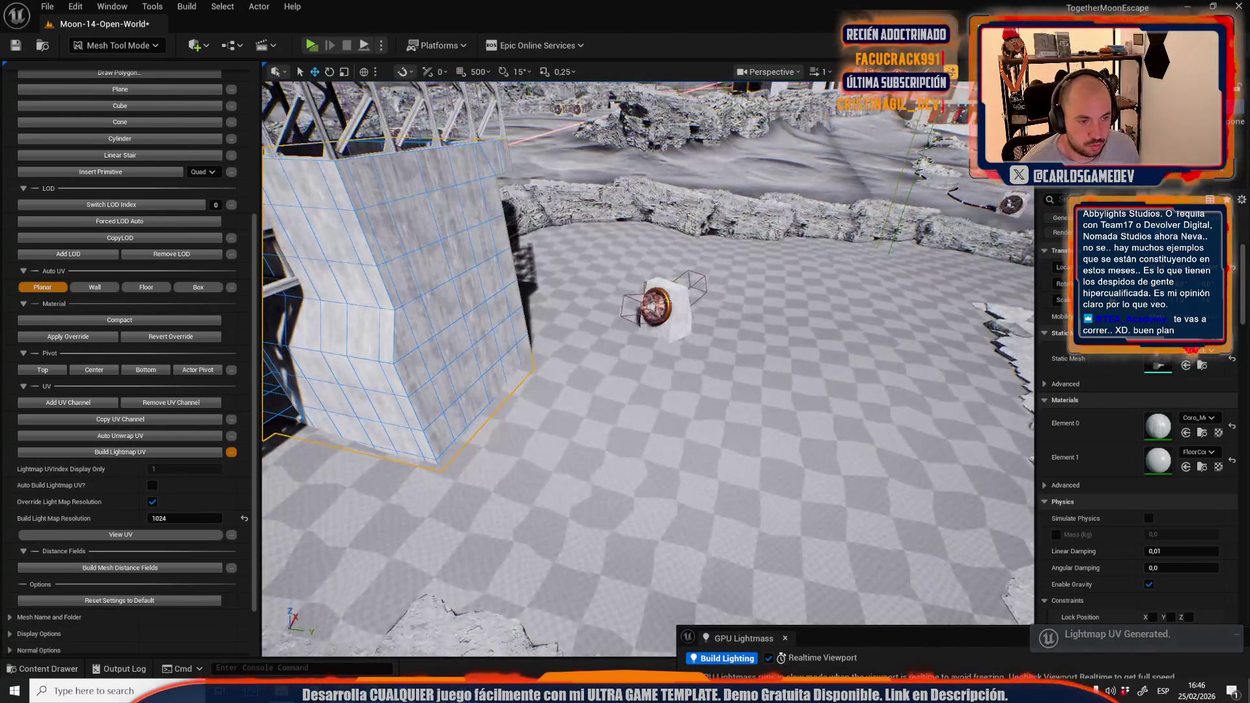
Build lightmap UVs for the floor mesh and nudge one centre floor face slightly
{"action": "left_click", "coordinate": [495, 417]}
{"action": "left_click", "coordinate": [142, 454]}
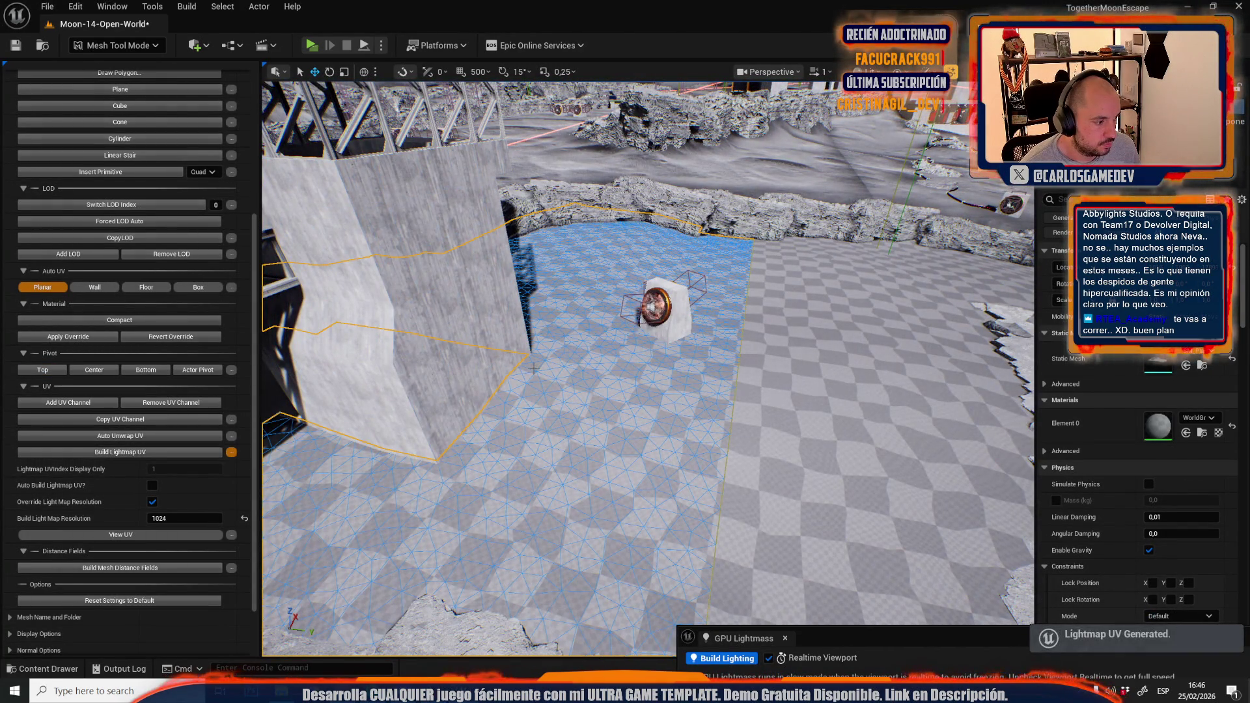
{"action": "left_click", "coordinate": [680, 373]}
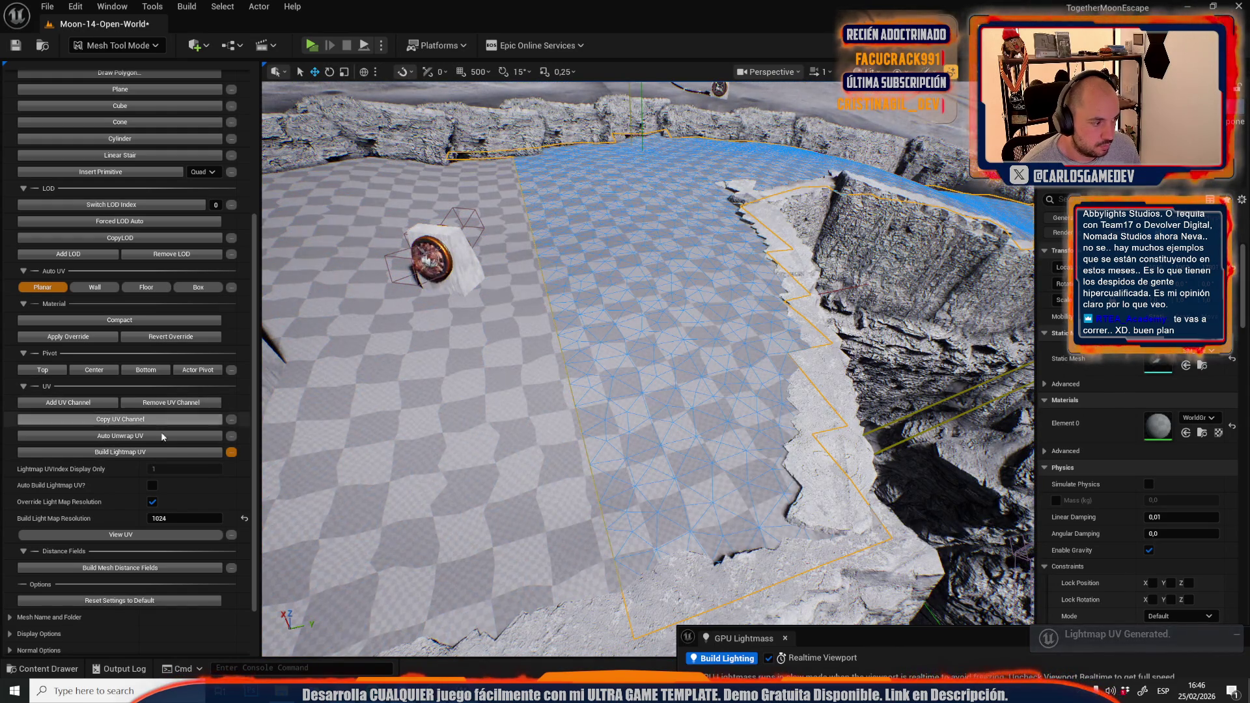
{"action": "scroll", "coordinate": [151, 196], "scroll_direction": "up", "scroll_amount": 5}
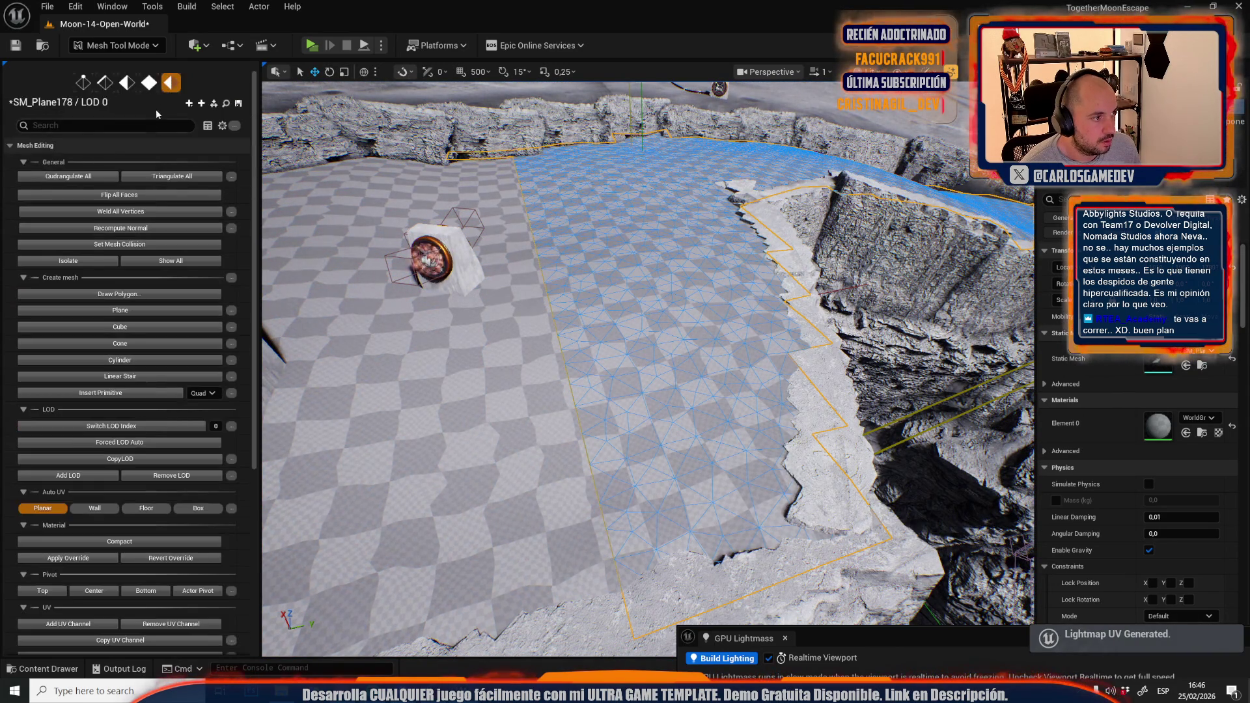
{"action": "left_click", "coordinate": [148, 84]}
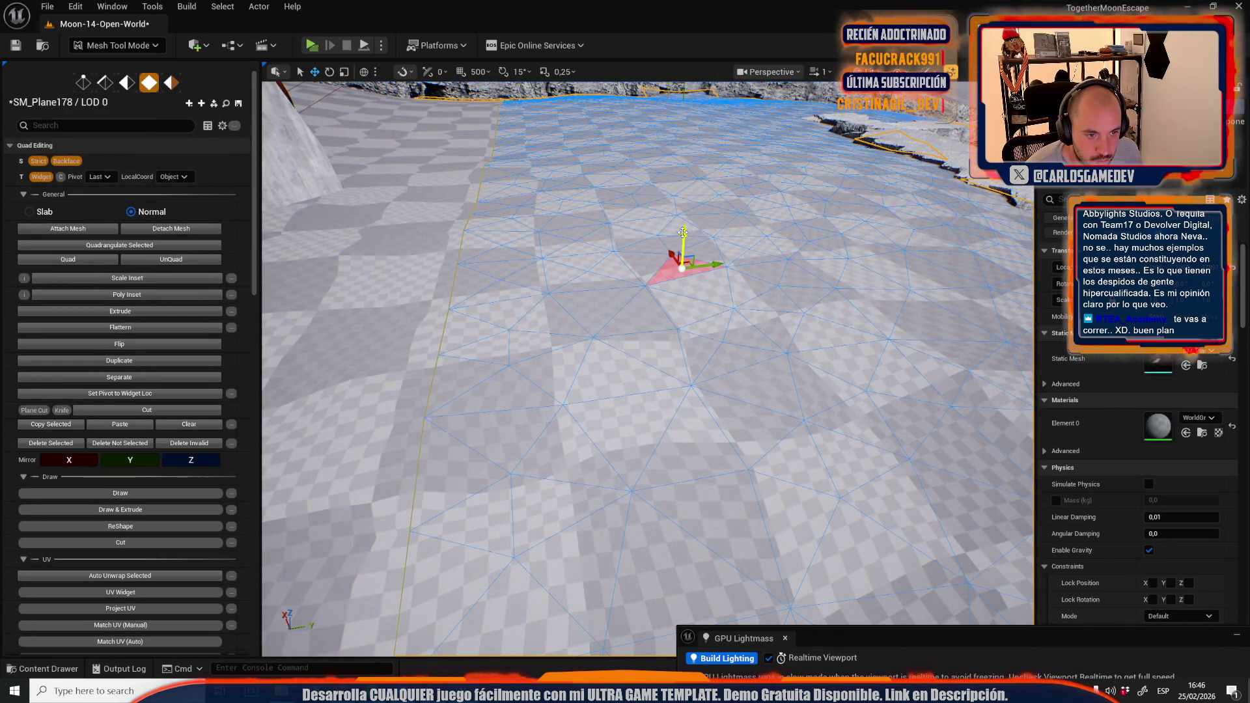
{"action": "left_click_drag", "start_coordinate": [685, 231], "coordinate": [690, 228]}
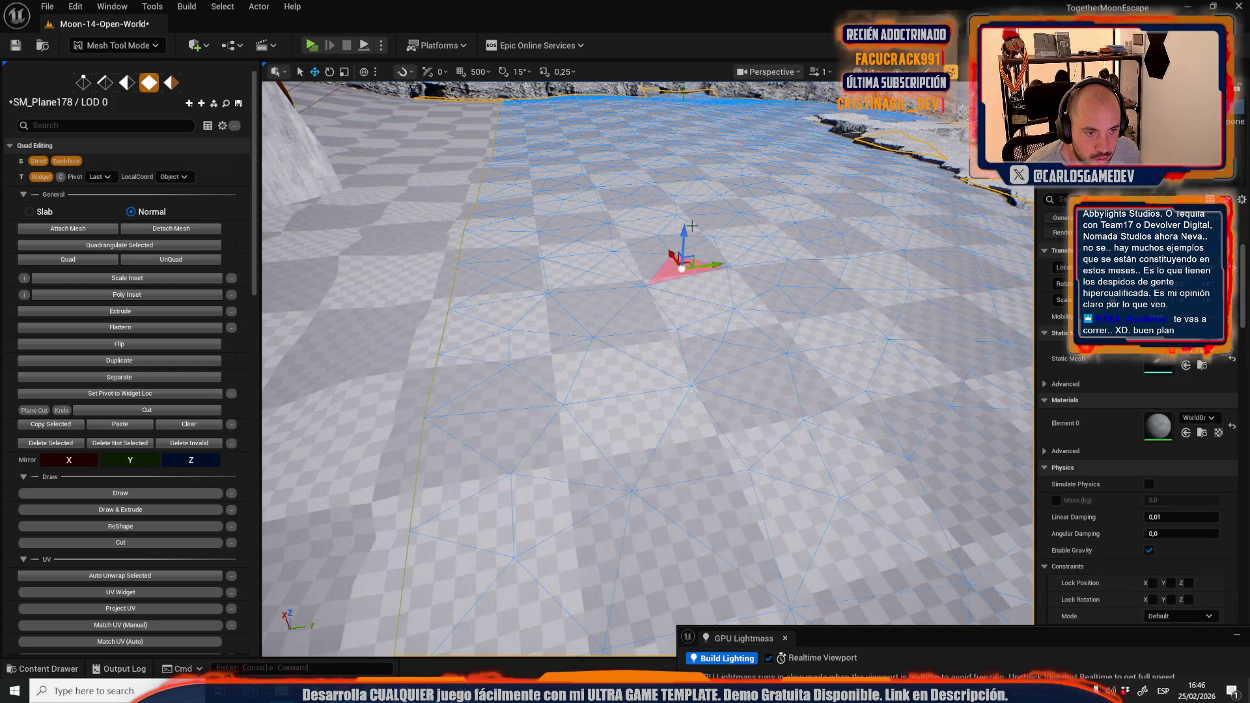
Select the left floor plane SM_Plane179 and pick one of its faces
{"action": "left_click_drag", "start_coordinate": [655, 285], "coordinate": [523, 305]}
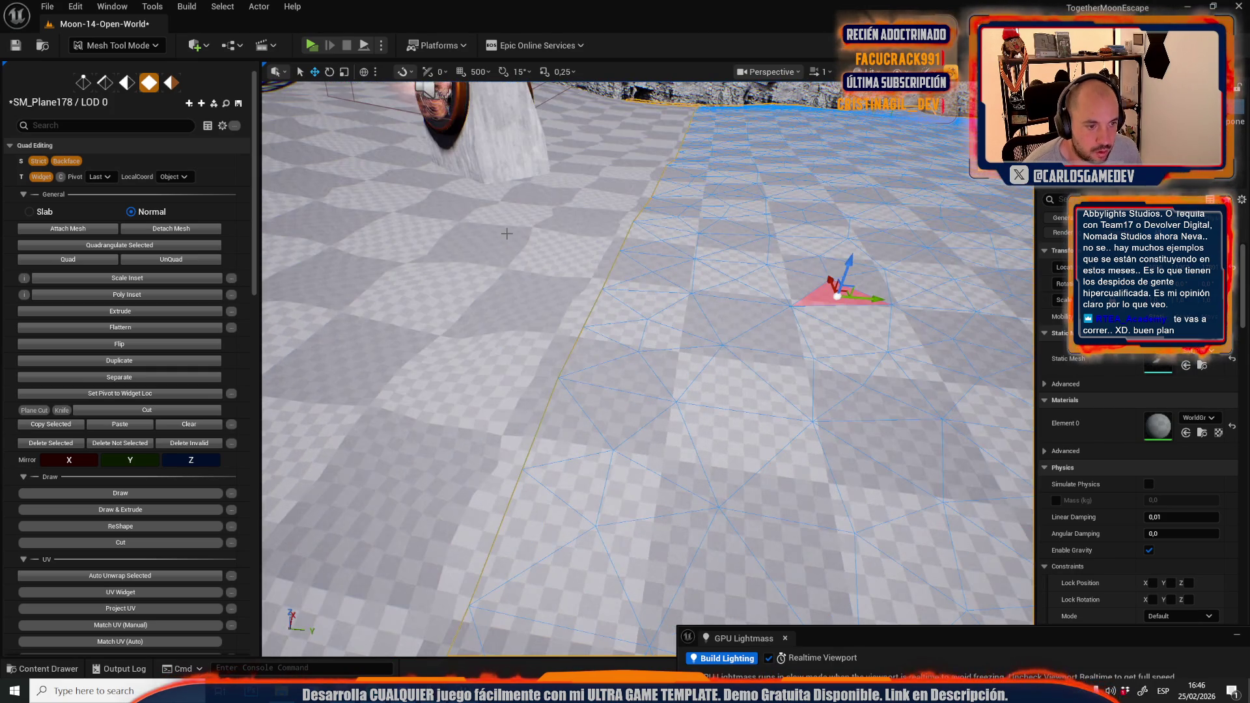
{"action": "left_click", "coordinate": [523, 305]}
{"action": "left_click", "coordinate": [465, 254]}
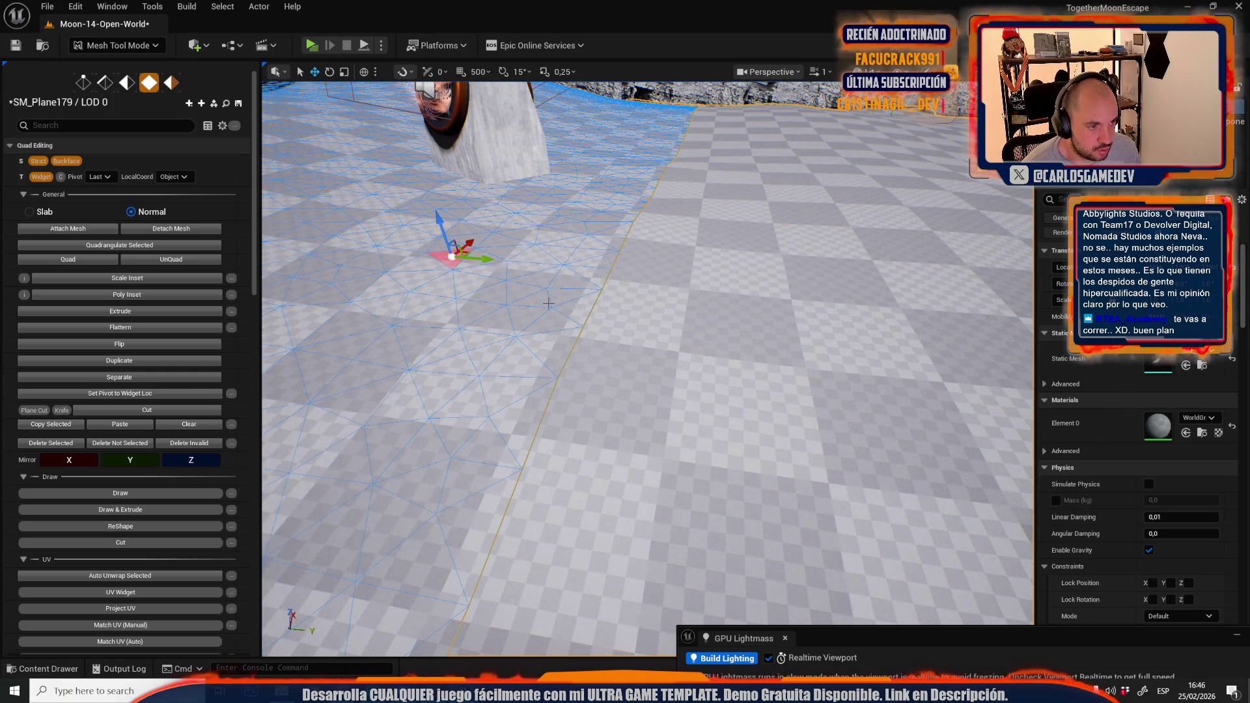
{"action": "scroll", "coordinate": [447, 227], "scroll_direction": "down", "scroll_amount": 10}
{"action": "left_click", "coordinate": [126, 46]}
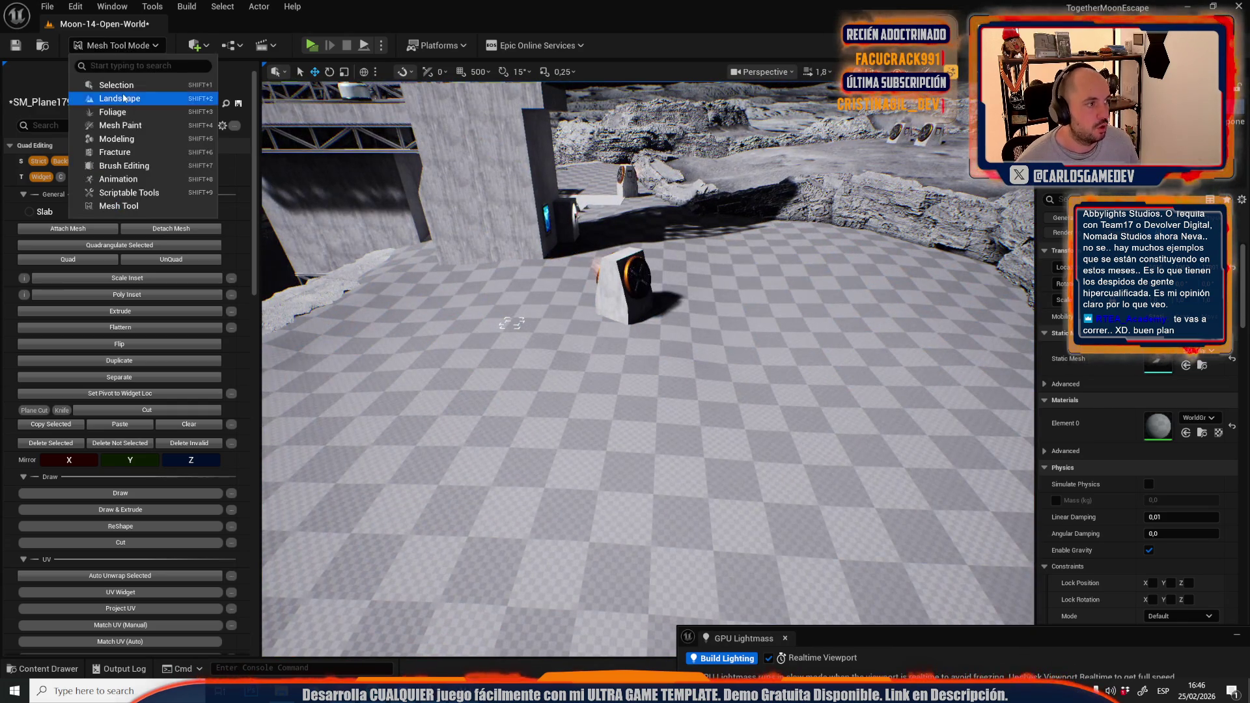
Open the Moon-04-Cave-Station level, saving the edited level and meshes with Save Selected
{"action": "left_click", "coordinate": [150, 85]}
{"action": "left_click", "coordinate": [56, 6]}
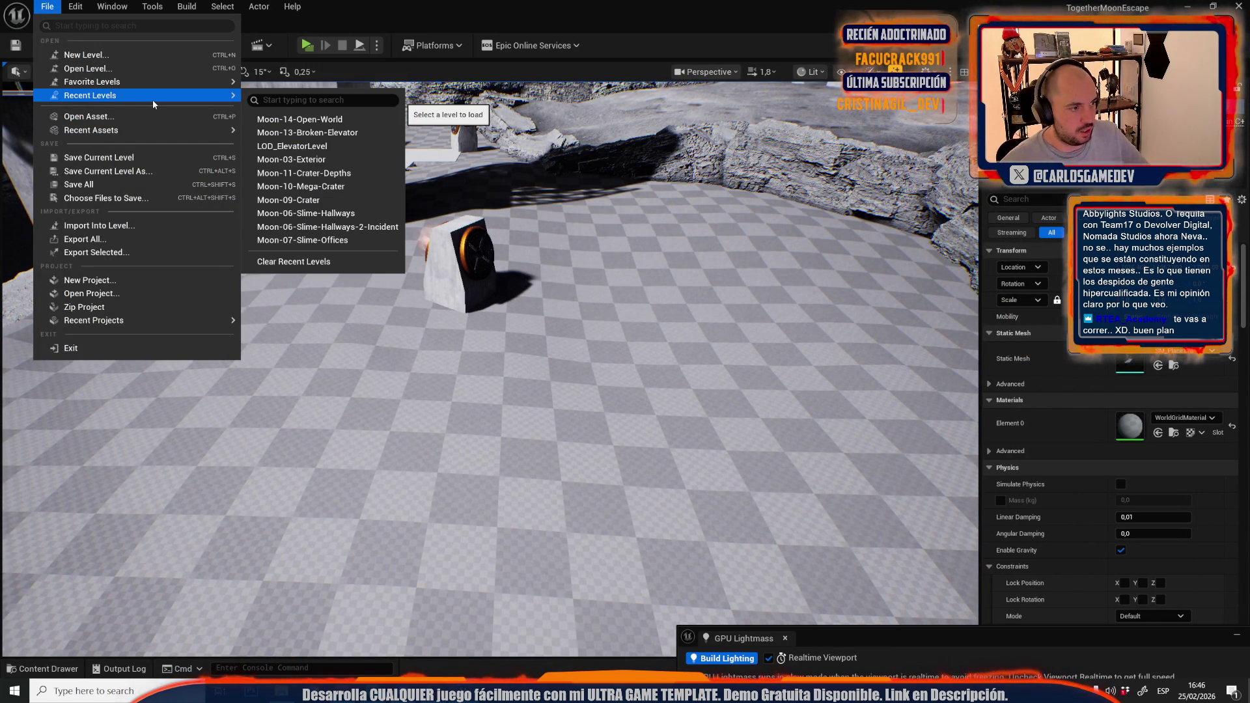
{"action": "left_click", "coordinate": [99, 69]}
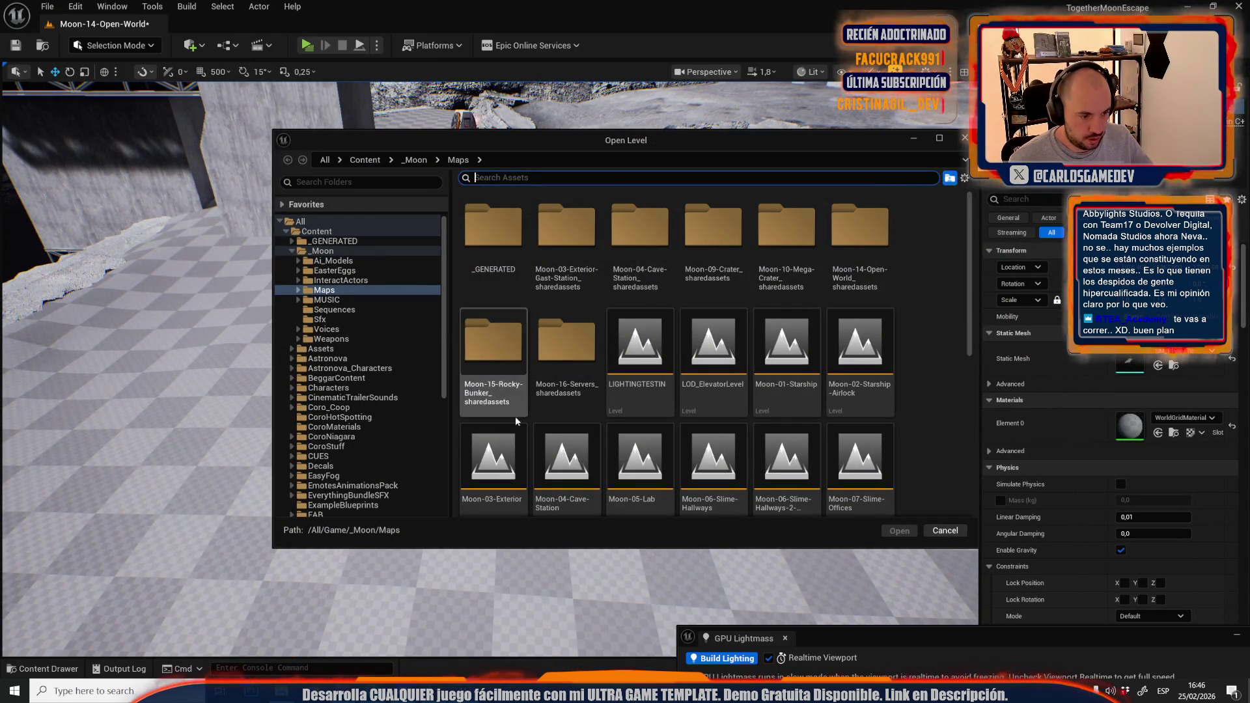
{"action": "left_click", "coordinate": [579, 451]}
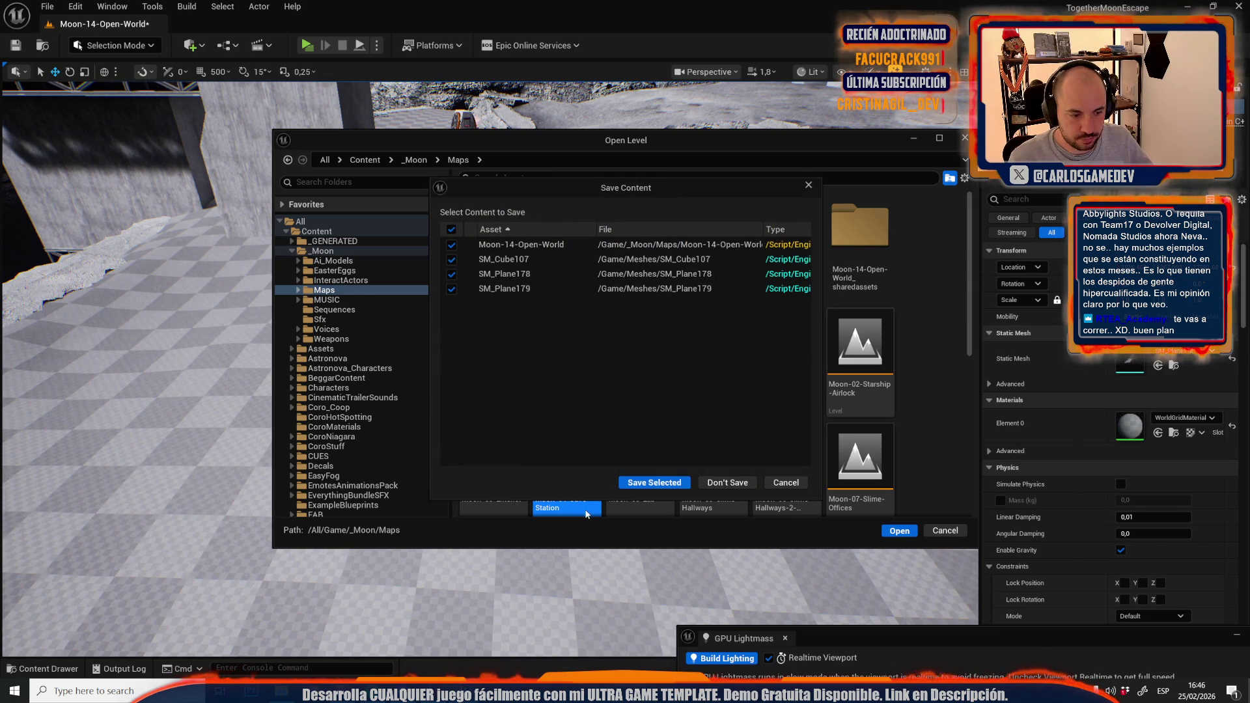
{"action": "left_click", "coordinate": [642, 482]}
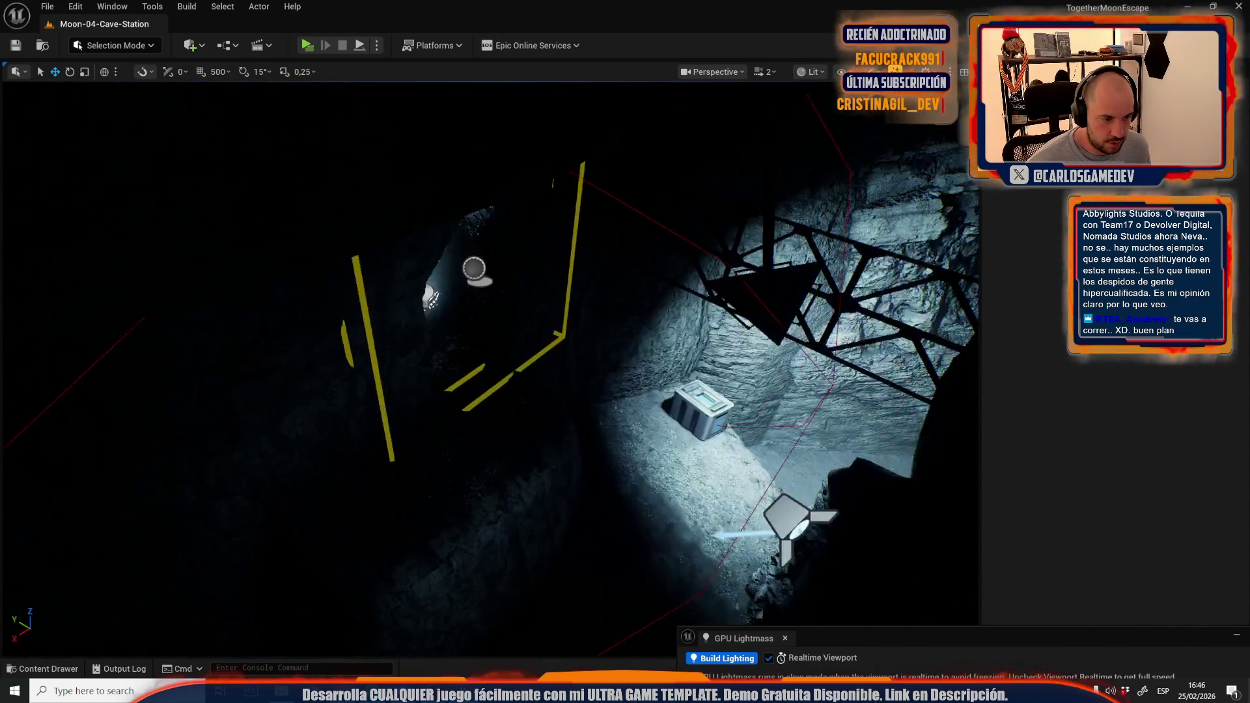
In Unlit view, locate the cave rock's BlendMaterialBeach material in the content library
{"action": "key", "text": "alt+3"}
{"action": "left_click", "coordinate": [540, 472]}
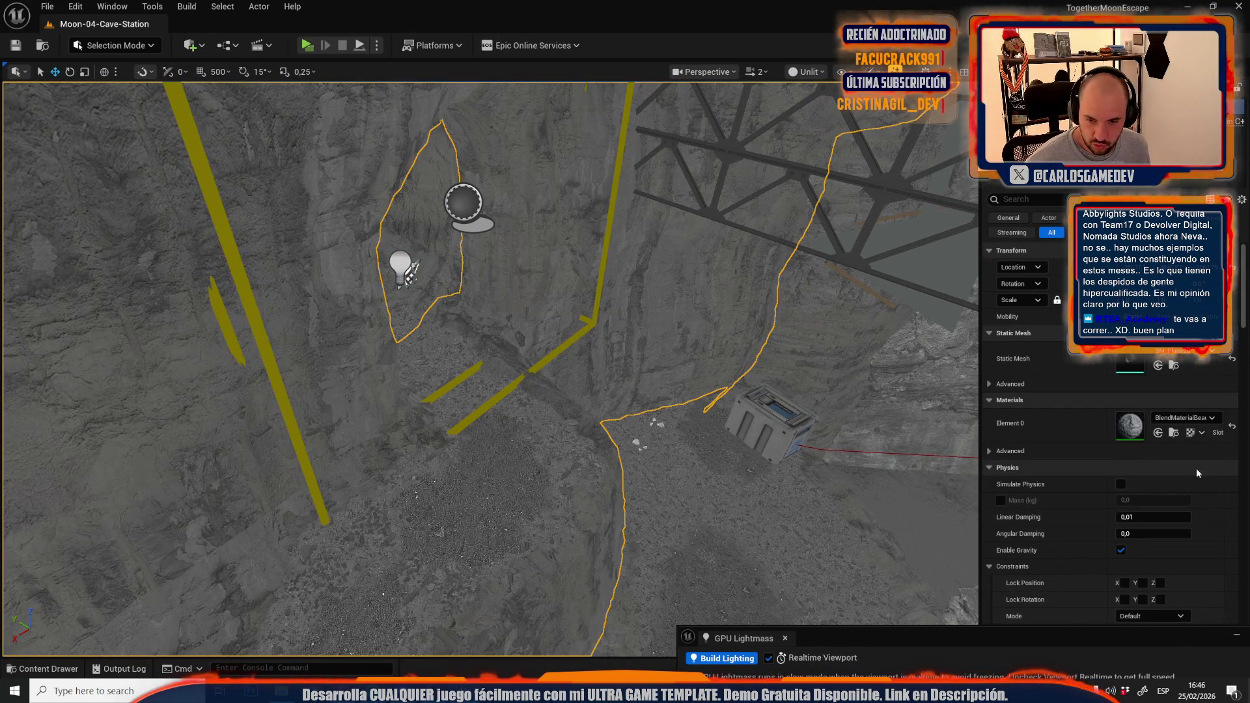
{"action": "left_click", "coordinate": [1172, 432]}
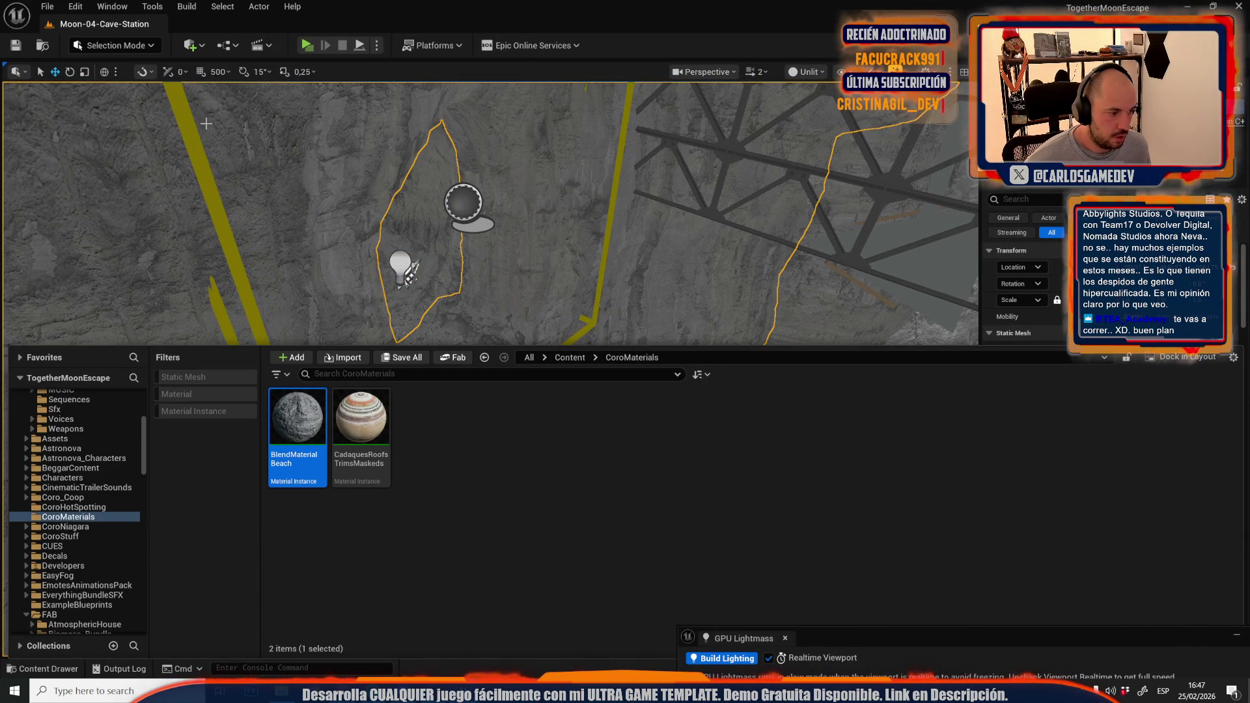
Reopen Moon-14-Open-World from the recent levels list
{"action": "left_click", "coordinate": [53, 3]}
{"action": "mouse_move", "coordinate": [98, 92]}
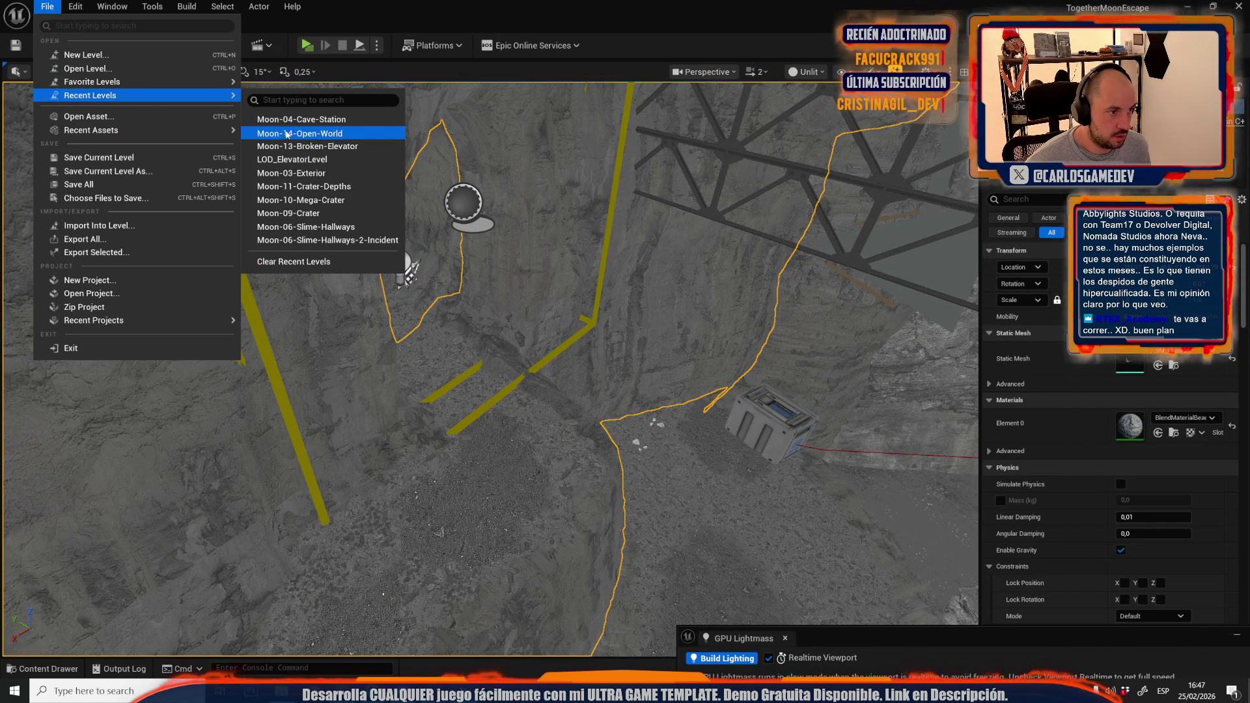
{"action": "left_click", "coordinate": [280, 133]}
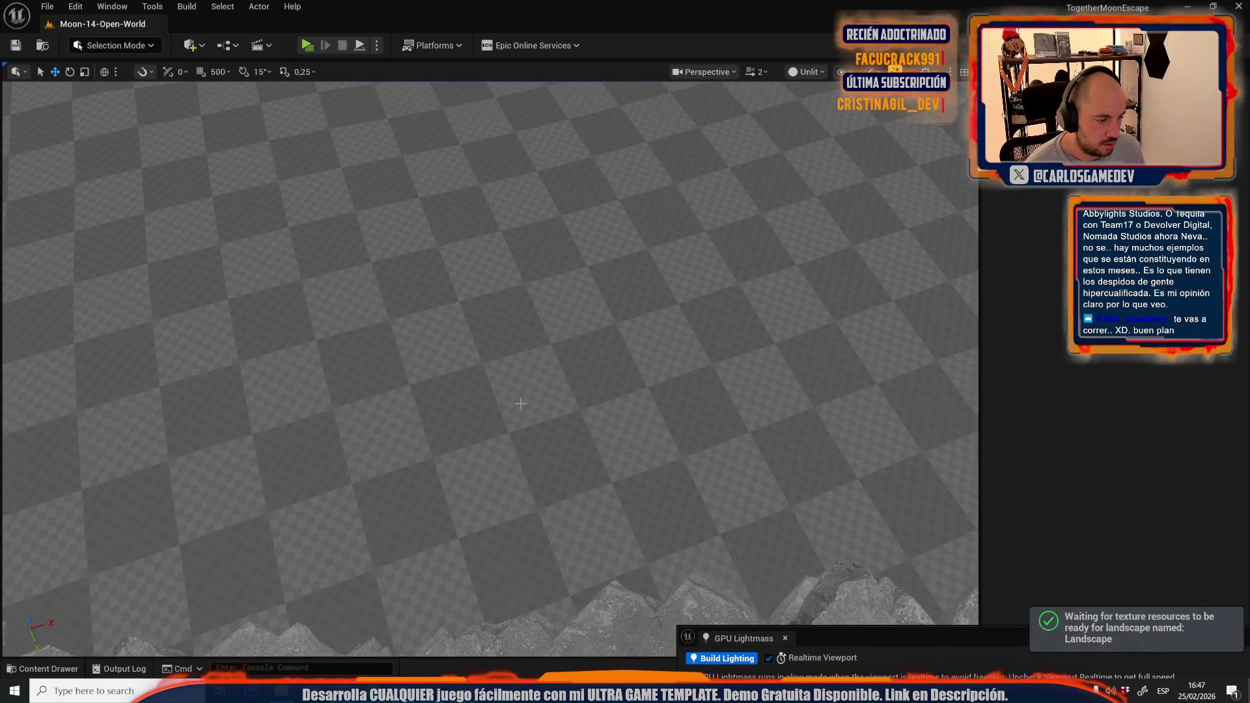
Drag BlendMaterialBeach from the Content Drawer onto the open-world checker floor mesh
{"action": "key", "text": "ctrl+space"}
{"action": "mouse_move", "coordinate": [298, 443]}
{"action": "left_mouse_down"}
{"action": "mouse_move", "coordinate": [553, 271]}
{"action": "mouse_move", "coordinate": [555, 393]}
{"action": "left_mouse_up"}
{"action": "key", "text": "f"}
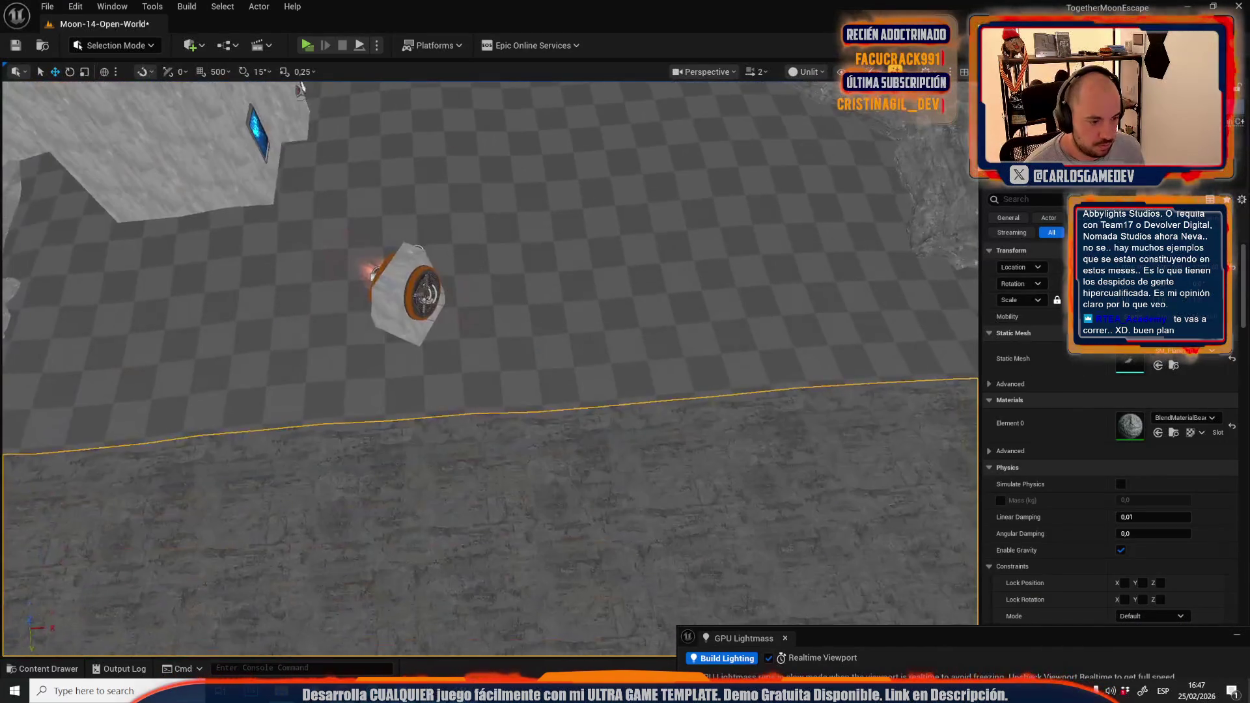
{"action": "key", "text": "ctrl+space"}
{"action": "left_click_drag", "start_coordinate": [298, 416], "coordinate": [598, 222]}
{"action": "left_click_drag", "start_coordinate": [635, 480], "coordinate": [537, 440]}
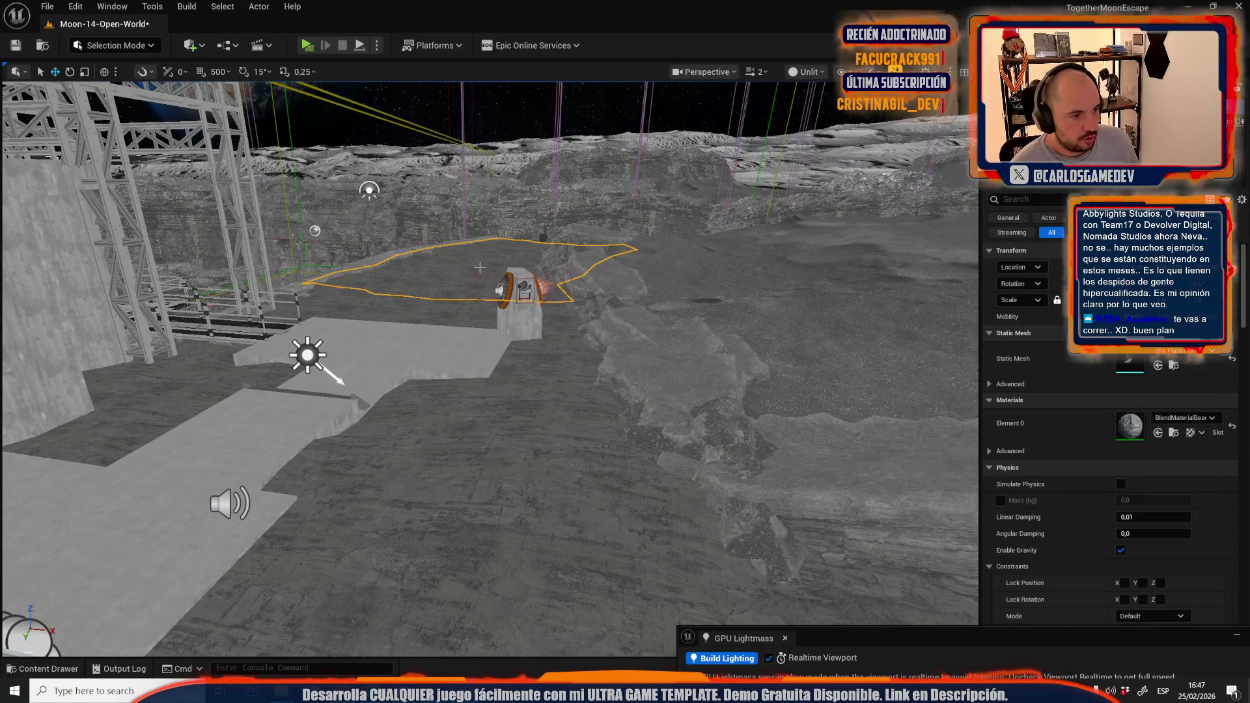
{"action": "left_click", "coordinate": [112, 45]}
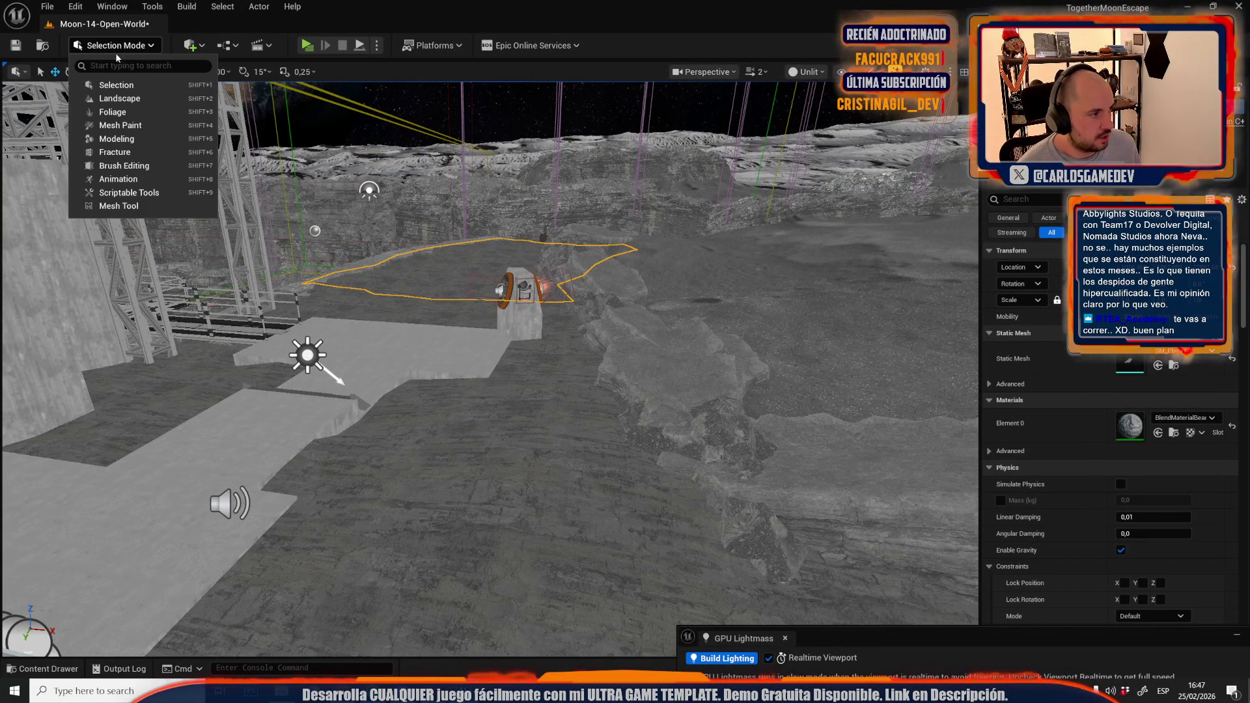
In Mesh Paint's vertex colour painting, set the paint colour to pure red with G and B at 0
{"action": "left_click", "coordinate": [120, 125]}
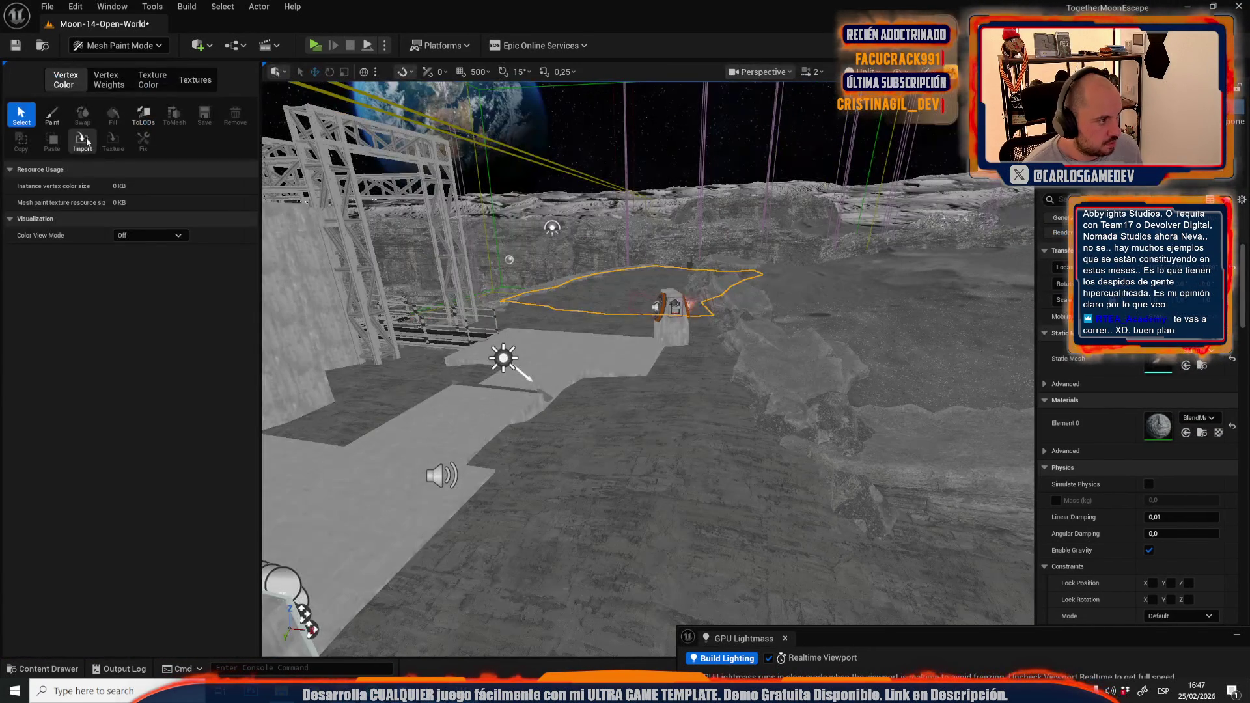
{"action": "left_click", "coordinate": [52, 116]}
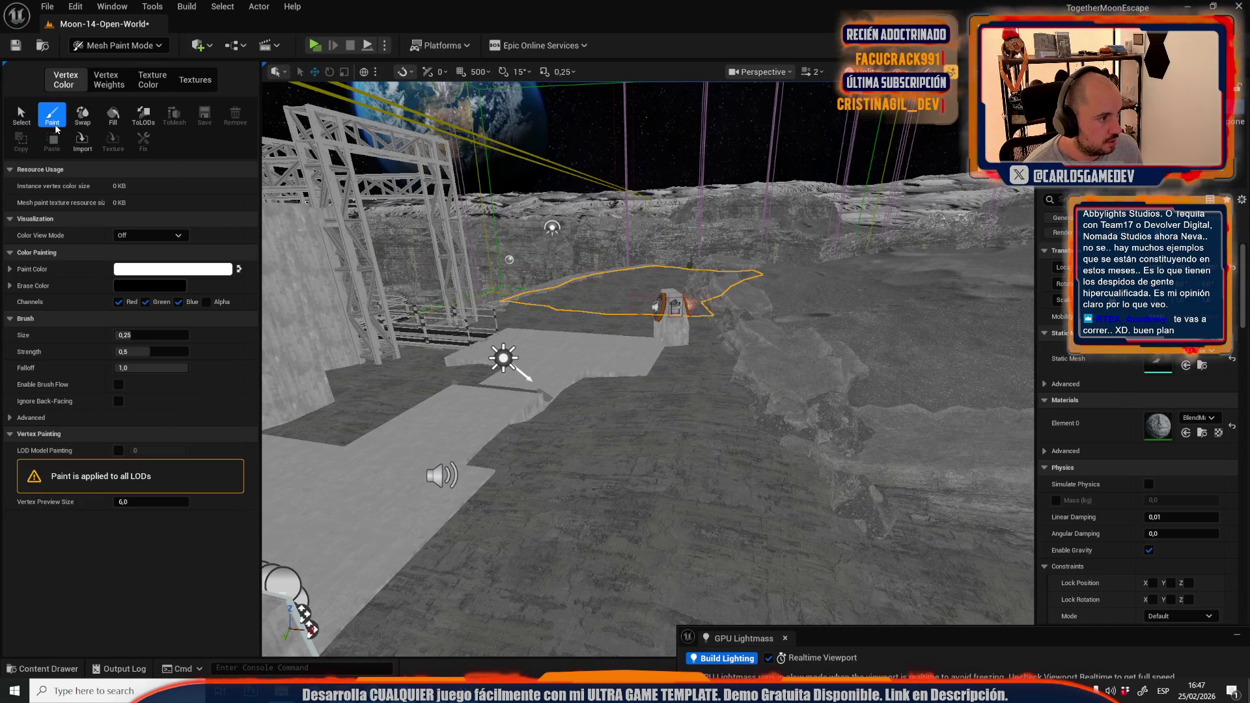
{"action": "left_click", "coordinate": [108, 117]}
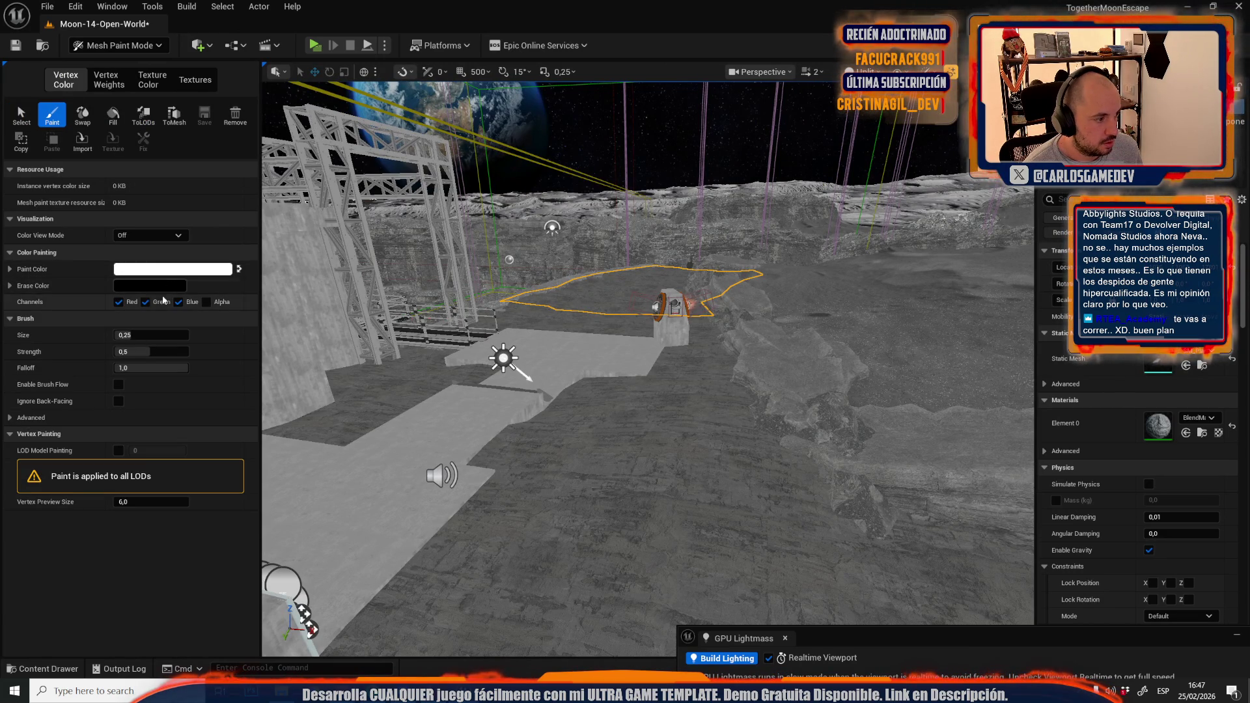
{"action": "left_click", "coordinate": [154, 272]}
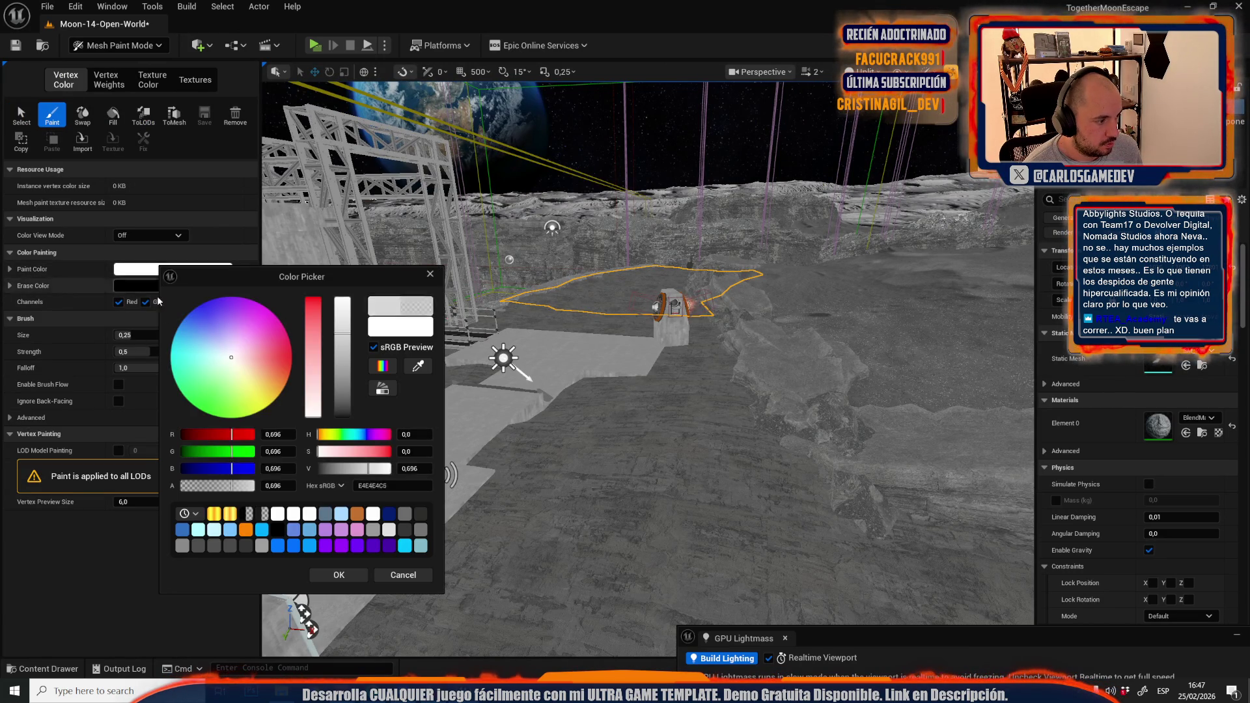
{"action": "type", "text": "0"}
{"action": "left_click", "coordinate": [272, 468]}
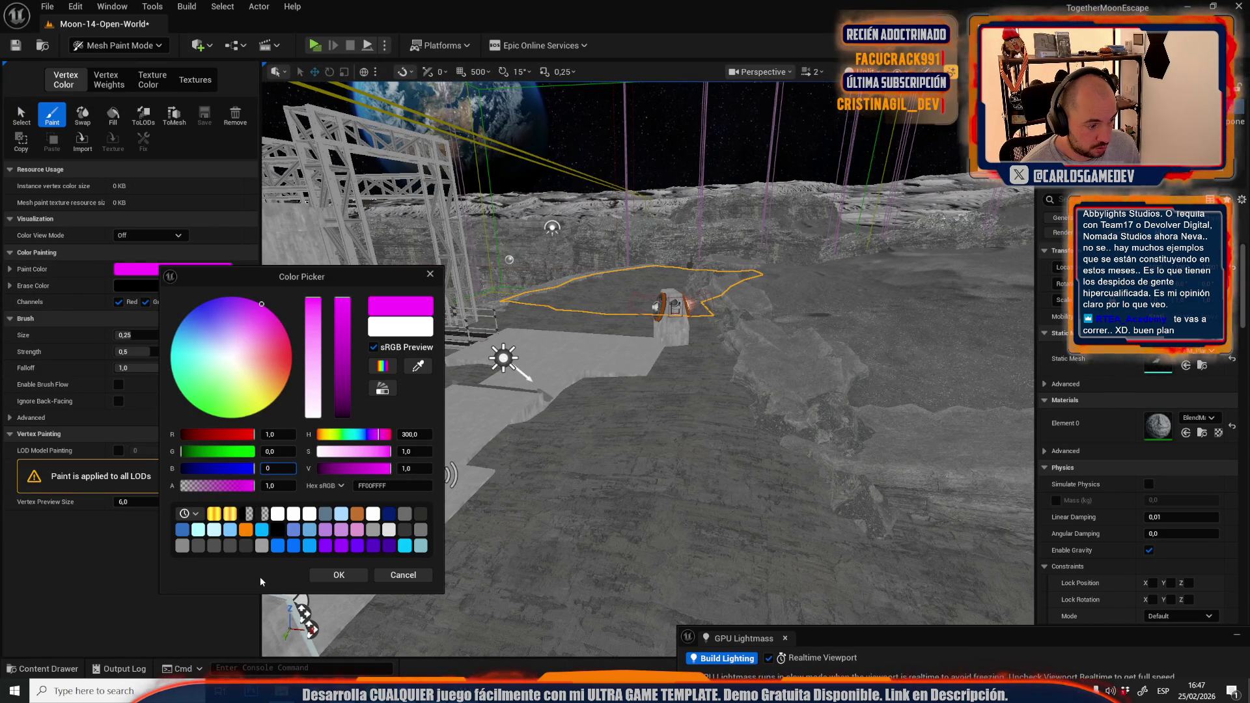
{"action": "key", "text": "Return"}
{"action": "left_click", "coordinate": [334, 577]}
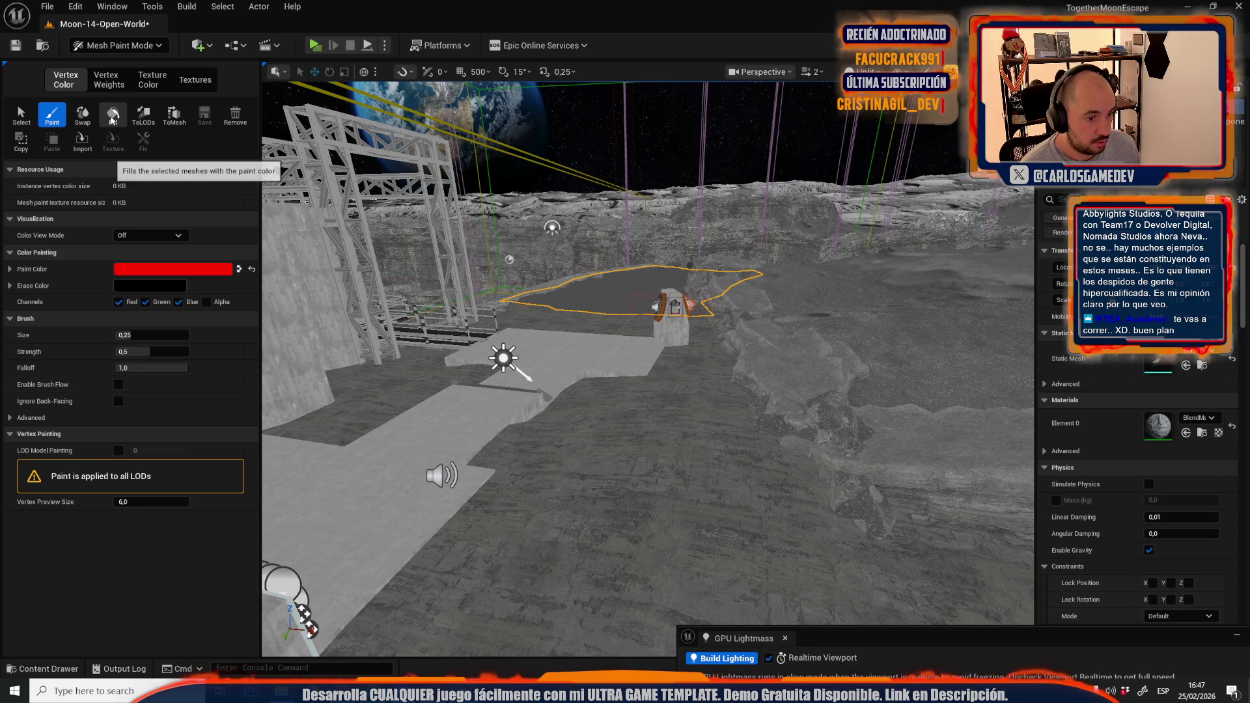
Focus the view, select the floor mesh in front of the building, and return to Paint
{"action": "key", "text": "f"}
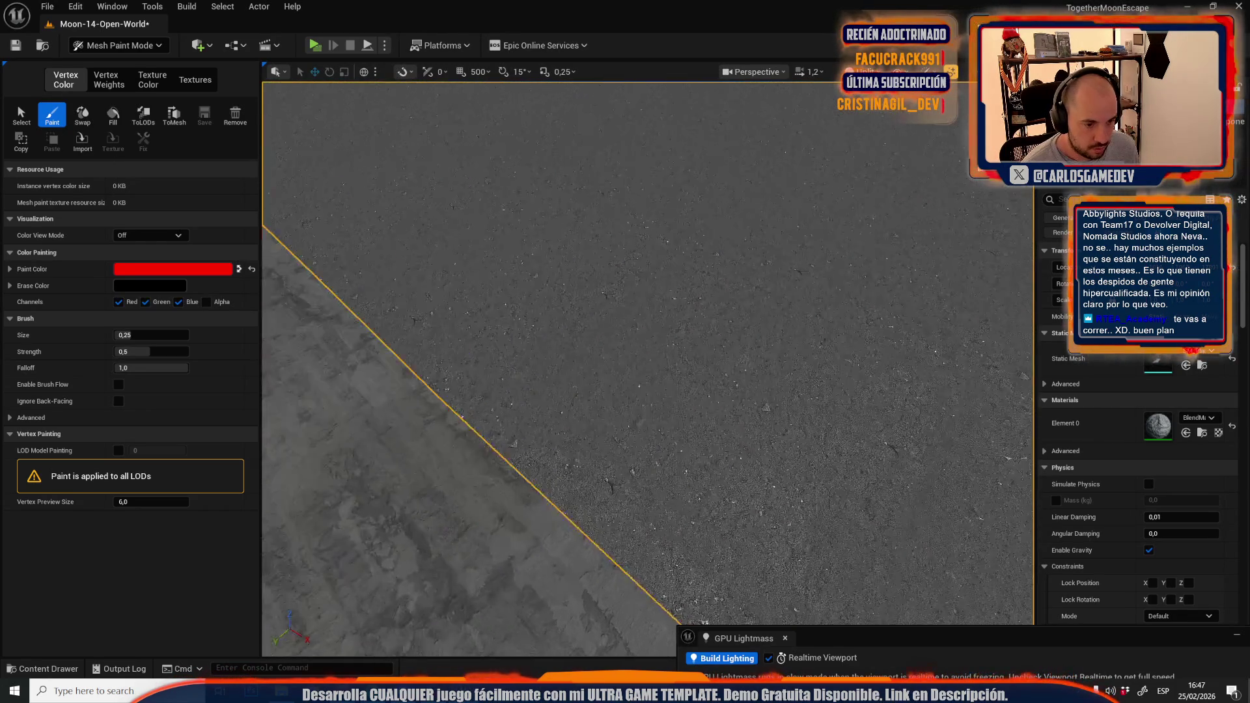
{"action": "scroll", "coordinate": [648, 368], "scroll_direction": "down", "scroll_amount": 5}
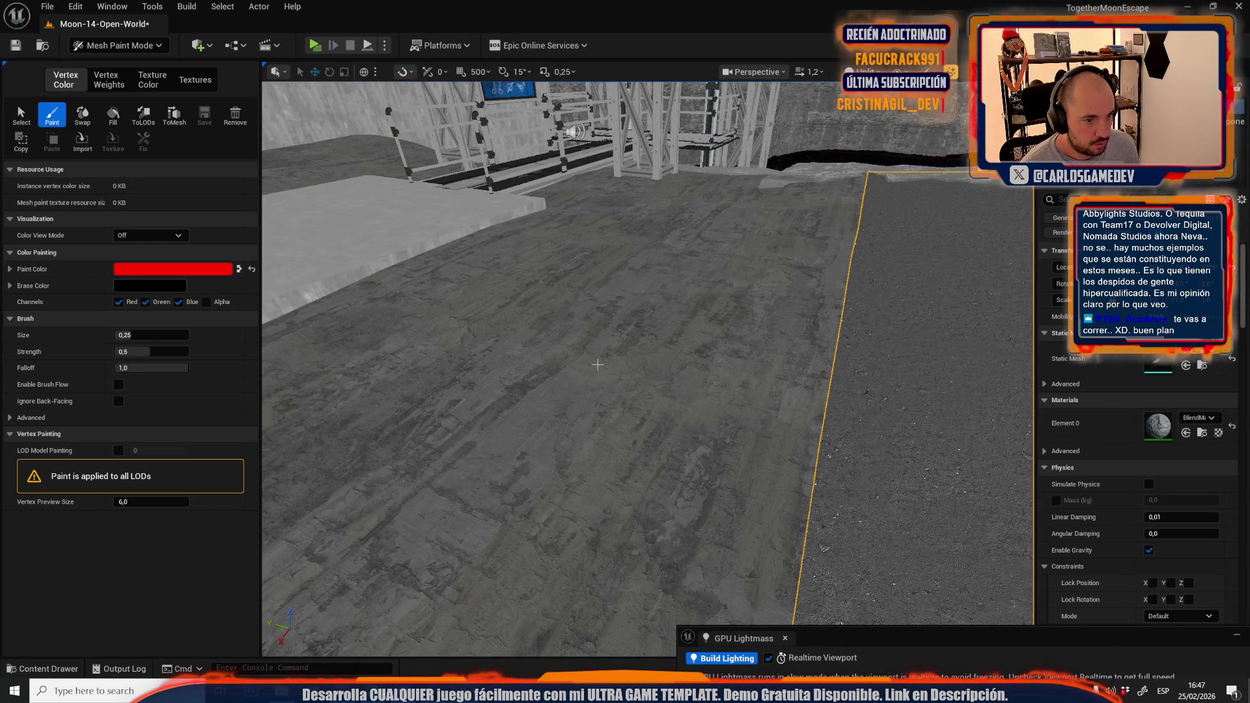
{"action": "scroll", "coordinate": [598, 365], "scroll_direction": "down", "scroll_amount": 5}
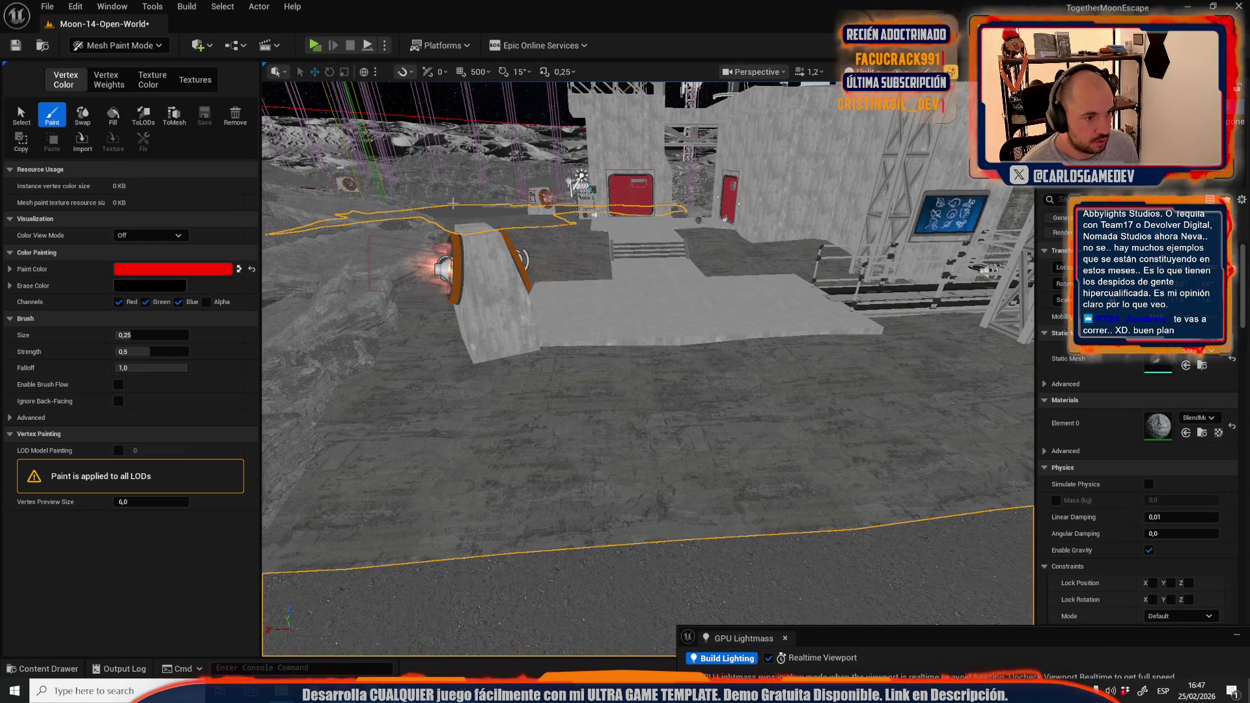
{"action": "left_click", "coordinate": [21, 114]}
{"action": "left_click", "coordinate": [370, 368]}
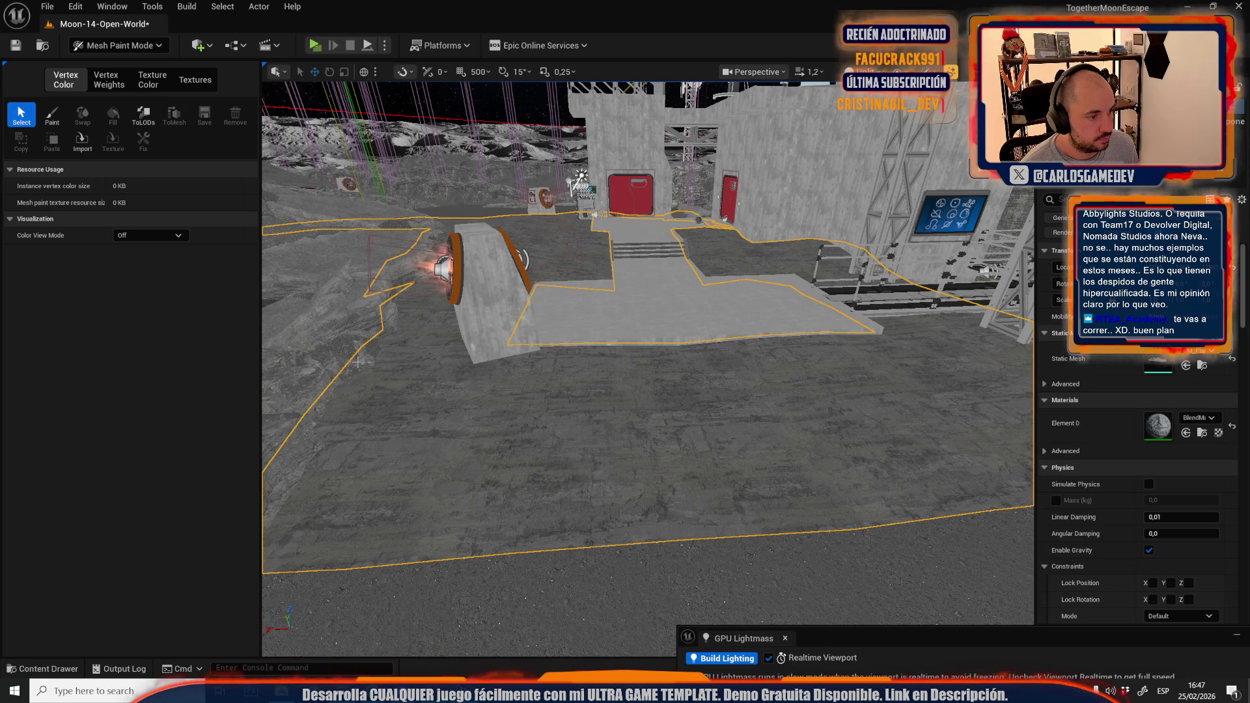
{"action": "left_click", "coordinate": [53, 115]}
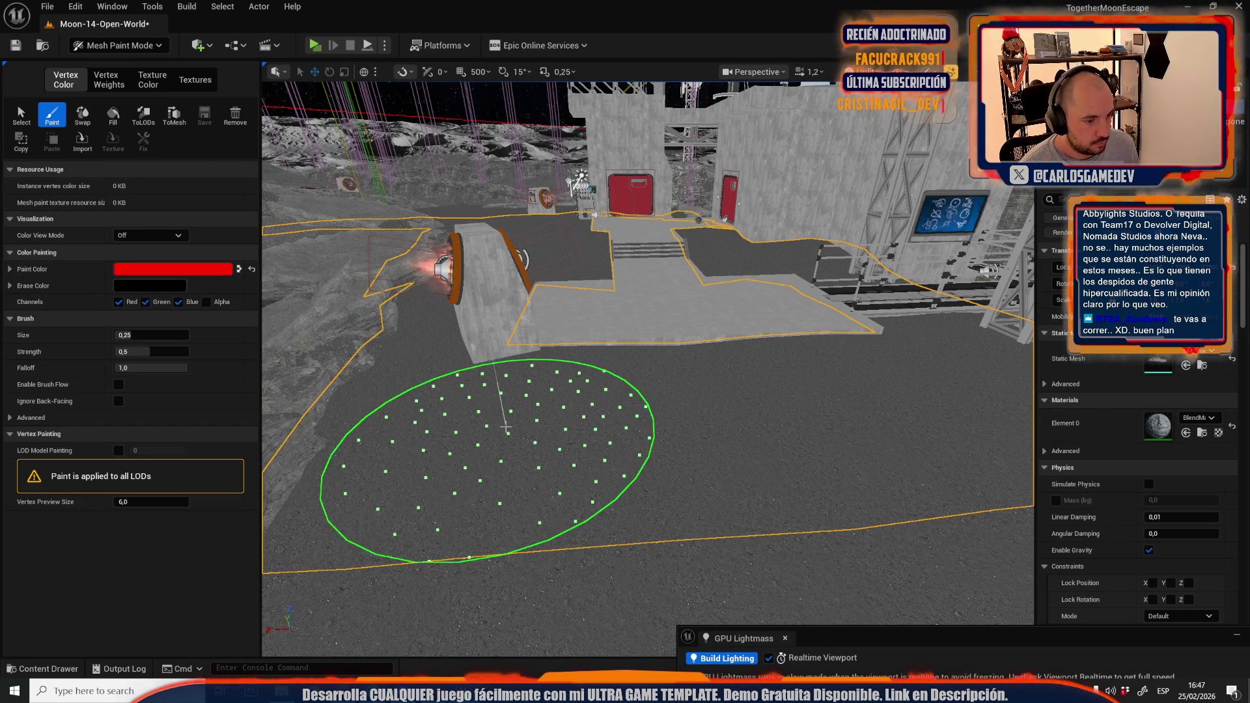
Paint a red test dab, then change the paint colour to pure green (G 1, R 0)
{"action": "left_click", "coordinate": [577, 393]}
{"action": "left_click", "coordinate": [166, 269]}
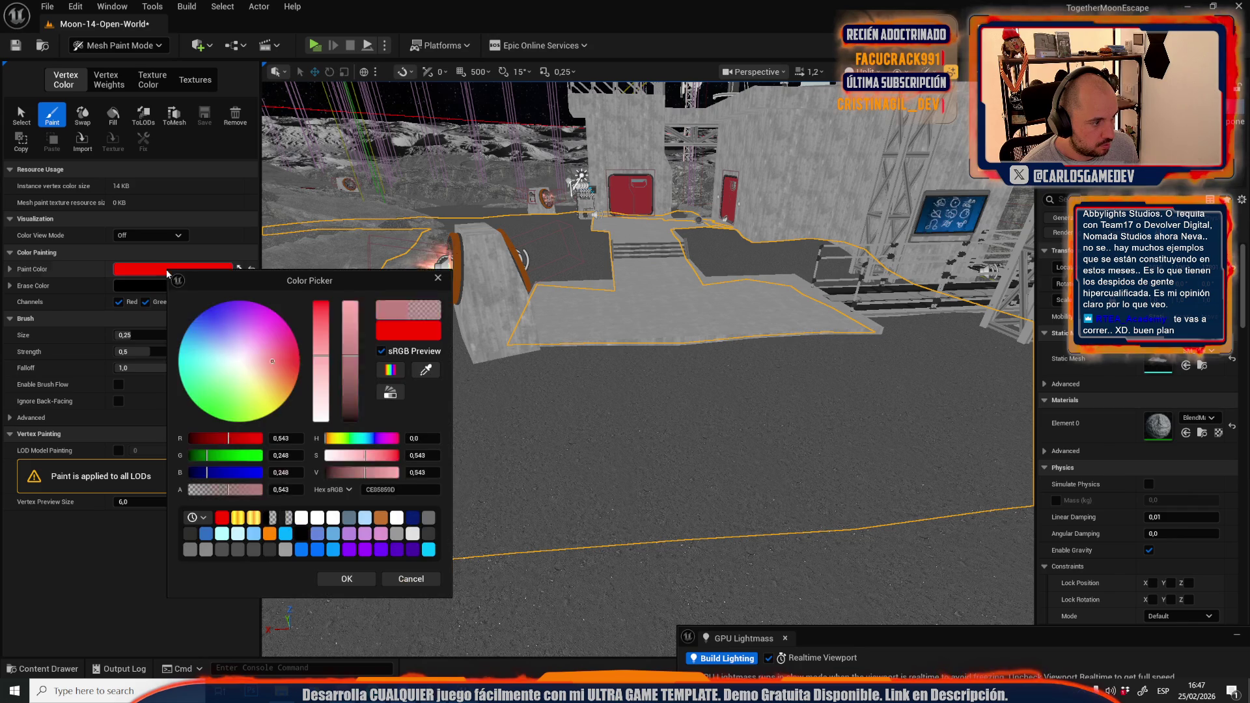
{"action": "left_click_drag", "start_coordinate": [296, 452], "coordinate": [338, 452]}
{"action": "left_click", "coordinate": [286, 438]}
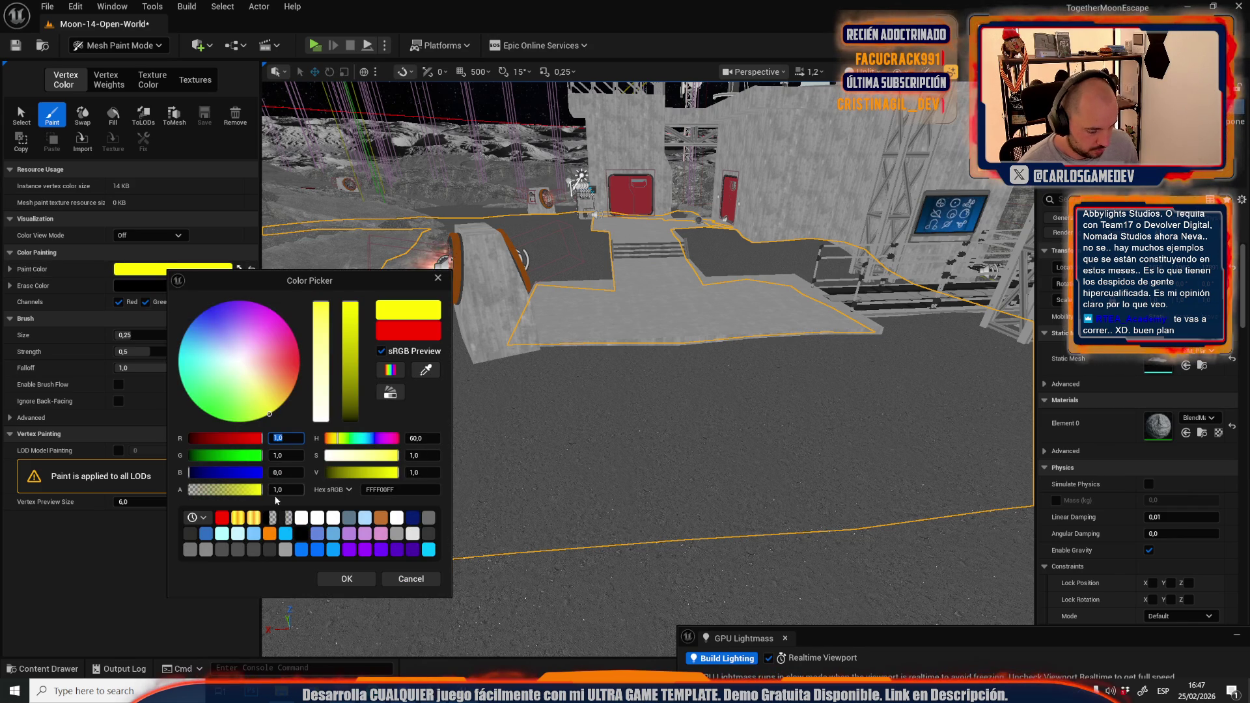
{"action": "key", "text": "Return"}
{"action": "left_click", "coordinate": [345, 579]}
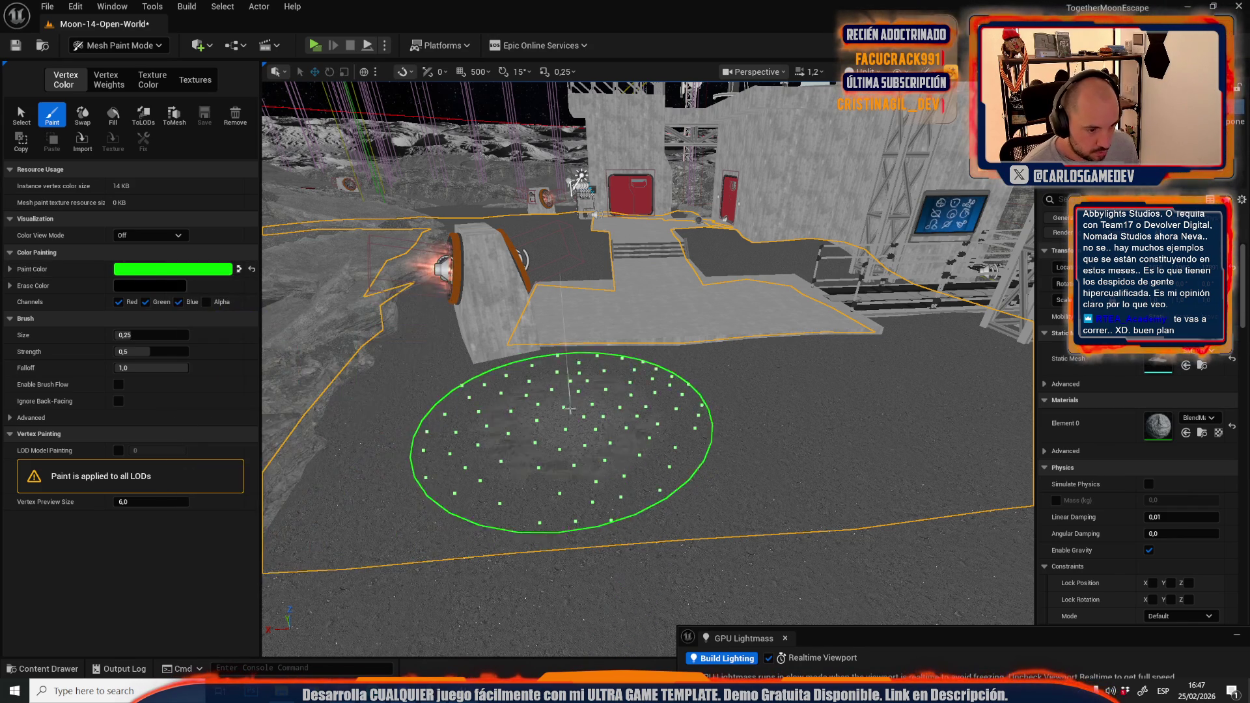
Undo the red test stroke and switch the viewport to Lit mode
{"action": "scroll", "coordinate": [635, 377], "scroll_direction": "up", "scroll_amount": 6}
{"action": "key", "text": "ctrl+z"}
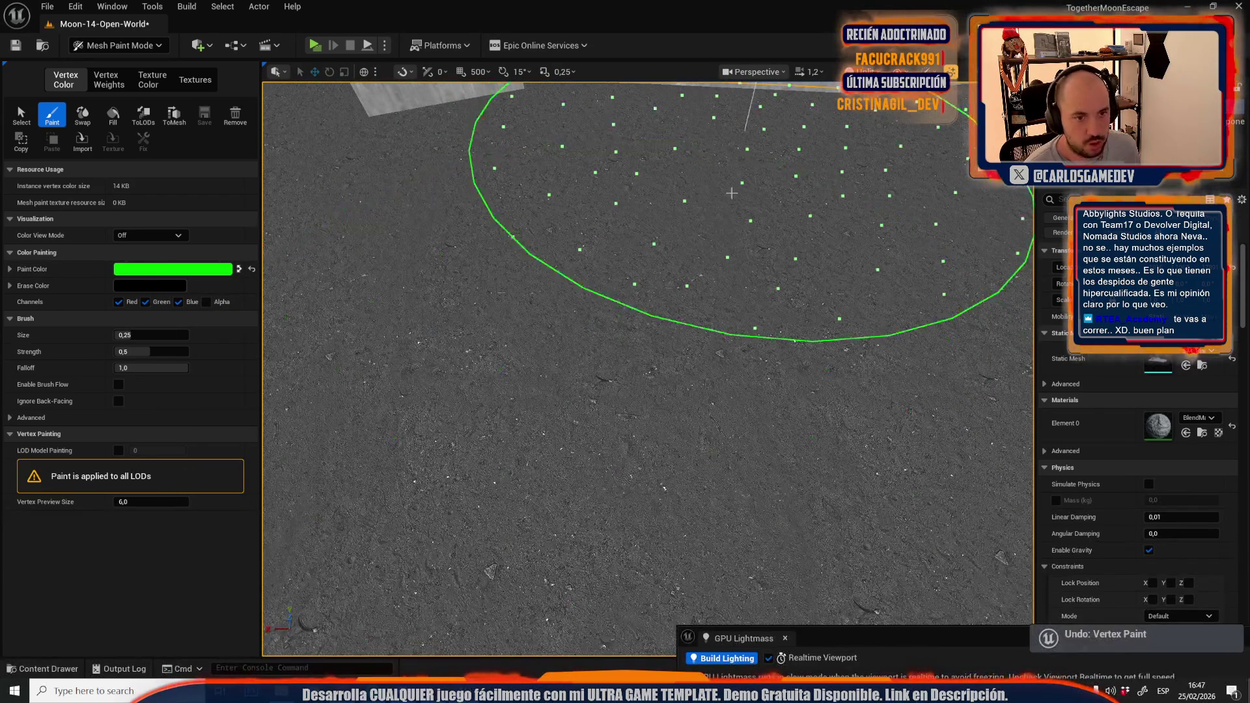
{"action": "scroll", "coordinate": [937, 456], "scroll_direction": "down", "scroll_amount": 10}
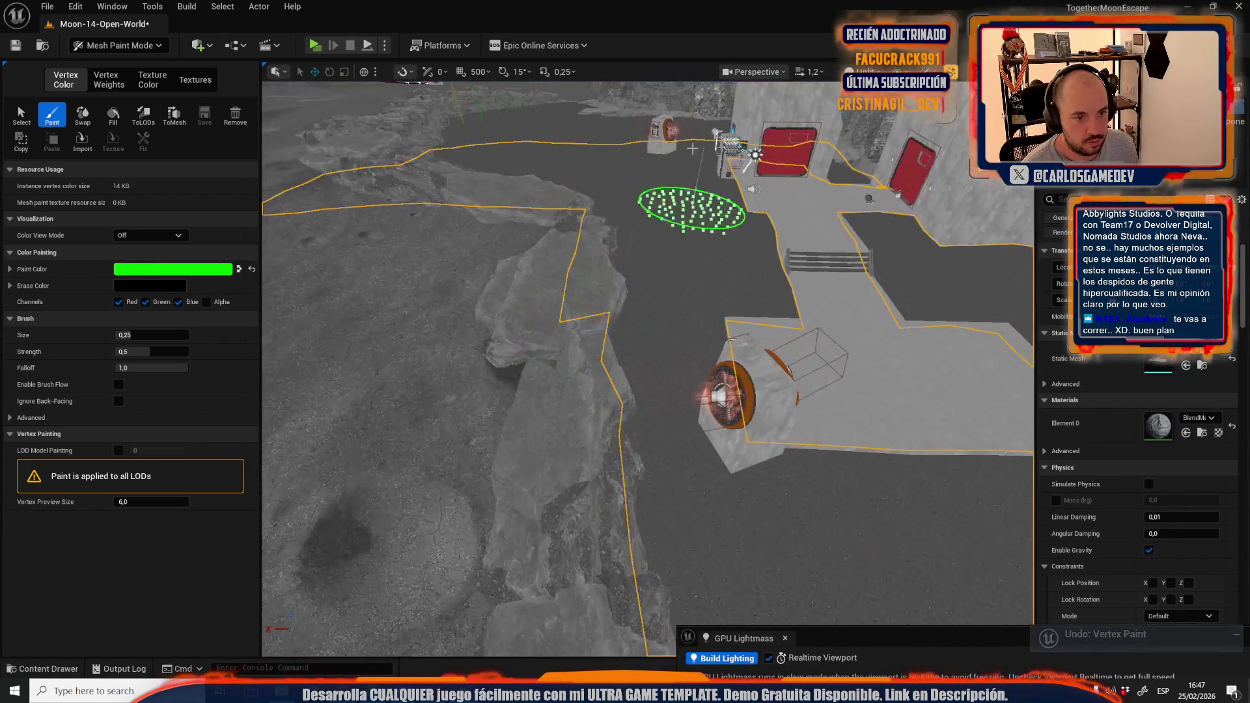
{"action": "left_click", "coordinate": [866, 72]}
{"action": "left_click", "coordinate": [872, 120]}
{"action": "scroll", "coordinate": [632, 508], "scroll_direction": "up", "scroll_amount": 5}
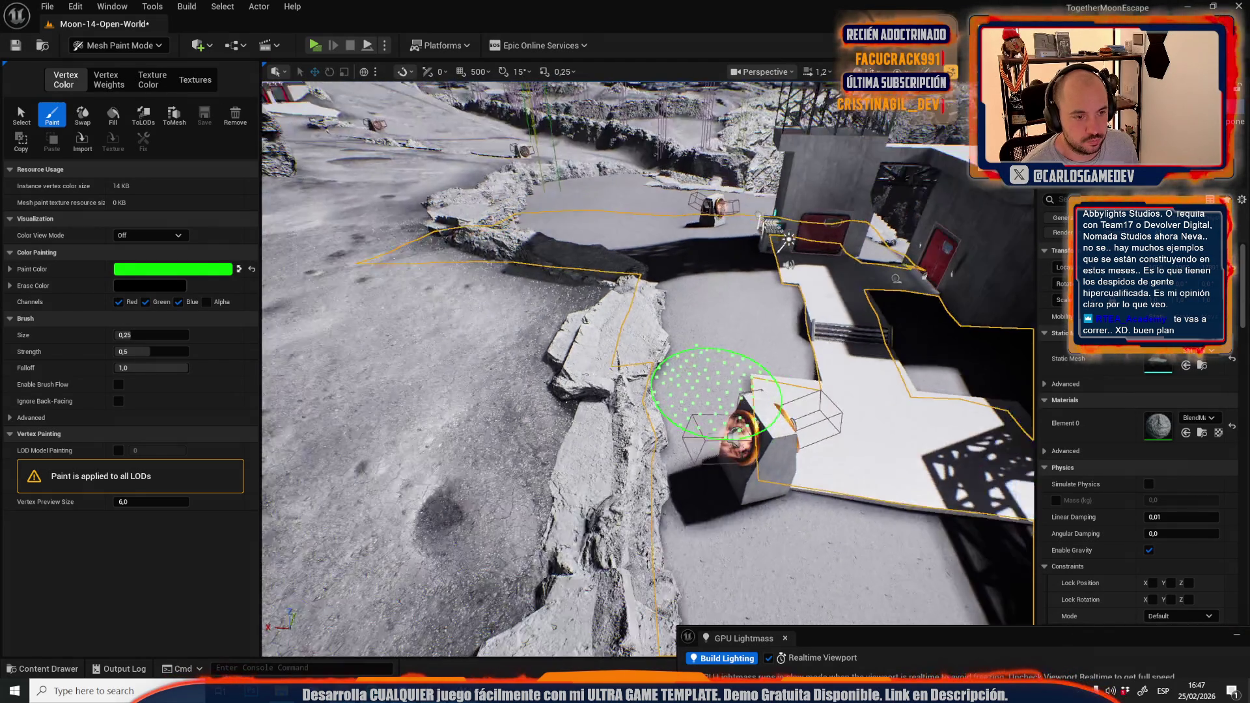
{"action": "scroll", "coordinate": [632, 508], "scroll_direction": "up", "scroll_amount": 3}
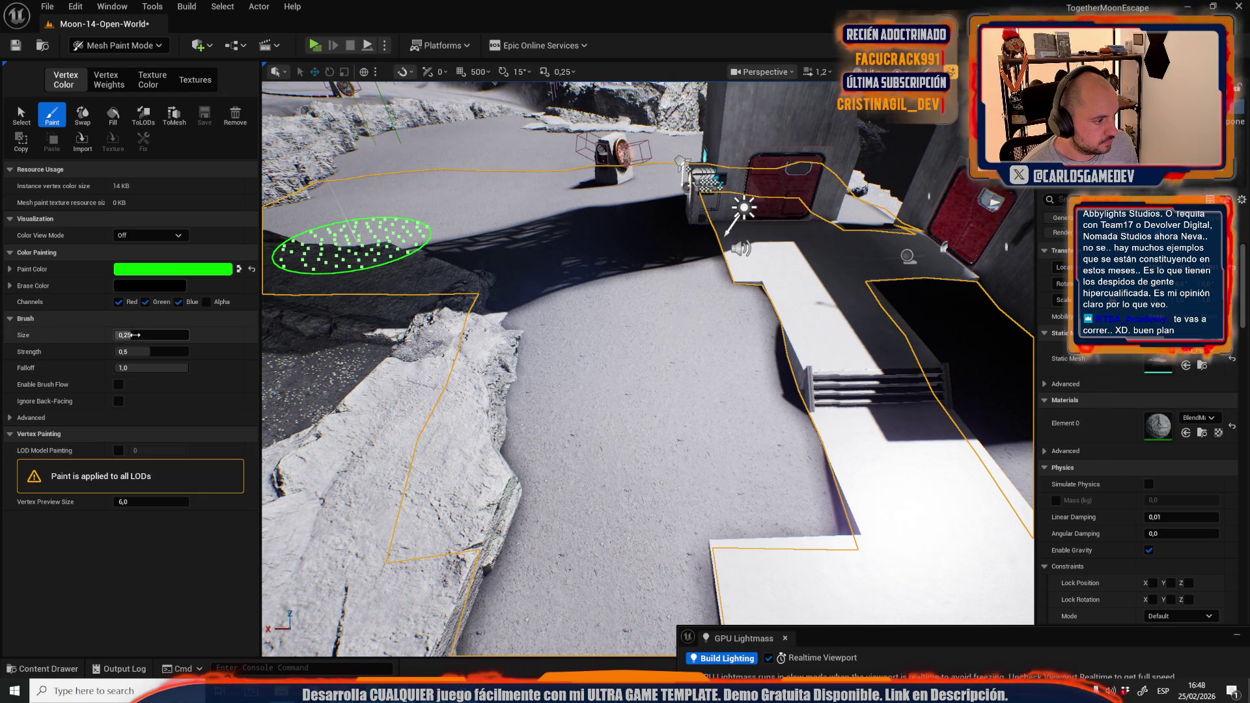
Lower brush strength to about 0.292, then try a paint stroke and undo it
{"action": "left_click_drag", "start_coordinate": [133, 351], "coordinate": [123, 352]}
{"action": "left_click_drag", "start_coordinate": [648, 369], "coordinate": [602, 337]}
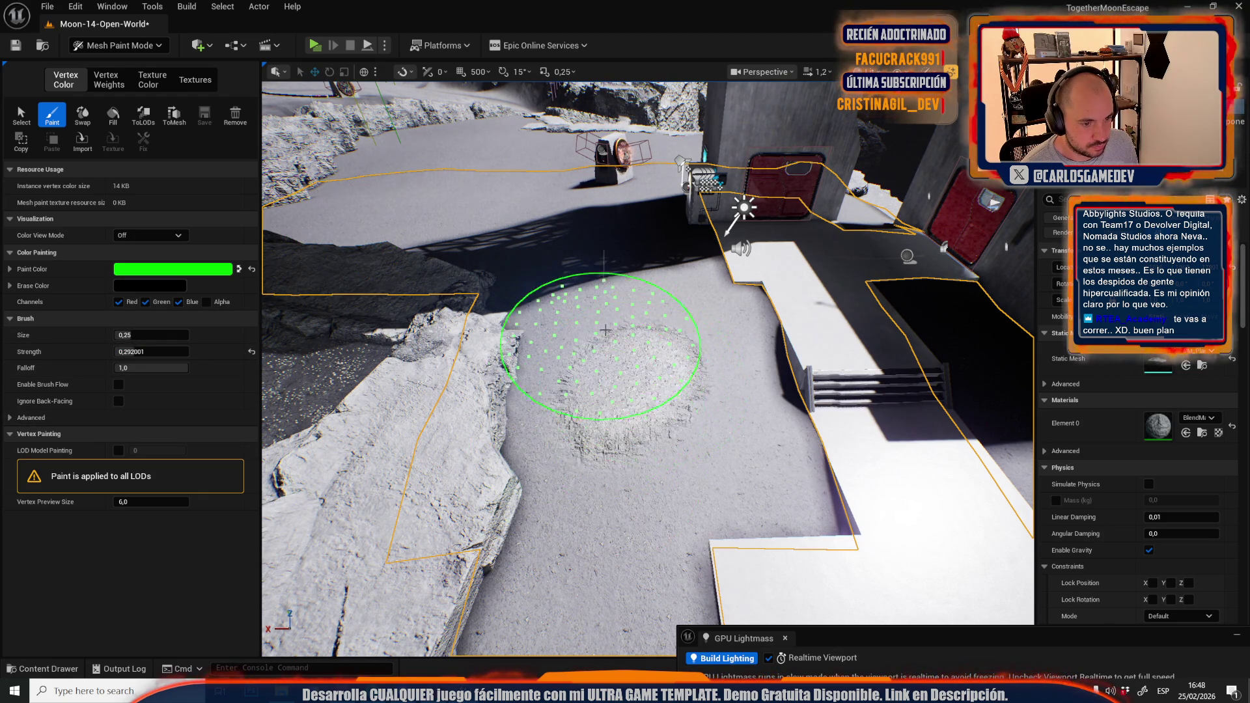
{"action": "key", "text": "ctrl+z"}
{"action": "scroll", "coordinate": [618, 322], "scroll_direction": "up", "scroll_amount": 8}
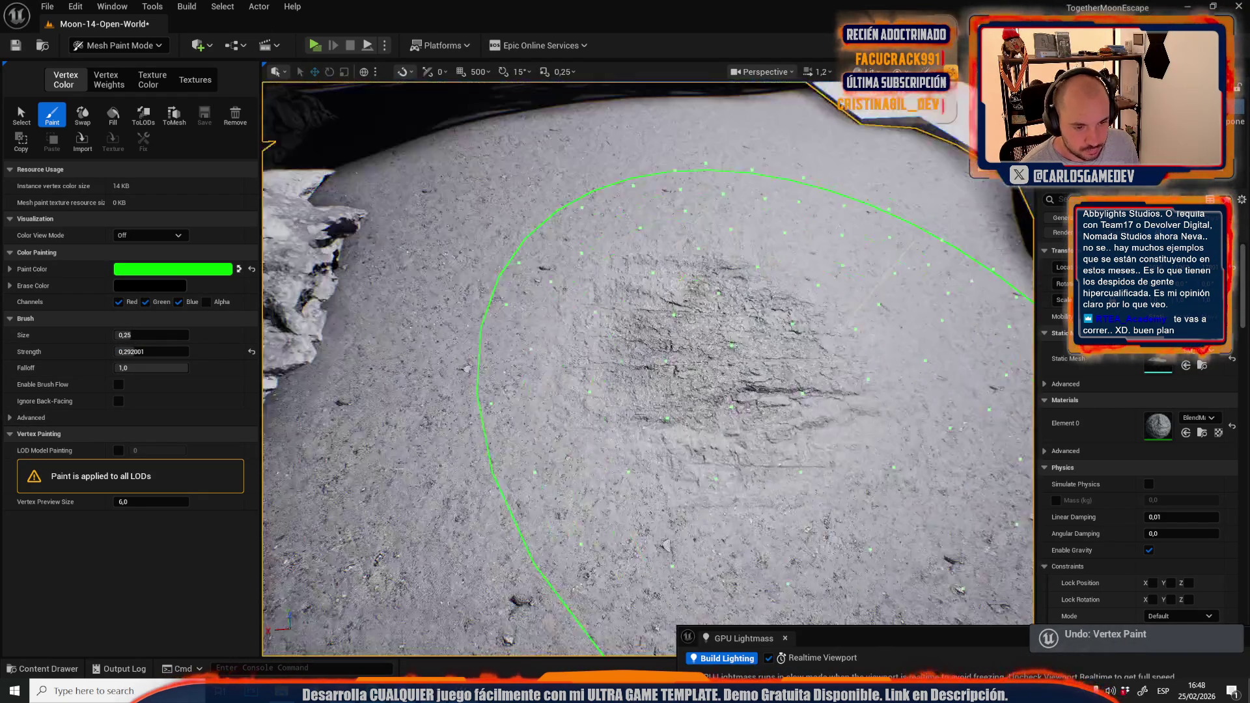
{"action": "scroll", "coordinate": [706, 334], "scroll_direction": "down", "scroll_amount": 8}
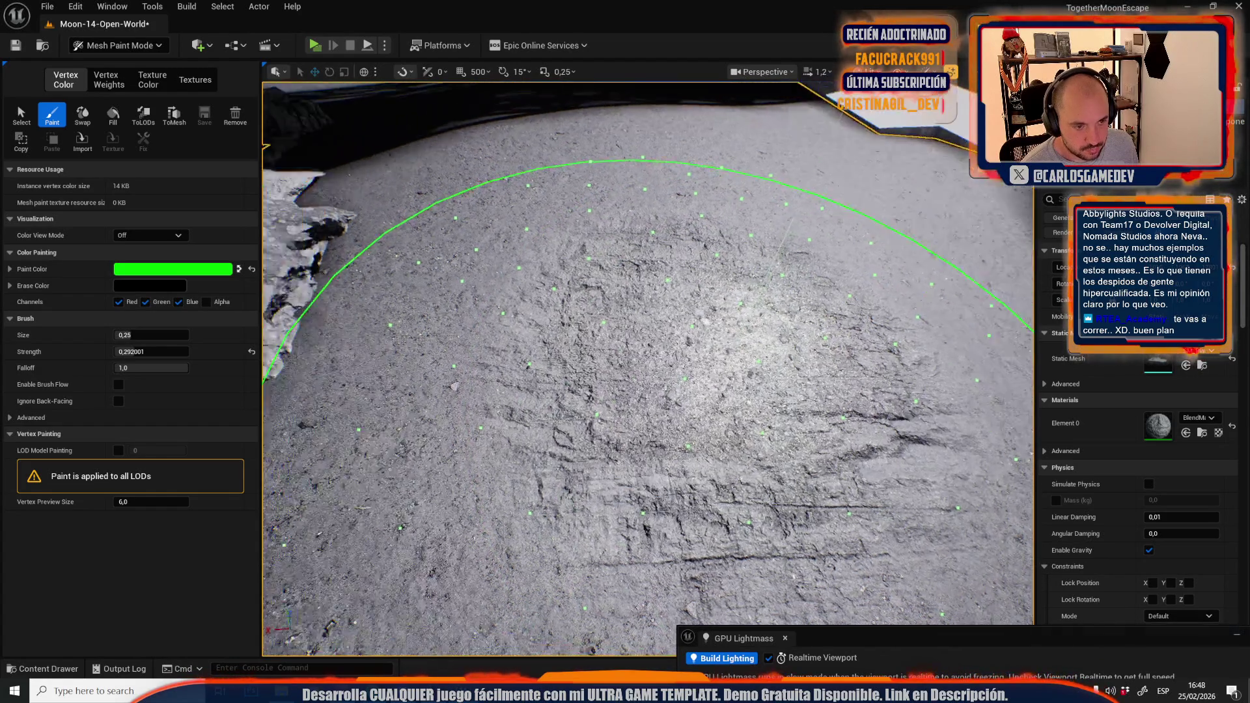
{"action": "scroll", "coordinate": [705, 334], "scroll_direction": "down", "scroll_amount": 3}
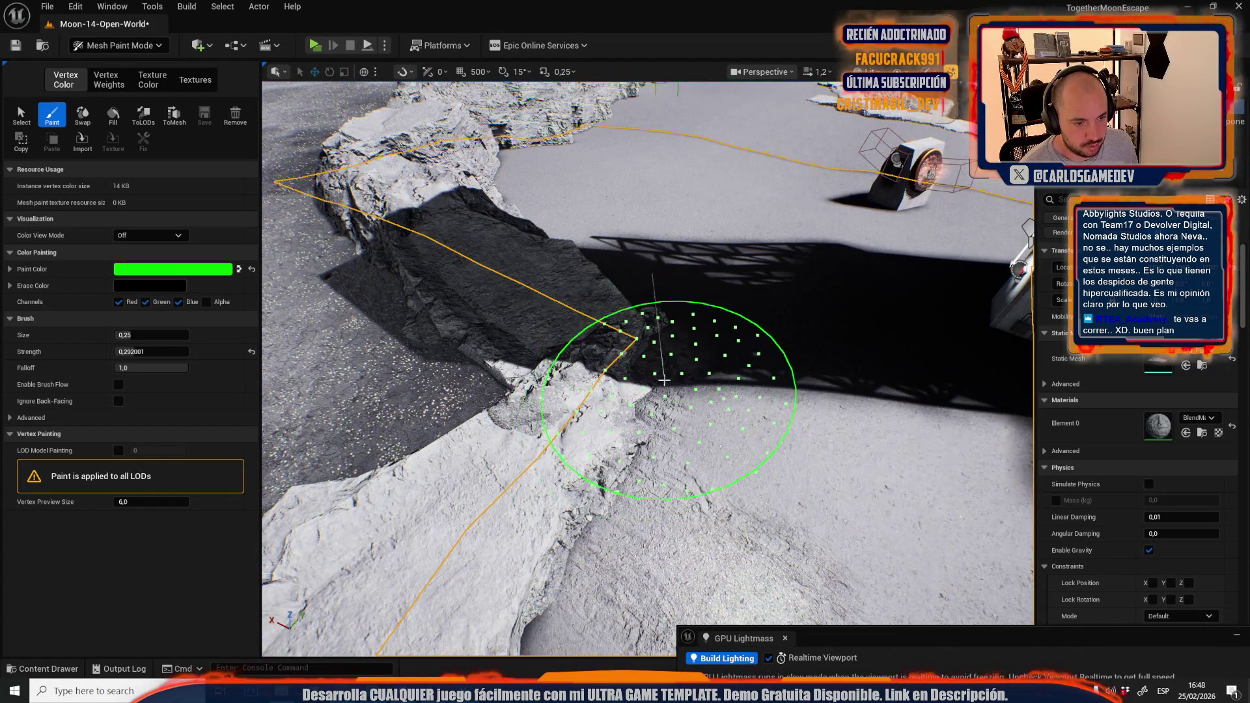
{"action": "scroll", "coordinate": [677, 306], "scroll_direction": "up", "scroll_amount": 5}
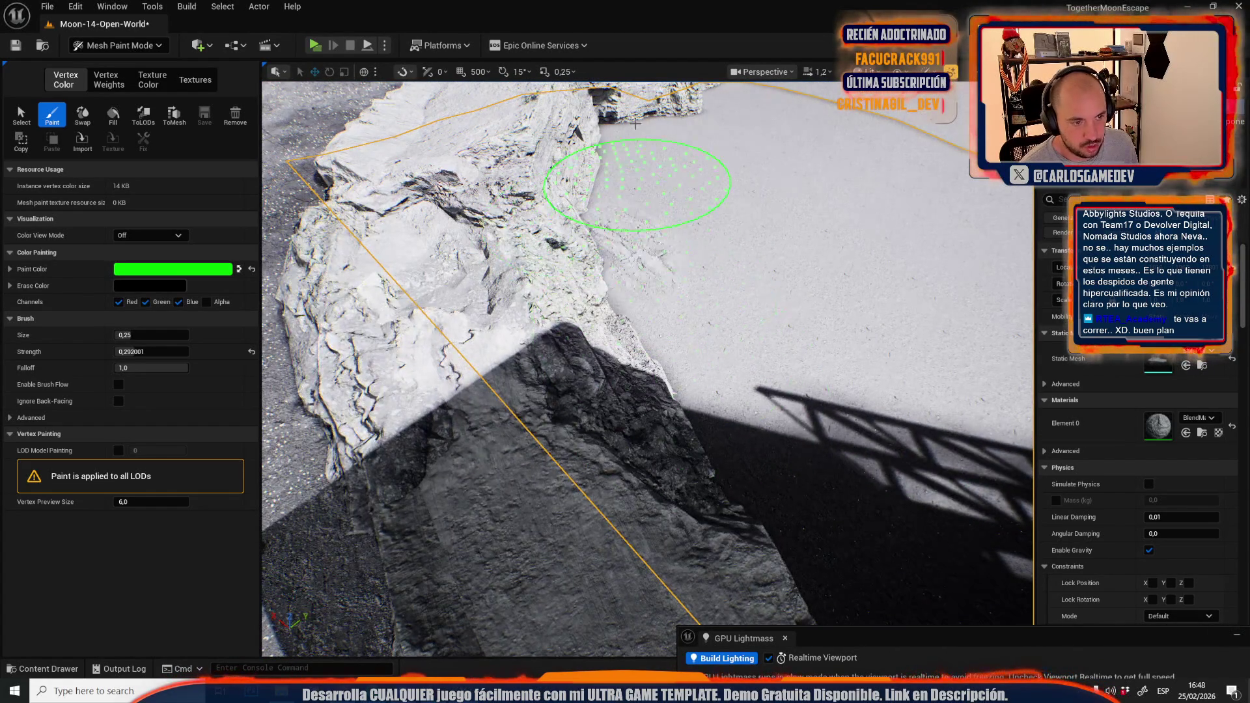
{"action": "scroll", "coordinate": [686, 112], "scroll_direction": "down", "scroll_amount": 5}
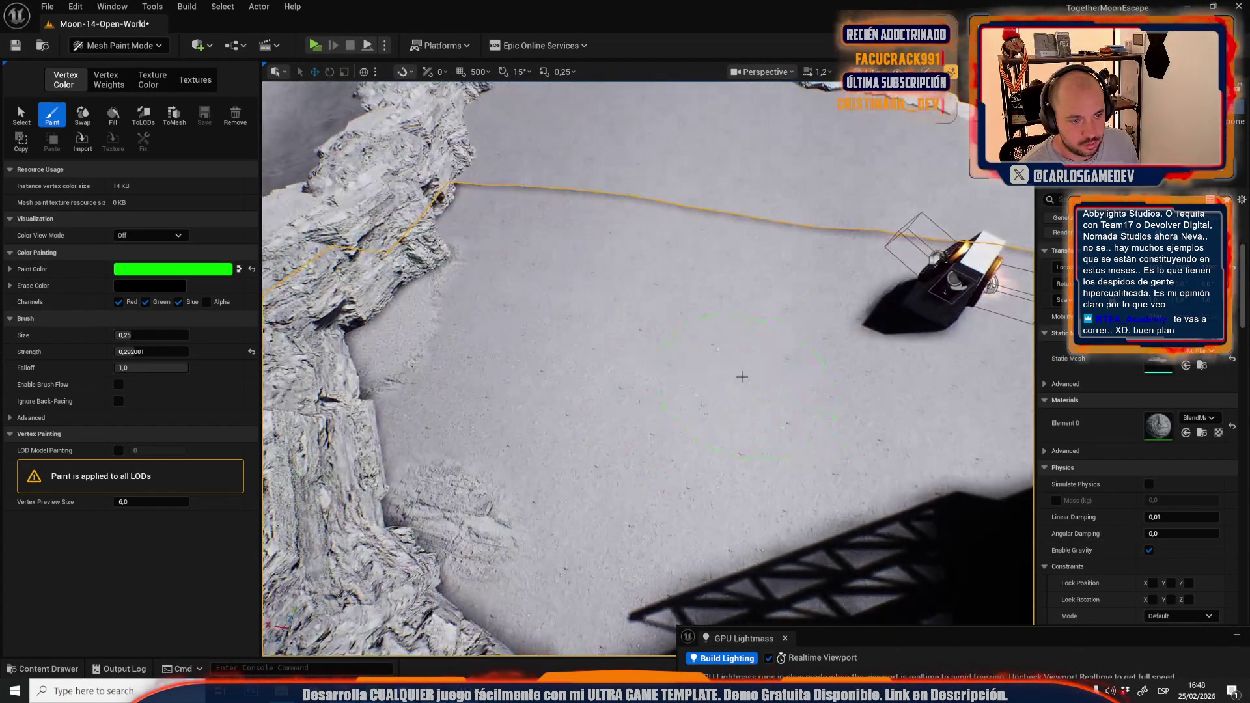
{"action": "scroll", "coordinate": [788, 221], "scroll_direction": "up", "scroll_amount": 5}
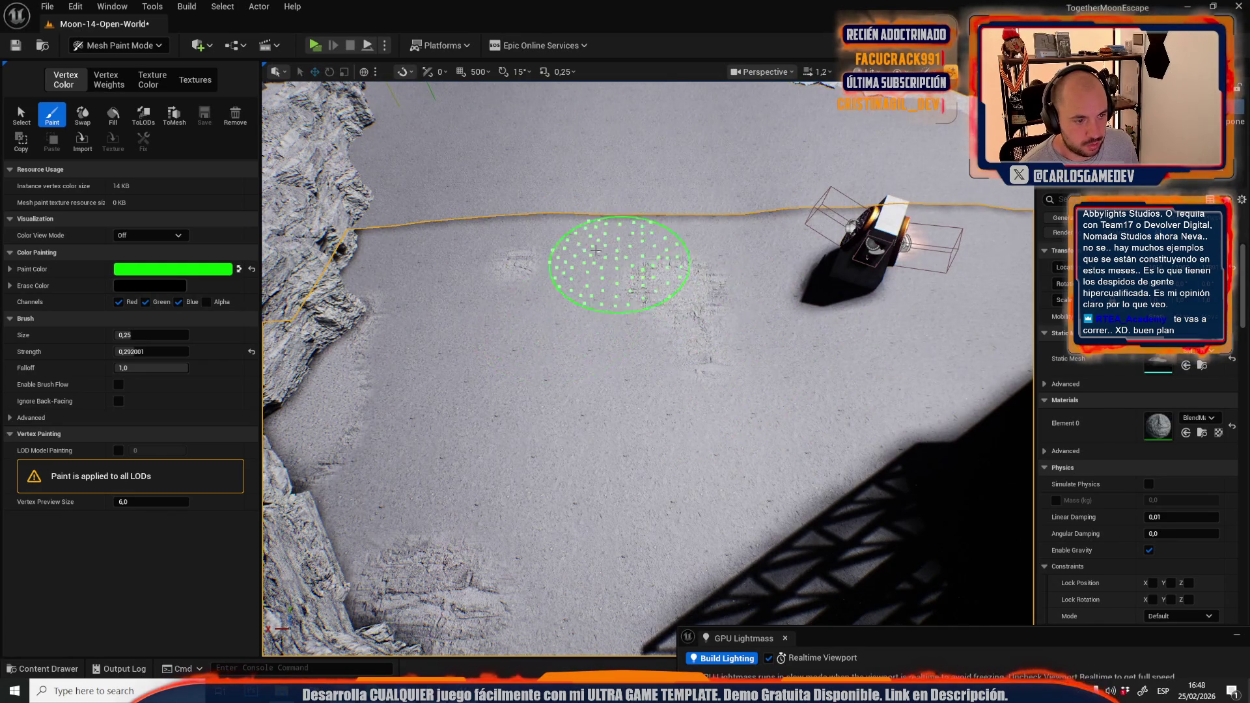
{"action": "scroll", "coordinate": [519, 386], "scroll_direction": "up", "scroll_amount": 3}
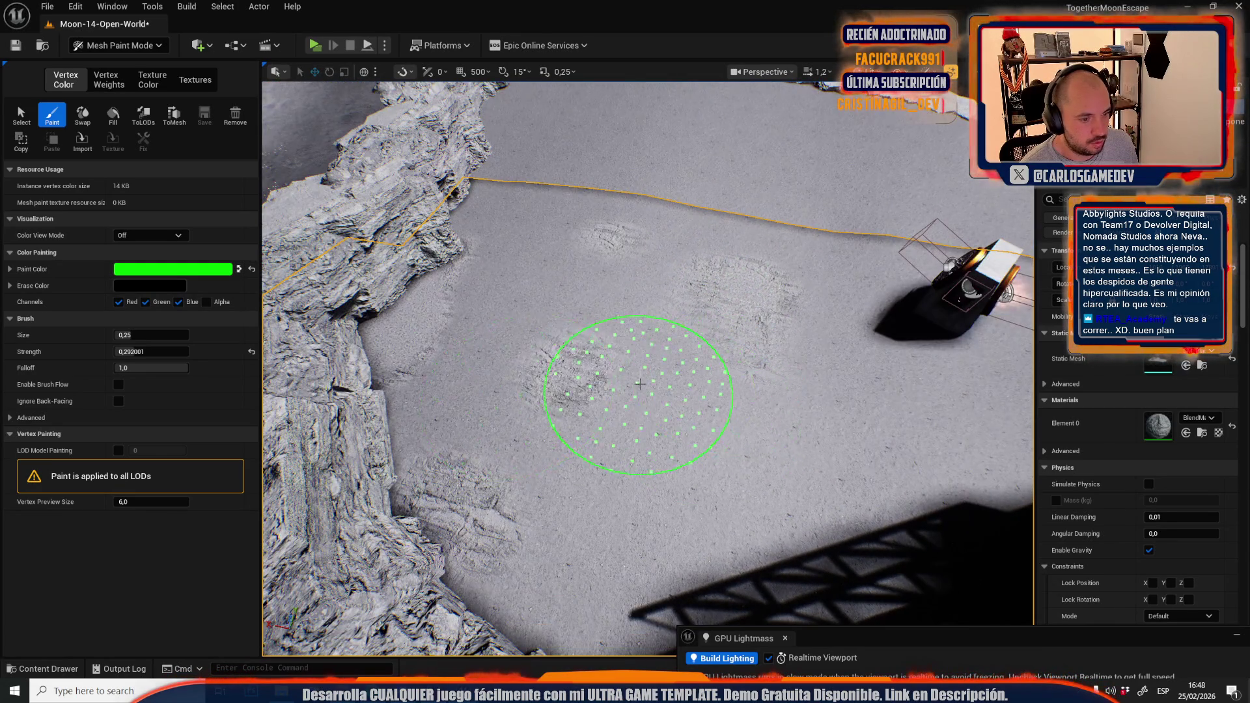
{"action": "scroll", "coordinate": [638, 385], "scroll_direction": "down", "scroll_amount": 10}
{"action": "scroll", "coordinate": [651, 364], "scroll_direction": "up", "scroll_amount": 5}
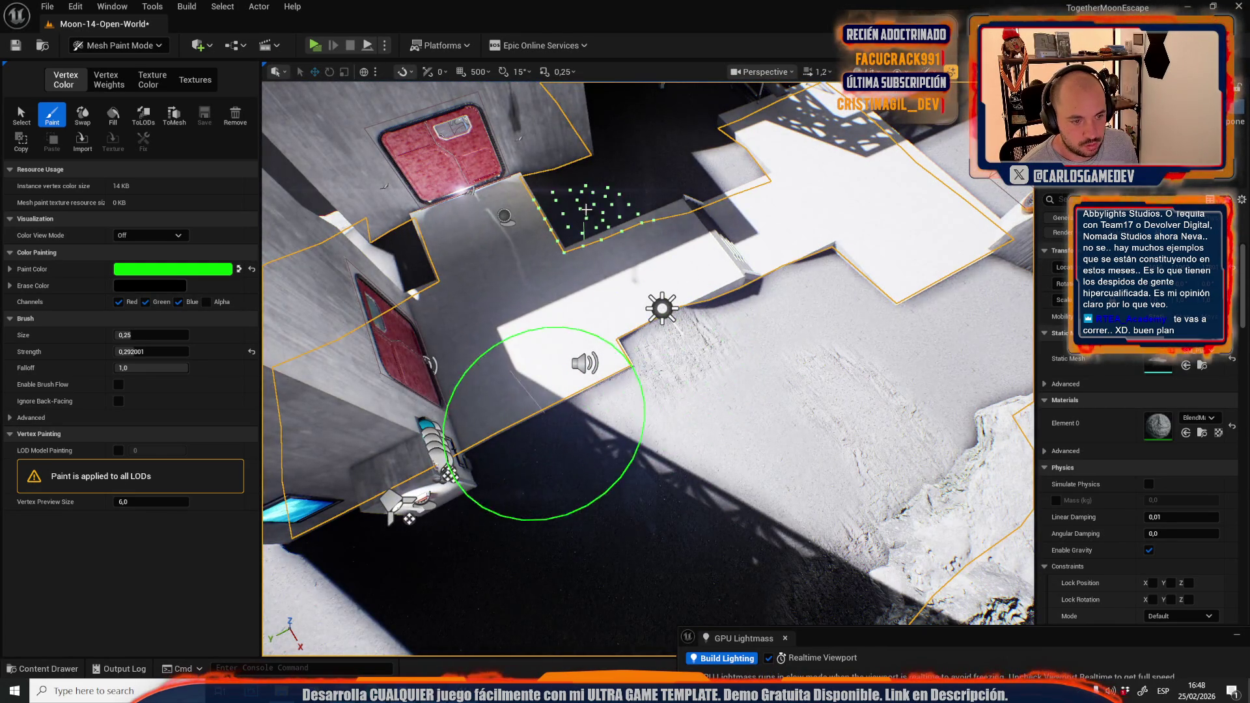
{"action": "scroll", "coordinate": [690, 196], "scroll_direction": "down", "scroll_amount": 5}
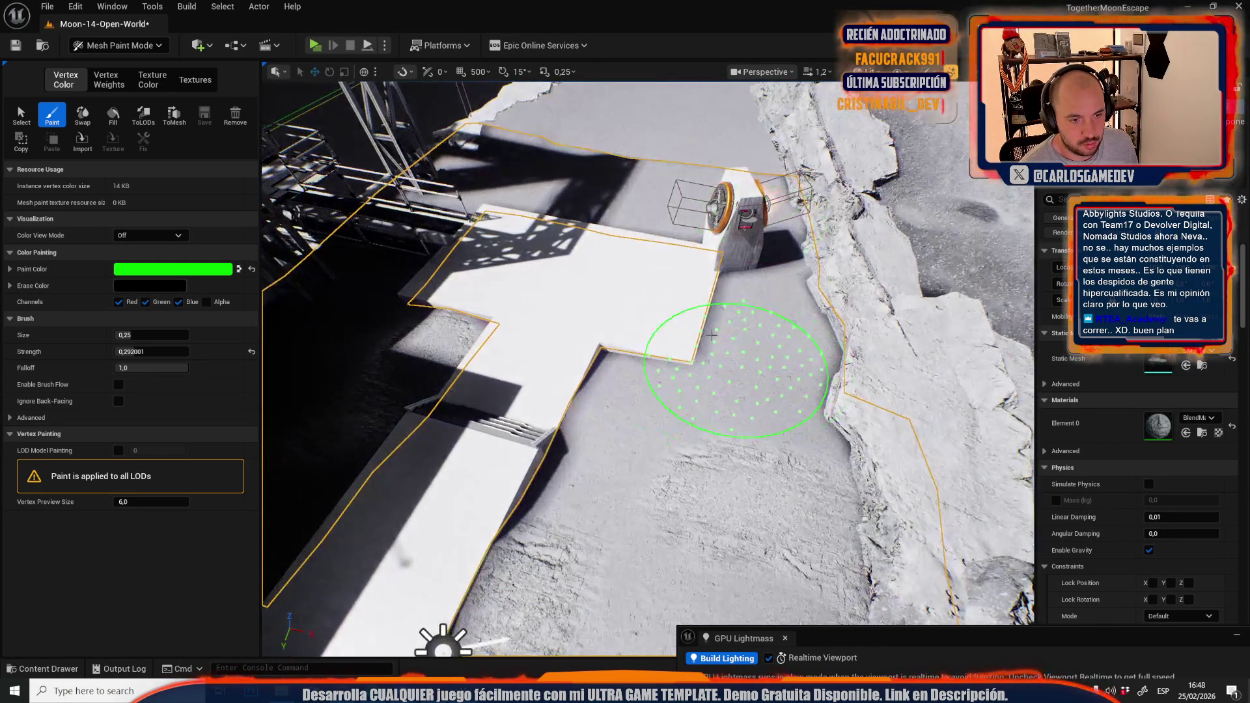
{"action": "scroll", "coordinate": [716, 352], "scroll_direction": "down", "scroll_amount": 1}
{"action": "scroll", "coordinate": [684, 252], "scroll_direction": "up", "scroll_amount": 3}
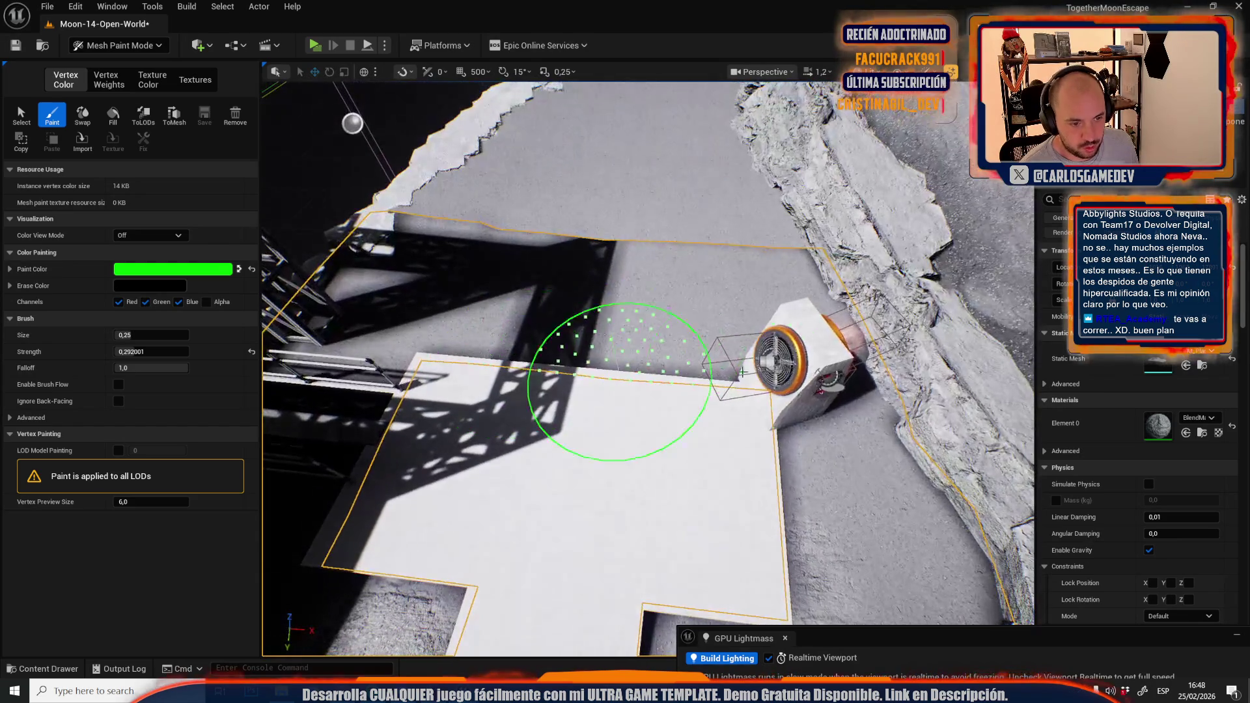
{"action": "scroll", "coordinate": [723, 116], "scroll_direction": "down", "scroll_amount": 2}
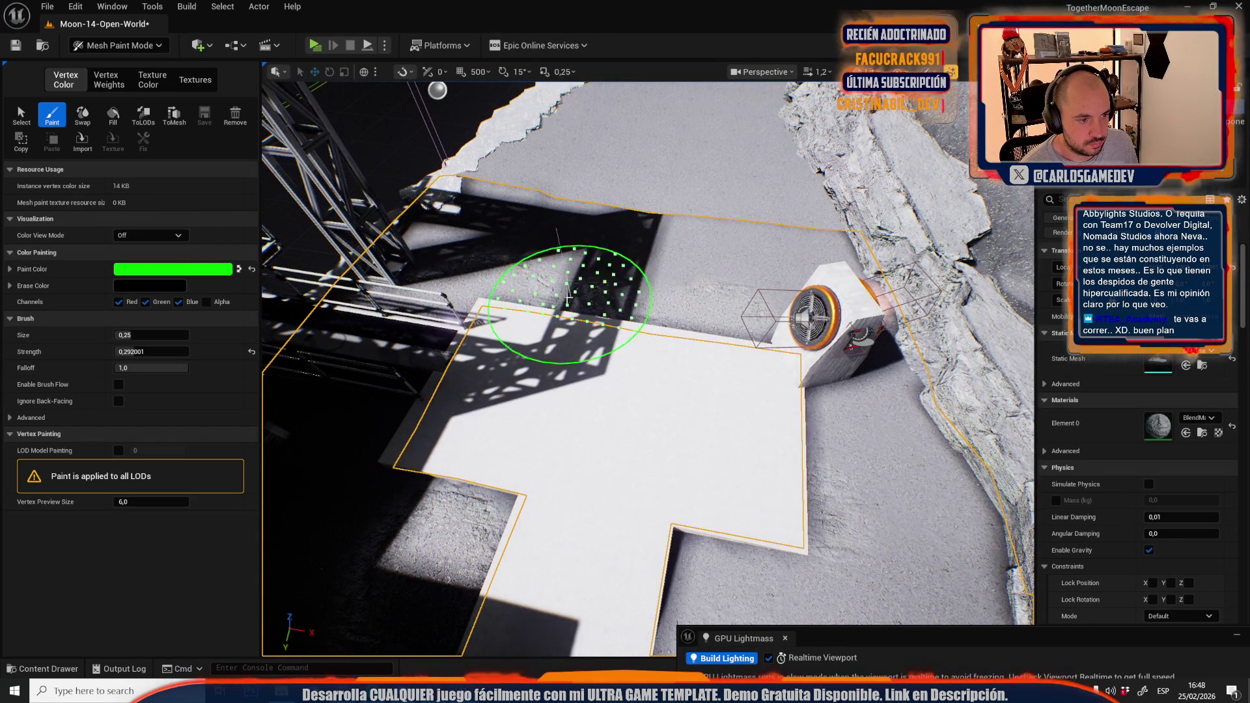
{"action": "scroll", "coordinate": [528, 300], "scroll_direction": "down", "scroll_amount": 2}
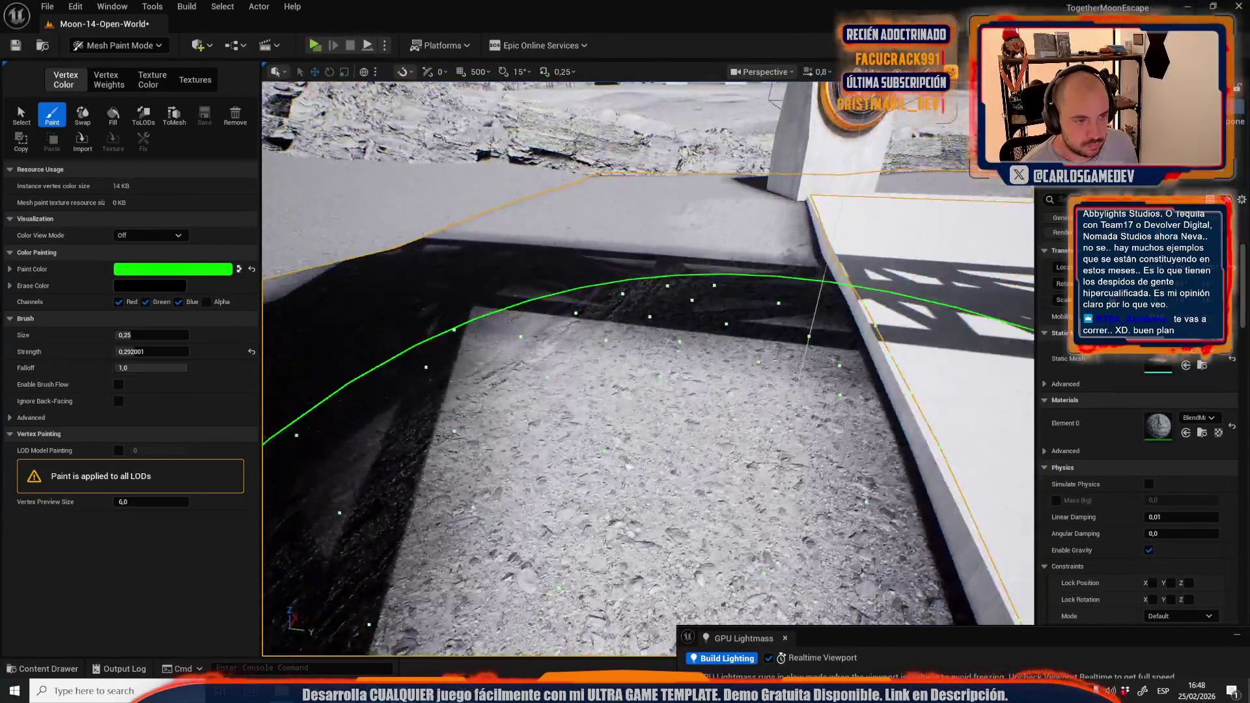
{"action": "scroll", "coordinate": [647, 368], "scroll_direction": "down", "scroll_amount": 2}
Toggle between Select and Paint tools and shrink the brush size slightly
{"action": "left_click", "coordinate": [22, 114]}
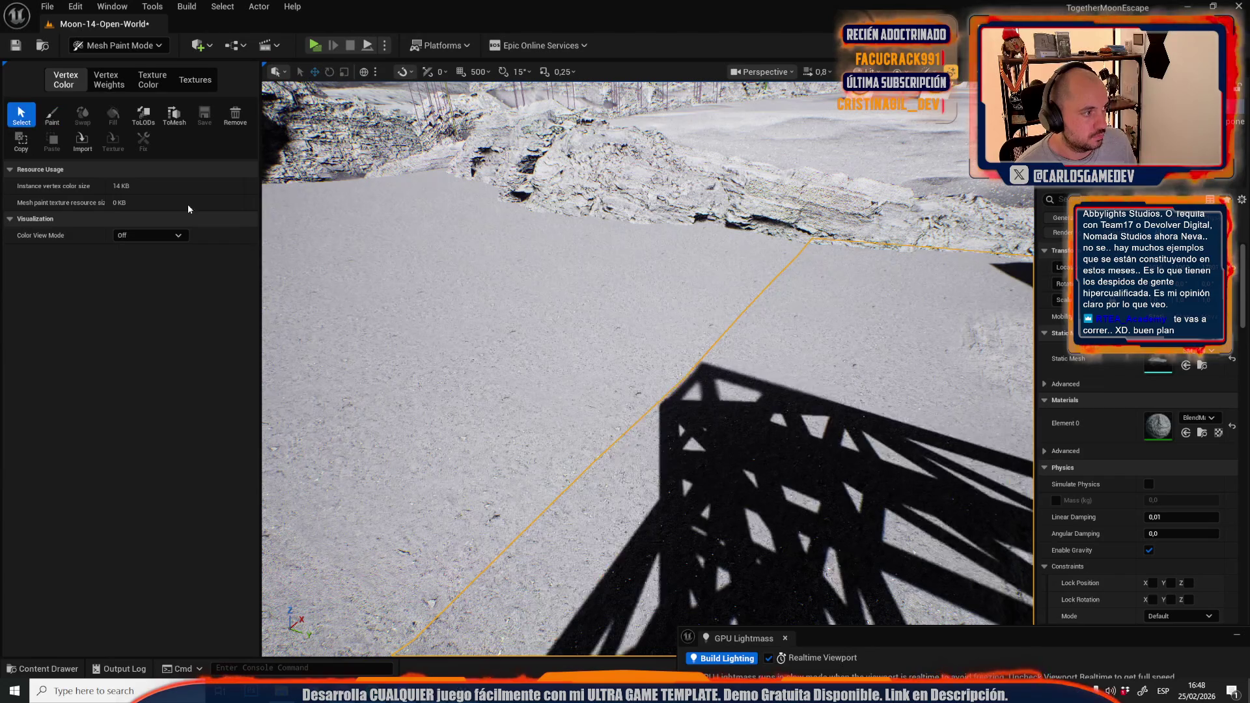
{"action": "left_click", "coordinate": [52, 116]}
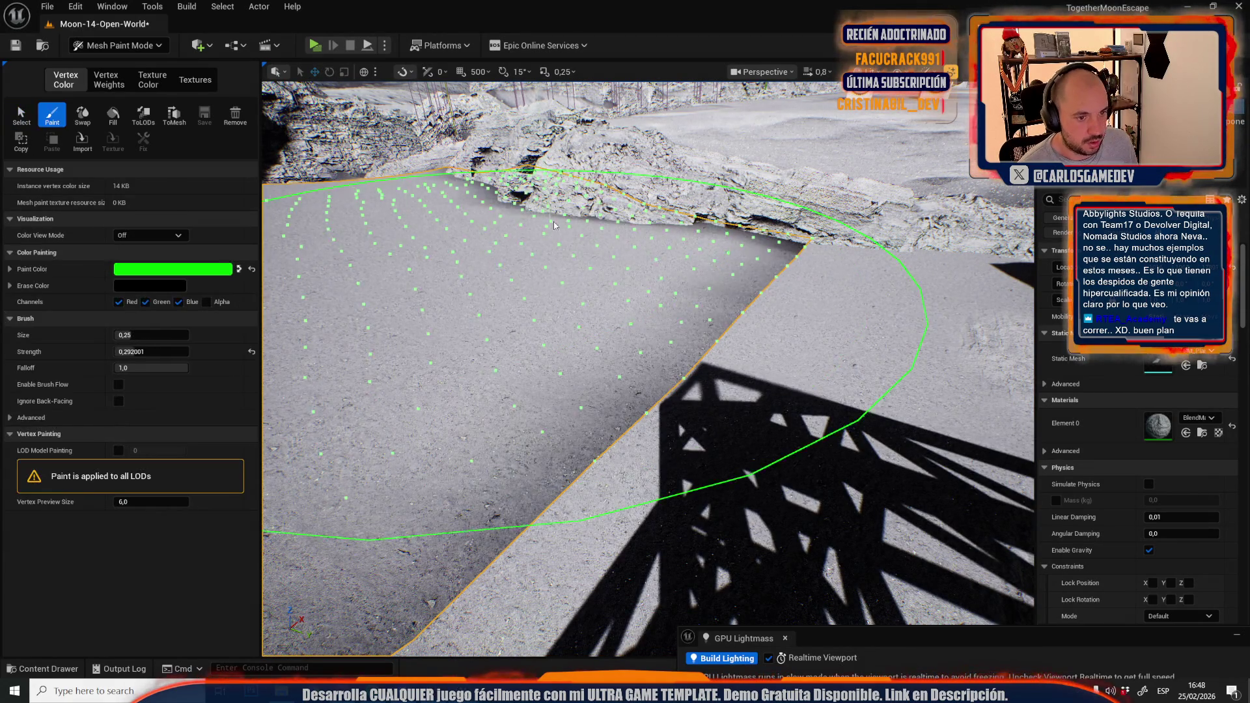
{"action": "scroll", "coordinate": [578, 185], "scroll_direction": "up", "scroll_amount": 3}
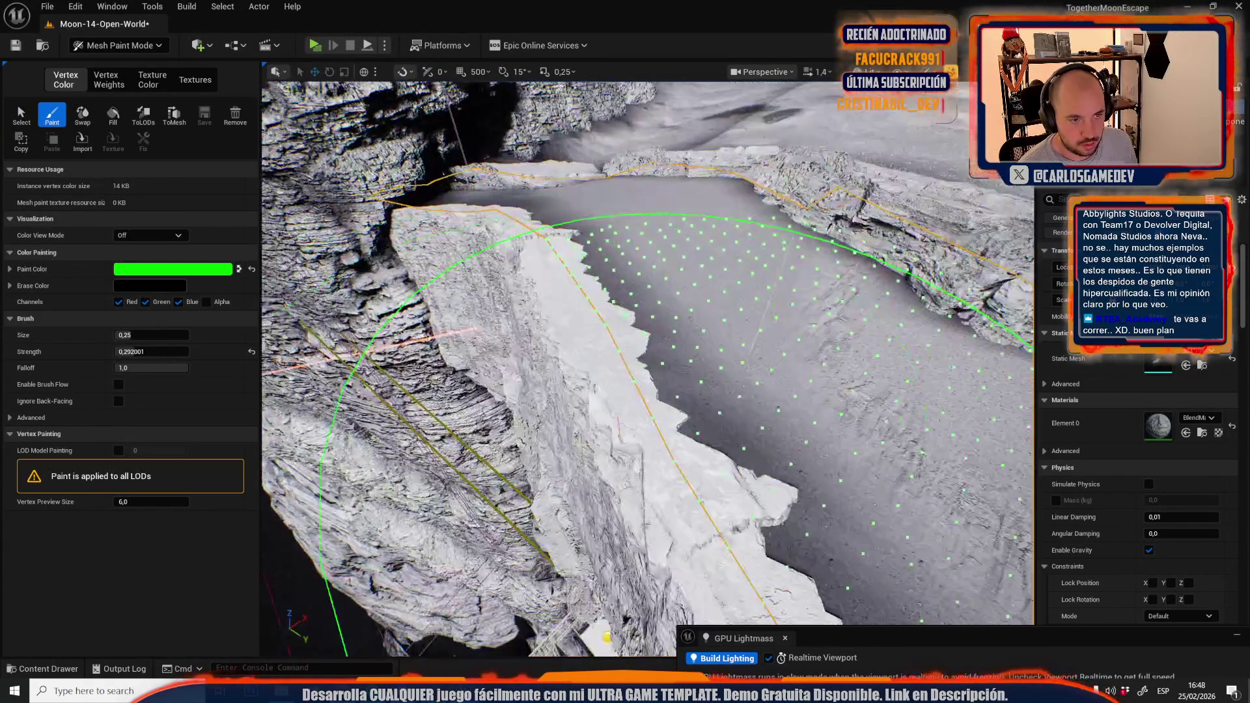
{"action": "scroll", "coordinate": [743, 225], "scroll_direction": "down", "scroll_amount": 3}
{"action": "left_click_drag", "start_coordinate": [151, 335], "coordinate": [145, 335]}
{"action": "scroll", "coordinate": [790, 318], "scroll_direction": "up", "scroll_amount": 2}
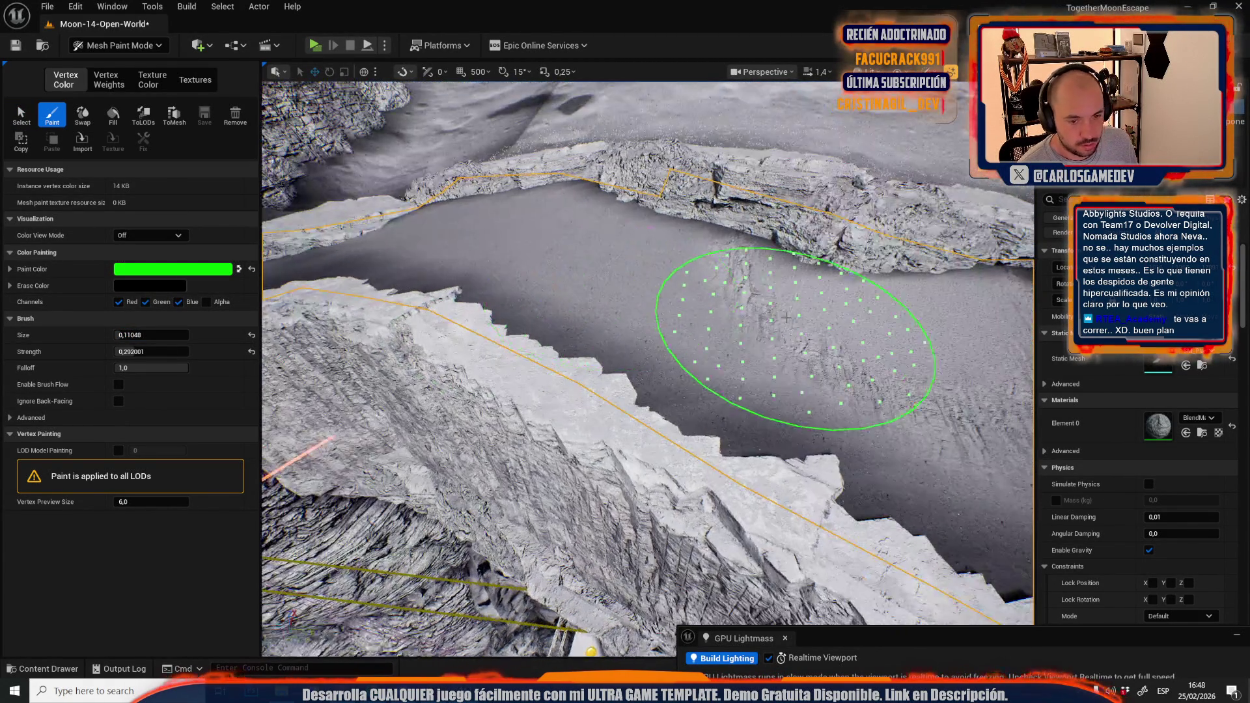
Orbit around the lake, then tick Specify Radius under Brush > Advanced for a 103.3 radius
{"action": "right_click", "coordinate": [849, 315]}
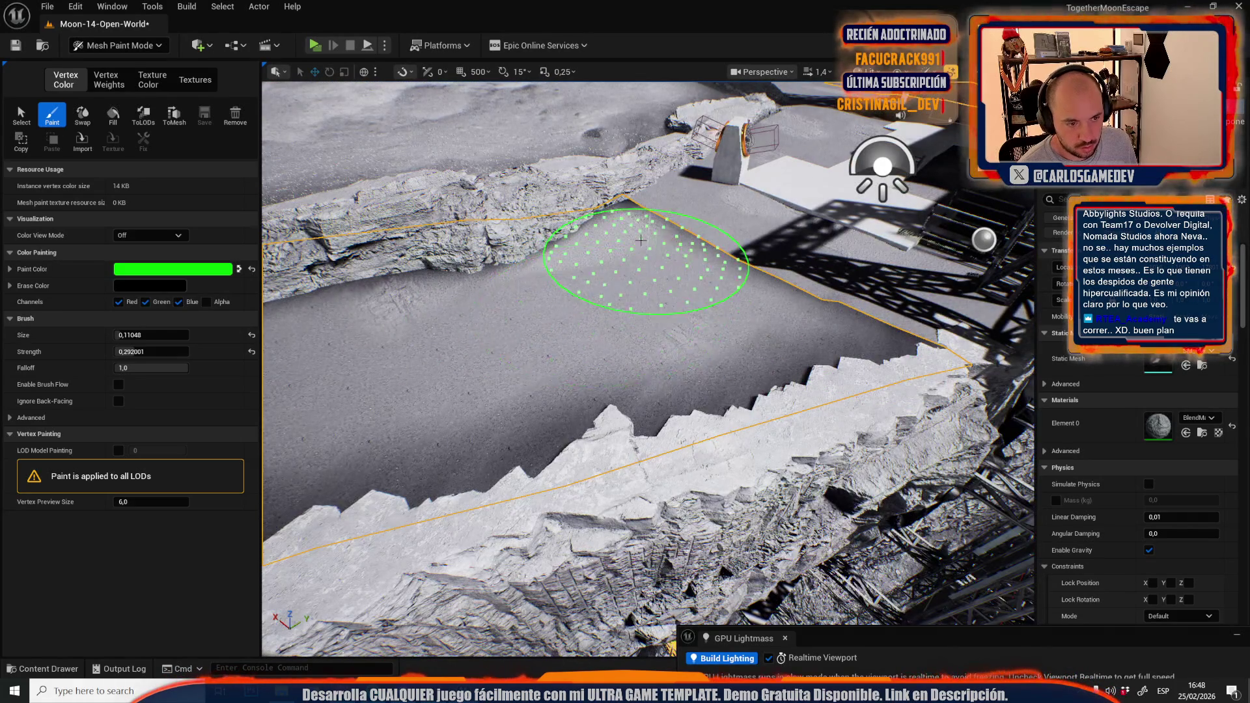
{"action": "right_click", "coordinate": [415, 401]}
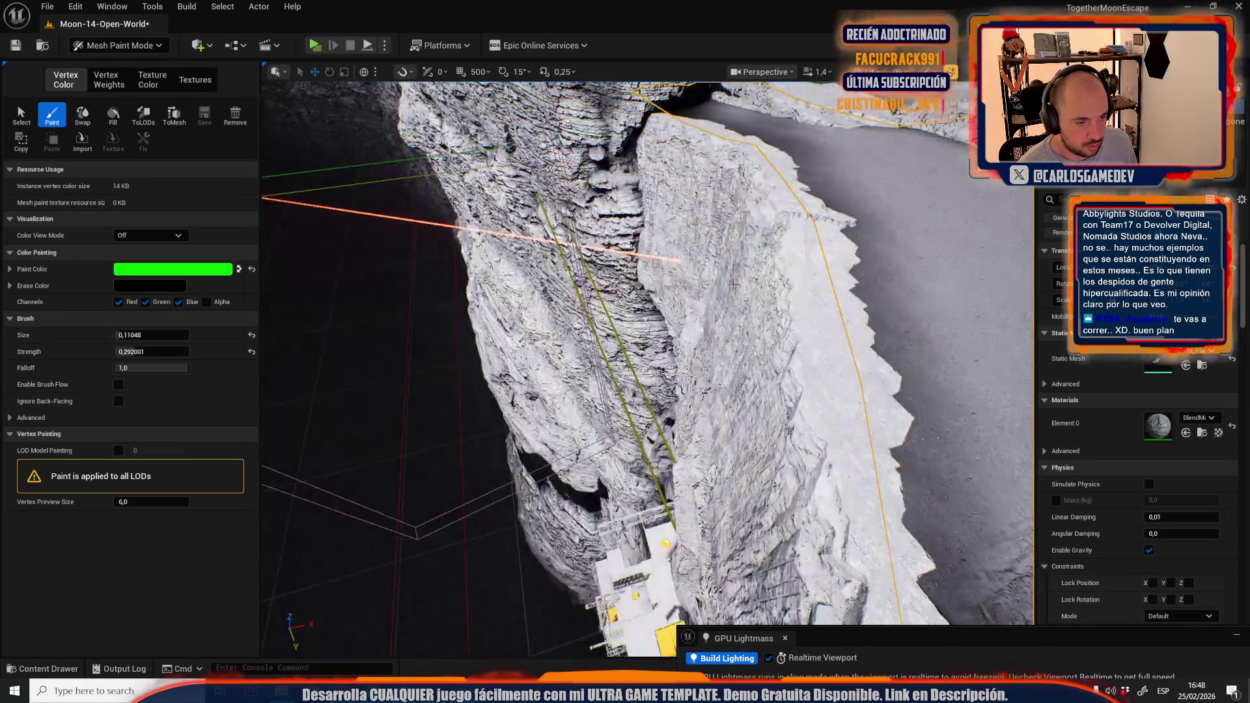
{"action": "right_click", "coordinate": [813, 323]}
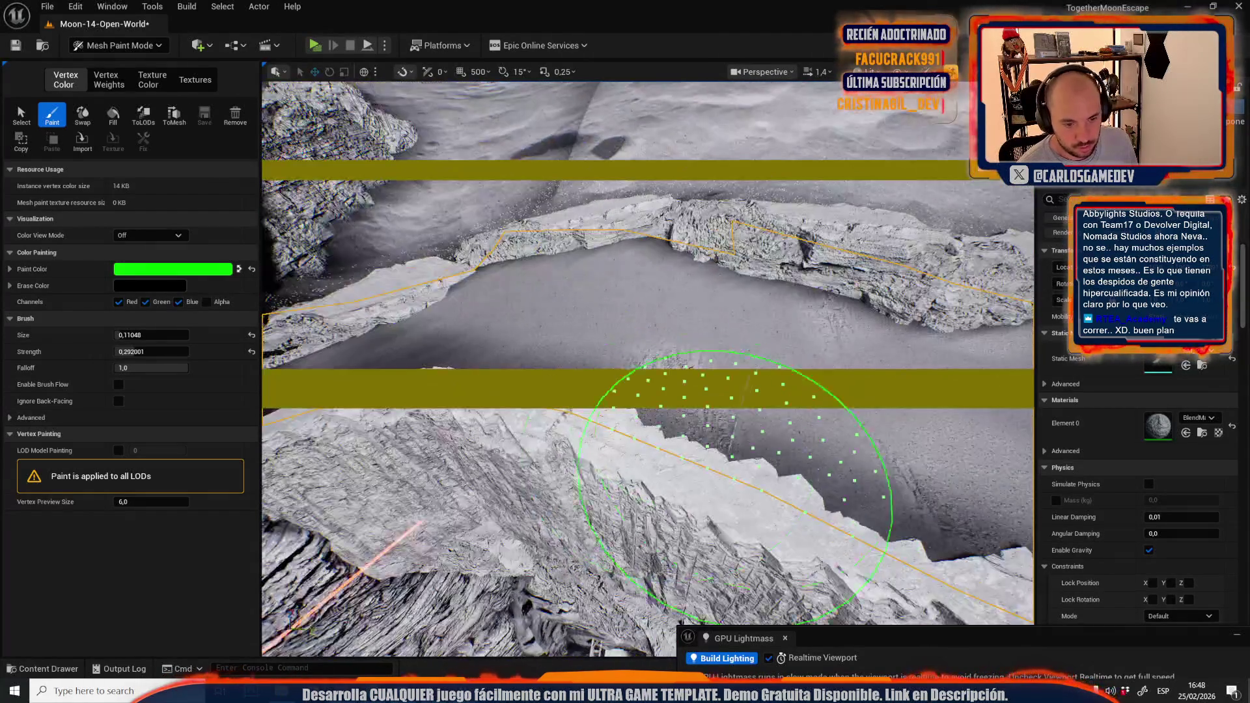
{"action": "right_click", "coordinate": [813, 477]}
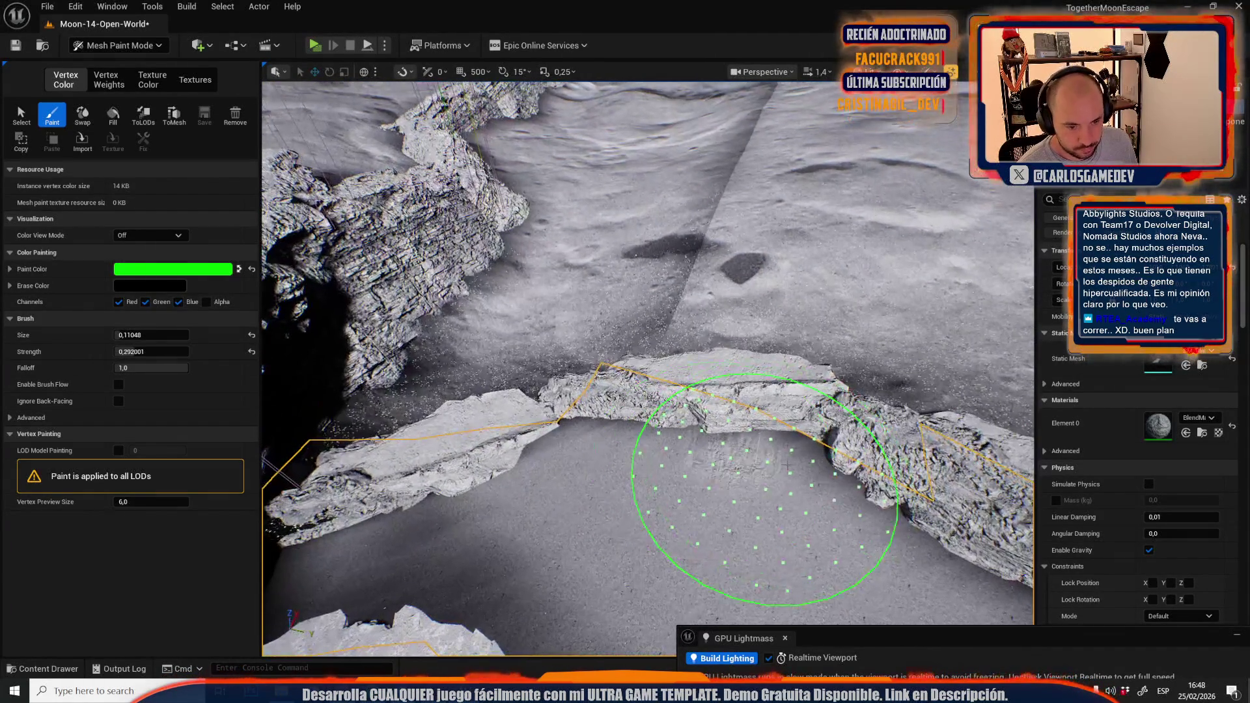
{"action": "right_click", "coordinate": [713, 464]}
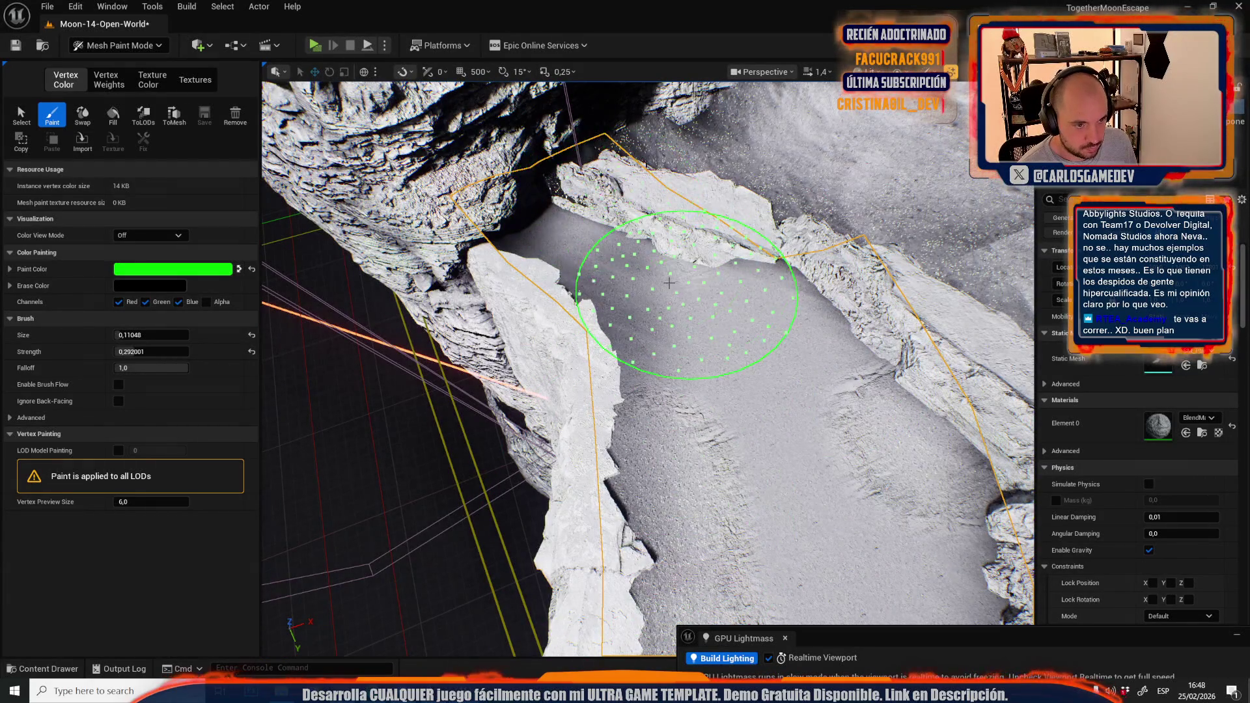
{"action": "right_click", "coordinate": [526, 244]}
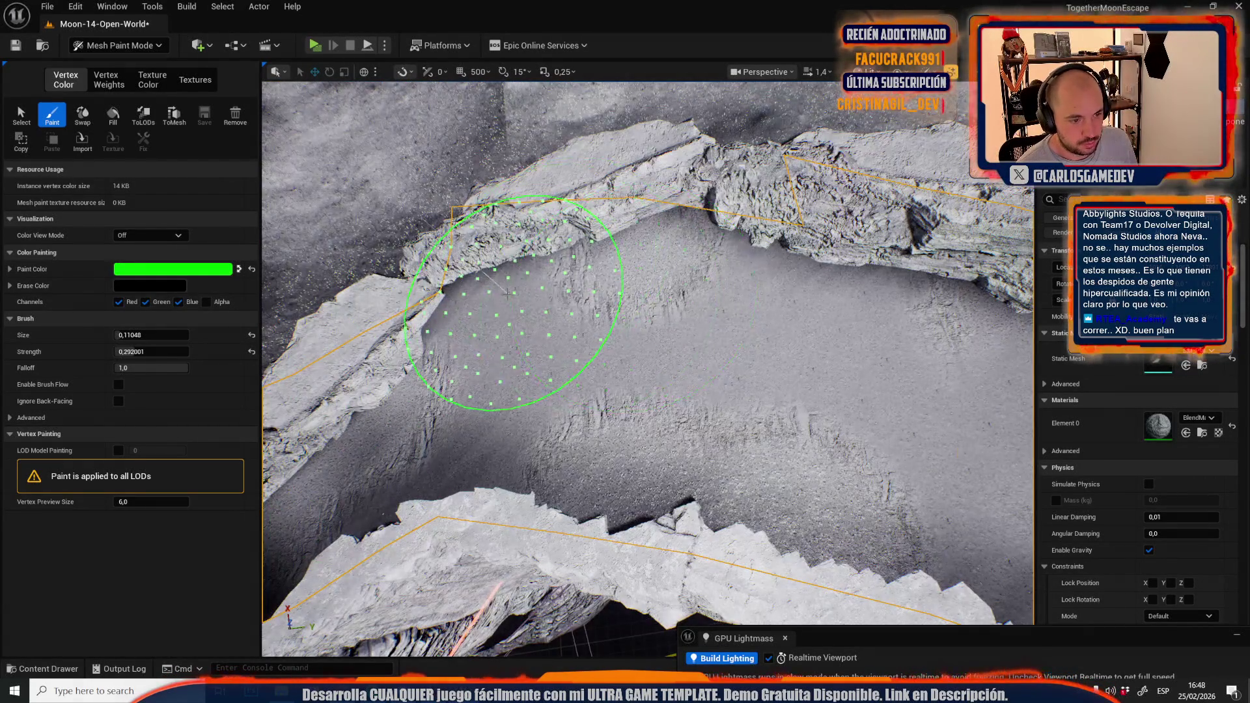
{"action": "scroll", "coordinate": [549, 440], "scroll_direction": "up", "scroll_amount": 3}
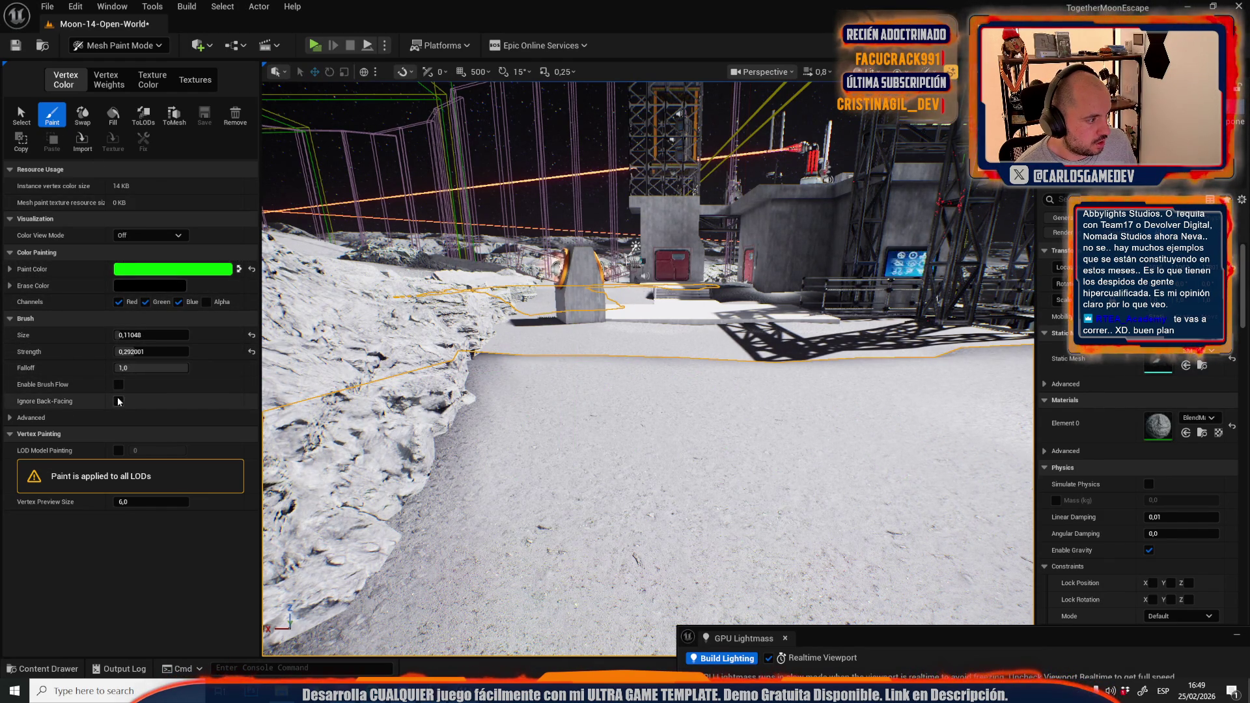
{"action": "left_click", "coordinate": [65, 417]}
{"action": "left_click", "coordinate": [118, 435]}
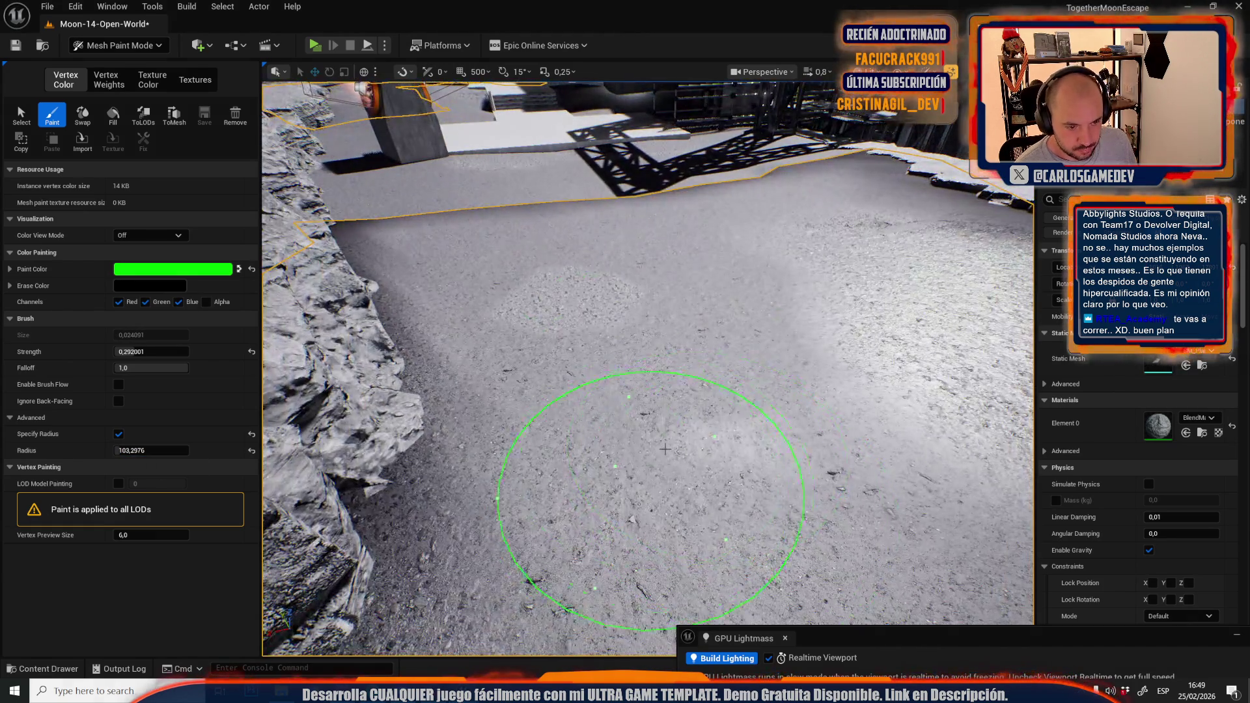
Paint lighter and rougher textured patches across the ground in front of the base buildings
{"action": "left_click", "coordinate": [691, 420]}
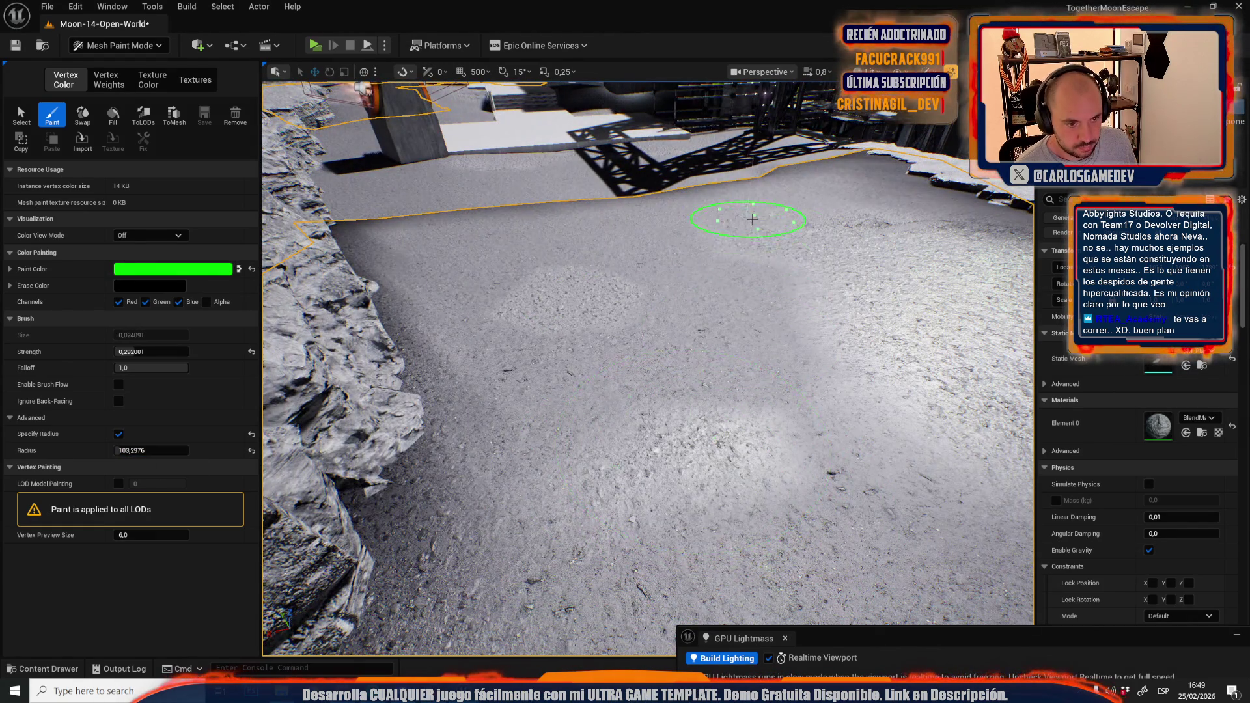
{"action": "mouse_move", "coordinate": [786, 212]}
{"action": "left_mouse_down"}
{"action": "mouse_move", "coordinate": [754, 224]}
{"action": "mouse_move", "coordinate": [749, 326]}
{"action": "left_mouse_up"}
{"action": "mouse_move", "coordinate": [901, 306]}
{"action": "left_mouse_down"}
{"action": "mouse_move", "coordinate": [892, 355]}
{"action": "mouse_move", "coordinate": [580, 315]}
{"action": "mouse_move", "coordinate": [586, 381]}
{"action": "mouse_move", "coordinate": [610, 205]}
{"action": "mouse_move", "coordinate": [698, 357]}
{"action": "mouse_move", "coordinate": [296, 360]}
{"action": "left_mouse_up"}
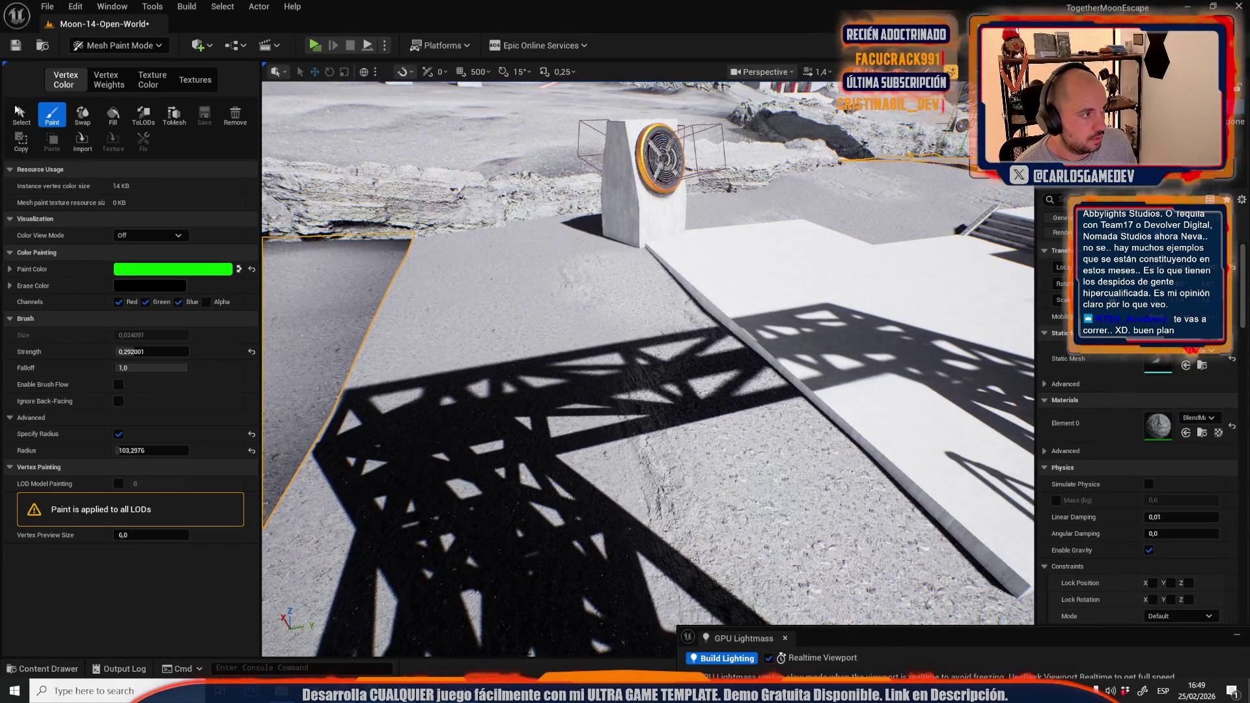
Reselect the whole ground mesh, resume painting, turn toward the open ground, and switch to Select
{"action": "left_click", "coordinate": [19, 114]}
{"action": "left_click", "coordinate": [435, 324]}
{"action": "left_click", "coordinate": [52, 114]}
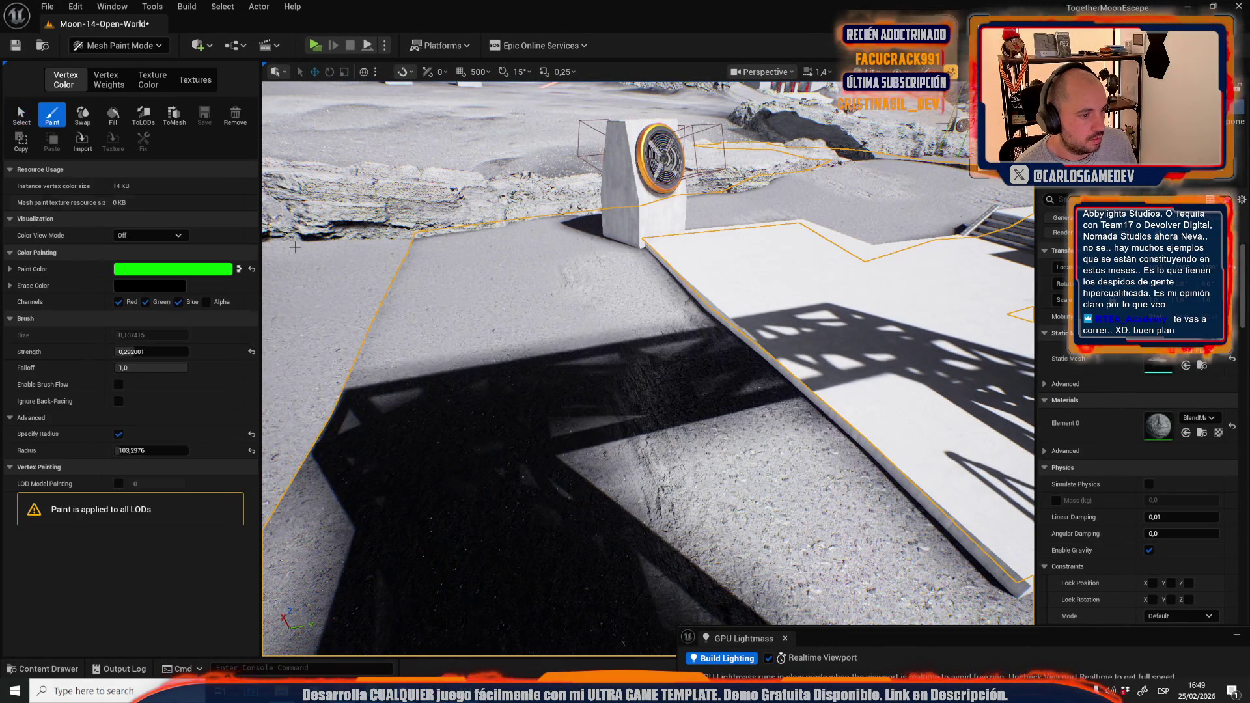
{"action": "scroll", "coordinate": [528, 448], "scroll_direction": "down", "scroll_amount": 2}
{"action": "mouse_move", "coordinate": [529, 448]}
{"action": "left_mouse_down"}
{"action": "mouse_move", "coordinate": [558, 433]}
{"action": "mouse_move", "coordinate": [573, 456]}
{"action": "left_mouse_up"}
{"action": "mouse_move", "coordinate": [534, 503]}
{"action": "left_mouse_down"}
{"action": "mouse_move", "coordinate": [517, 681]}
{"action": "mouse_move", "coordinate": [538, 413]}
{"action": "mouse_move", "coordinate": [647, 363]}
{"action": "mouse_move", "coordinate": [704, 356]}
{"action": "mouse_move", "coordinate": [678, 416]}
{"action": "left_mouse_up"}
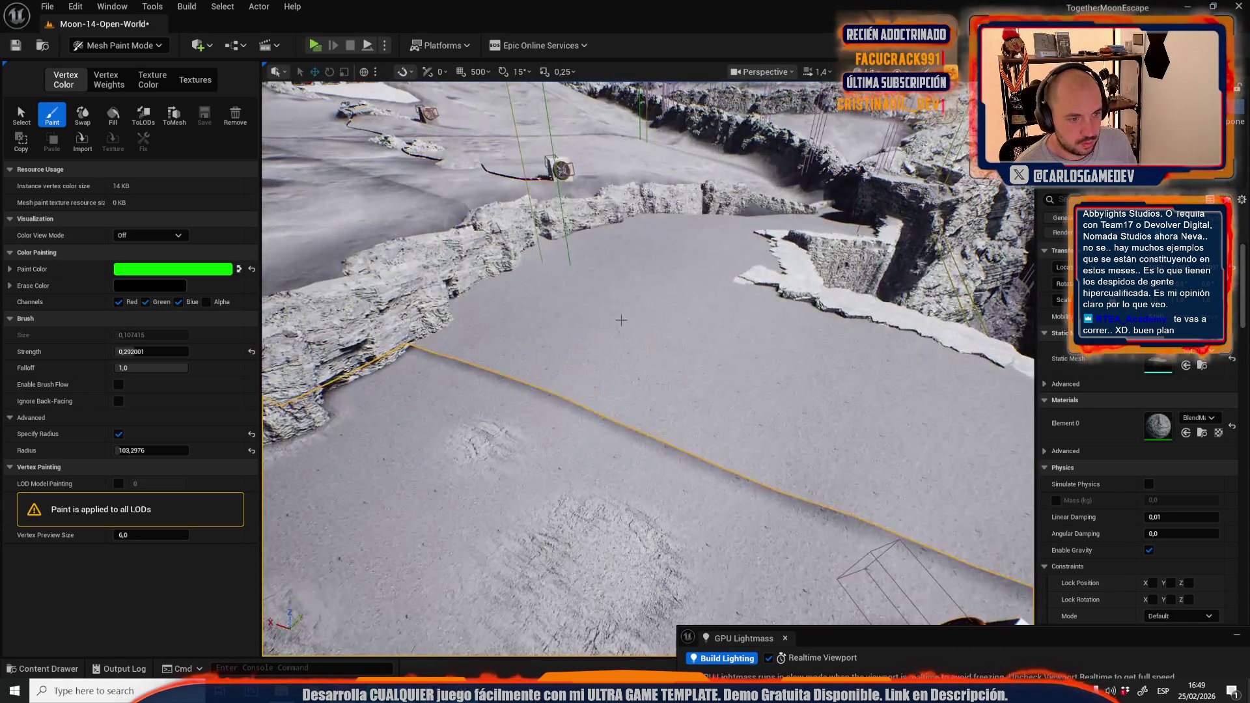
{"action": "left_click", "coordinate": [21, 115]}
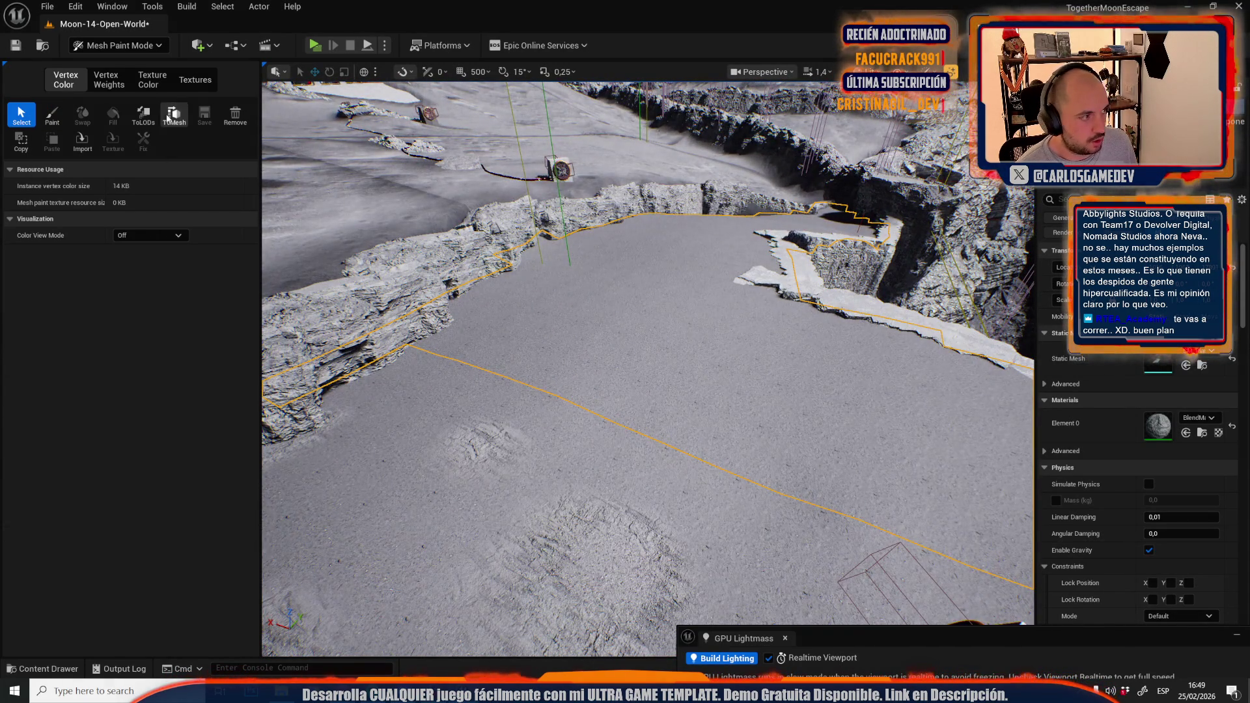
Paint two long curving rough-textured trails across the crater floor
{"action": "left_click", "coordinate": [55, 117]}
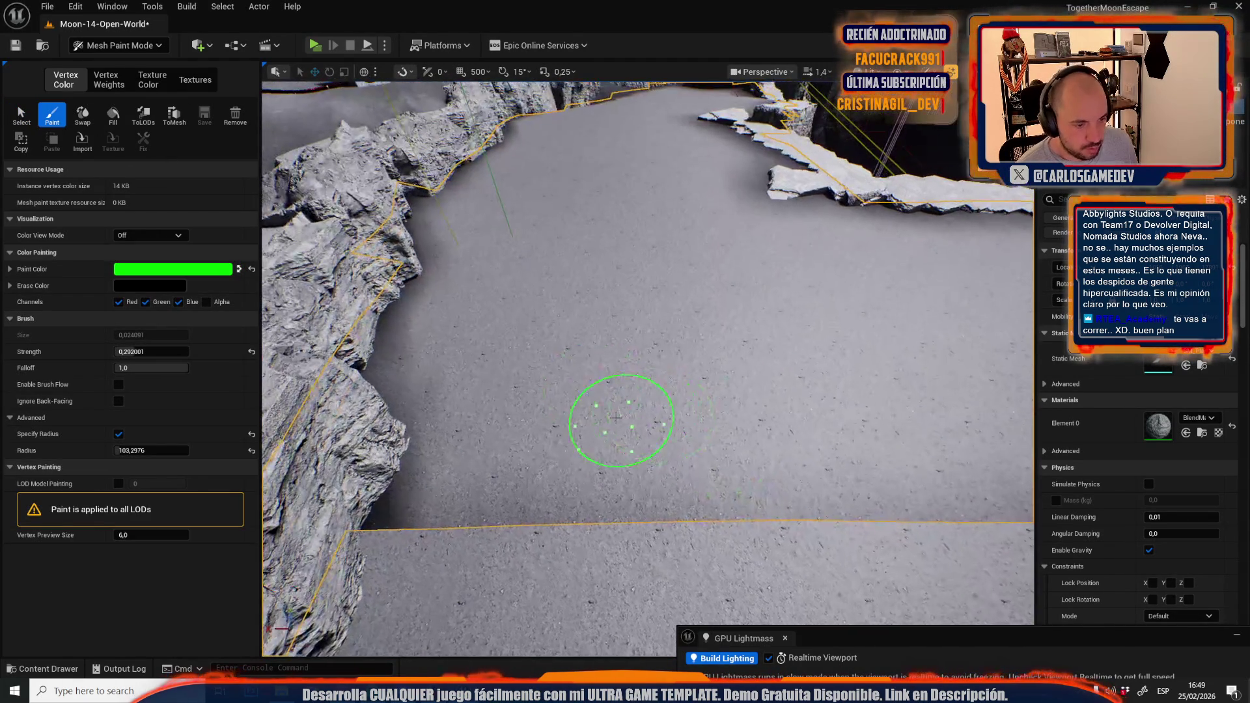
{"action": "mouse_move", "coordinate": [576, 365]}
{"action": "left_mouse_down"}
{"action": "mouse_move", "coordinate": [594, 282]}
{"action": "mouse_move", "coordinate": [658, 271]}
{"action": "mouse_move", "coordinate": [707, 295]}
{"action": "left_mouse_up"}
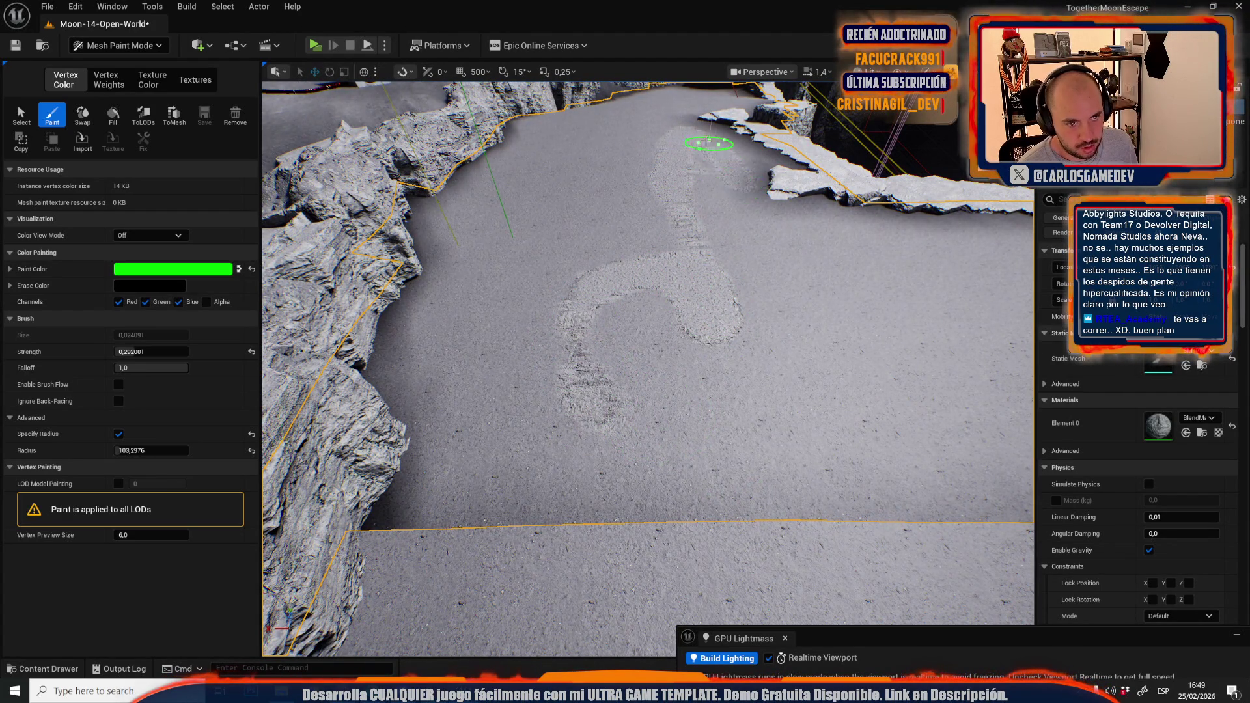
{"action": "mouse_move", "coordinate": [834, 354]}
{"action": "left_mouse_down"}
{"action": "mouse_move", "coordinate": [846, 329]}
{"action": "mouse_move", "coordinate": [924, 287]}
{"action": "mouse_move", "coordinate": [989, 342]}
{"action": "mouse_move", "coordinate": [954, 489]}
{"action": "left_mouse_up"}
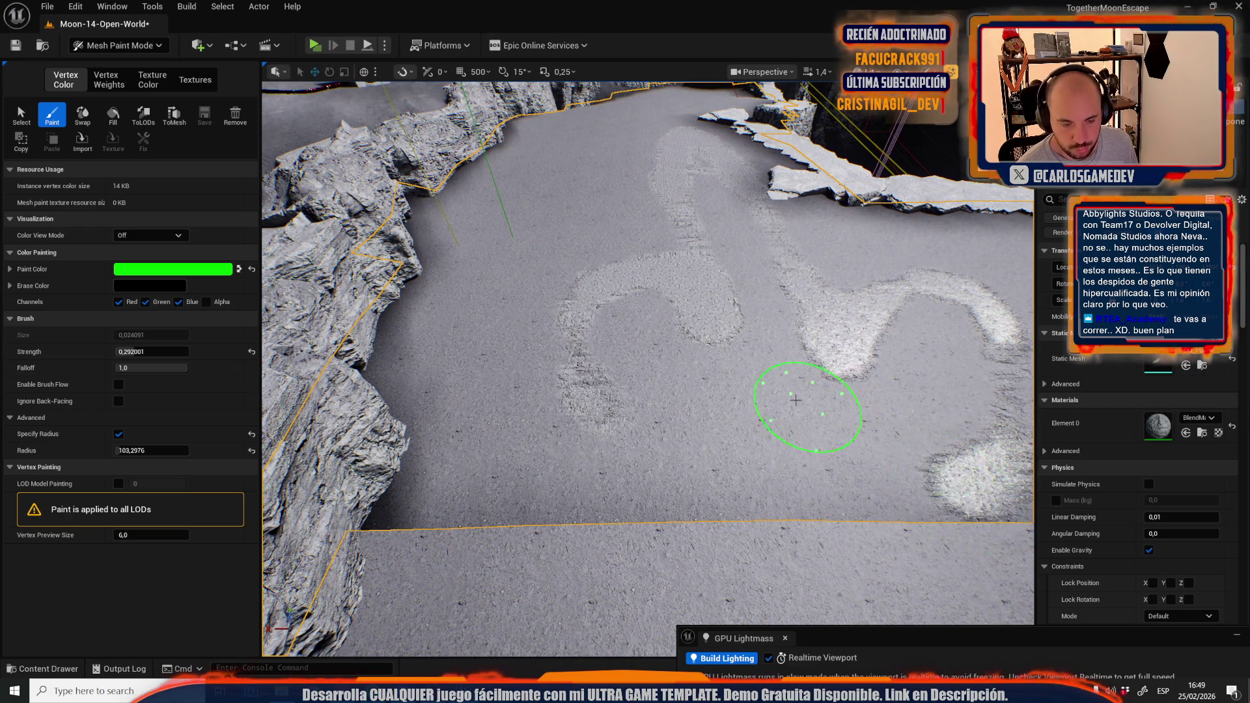
{"action": "scroll", "coordinate": [824, 413], "scroll_direction": "down", "scroll_amount": 5}
{"action": "scroll", "coordinate": [631, 266], "scroll_direction": "up", "scroll_amount": 3}
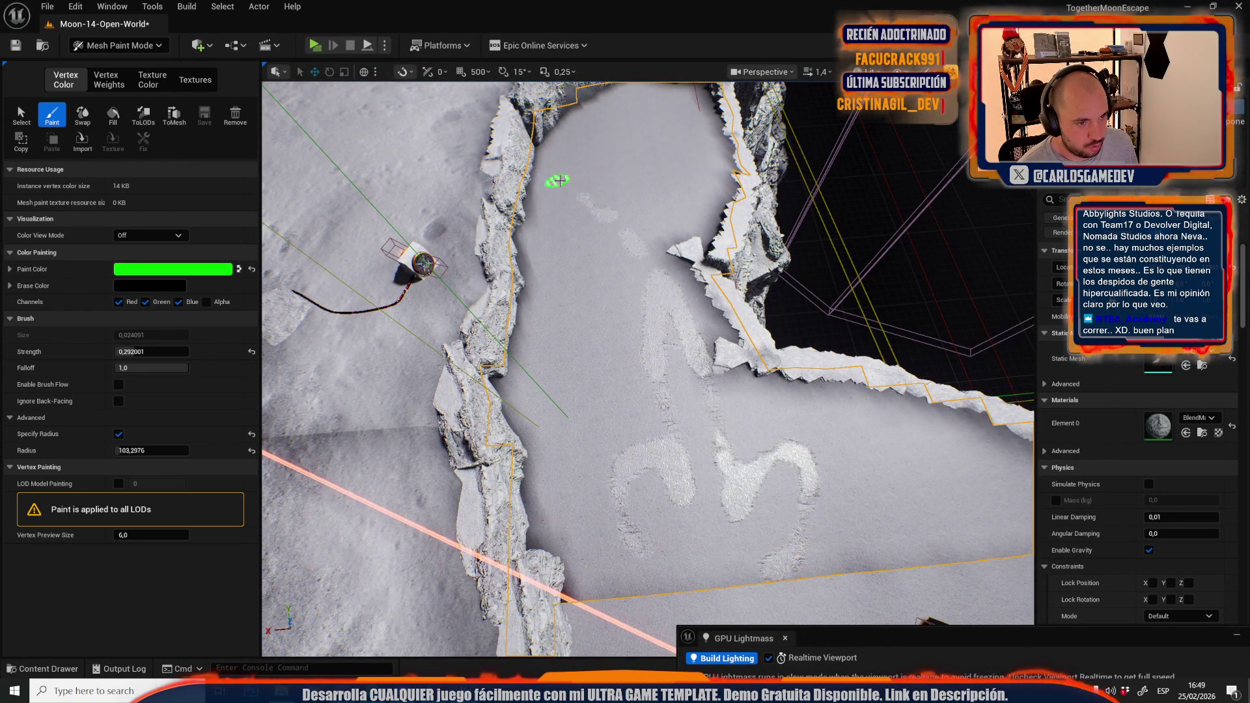
Fly around the crater to inspect the painted trails out to the horizon
{"action": "mouse_move", "coordinate": [651, 248]}
{"action": "left_mouse_down"}
{"action": "mouse_move", "coordinate": [609, 238]}
{"action": "mouse_move", "coordinate": [732, 279]}
{"action": "mouse_move", "coordinate": [684, 223]}
{"action": "left_mouse_up"}
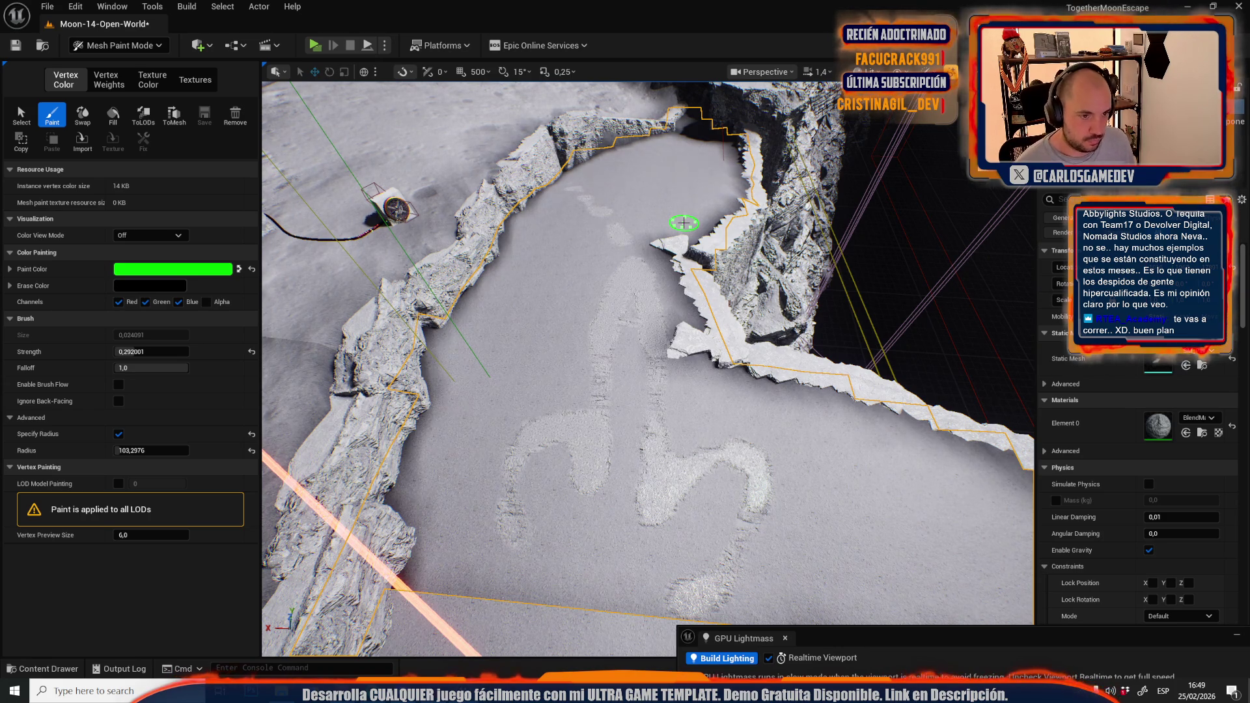
{"action": "mouse_move", "coordinate": [762, 423]}
{"action": "left_mouse_down"}
{"action": "mouse_move", "coordinate": [815, 589]}
{"action": "mouse_move", "coordinate": [809, 438]}
{"action": "mouse_move", "coordinate": [793, 404]}
{"action": "mouse_move", "coordinate": [743, 386]}
{"action": "mouse_move", "coordinate": [726, 405]}
{"action": "left_mouse_up"}
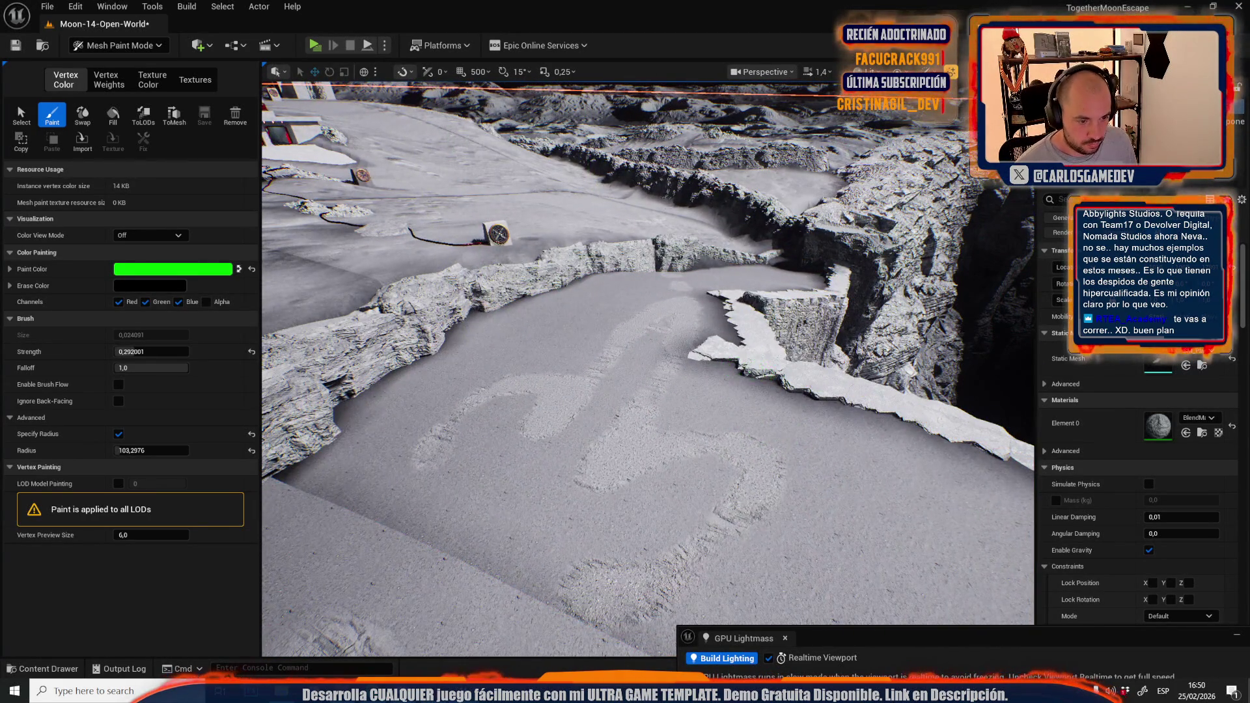
{"action": "left_click_drag", "start_coordinate": [725, 404], "coordinate": [664, 420]}
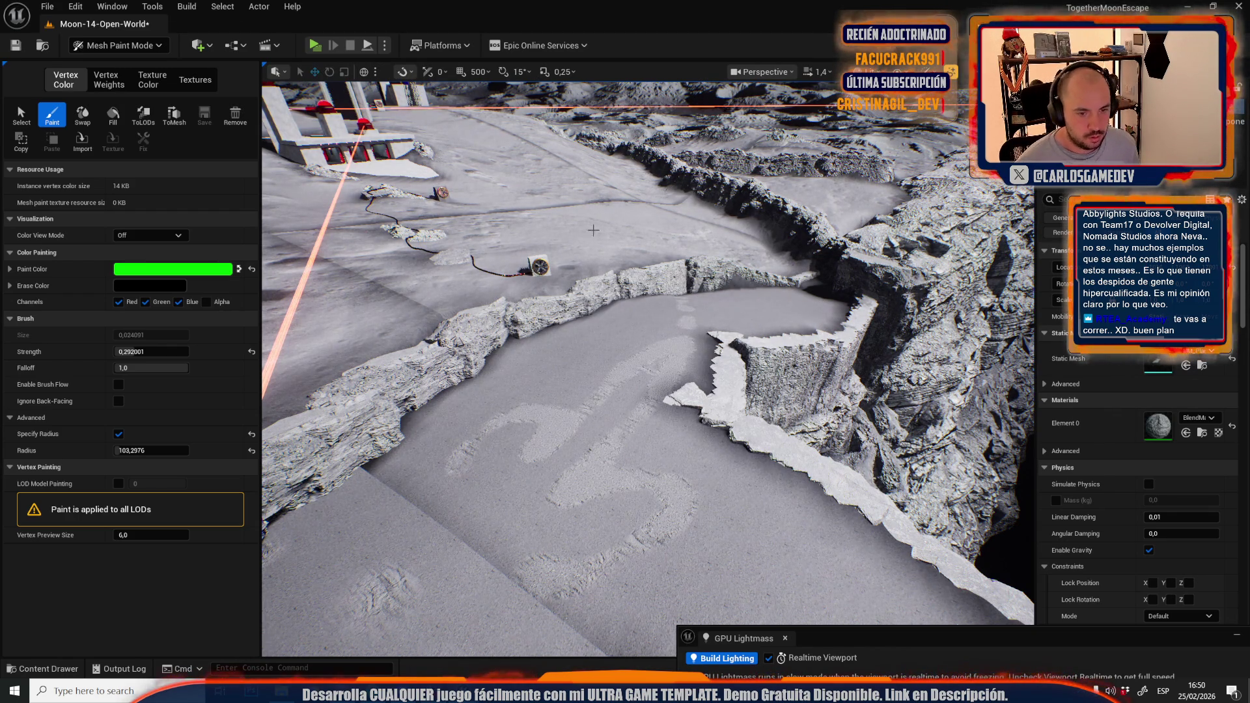
{"action": "key", "text": "w"}
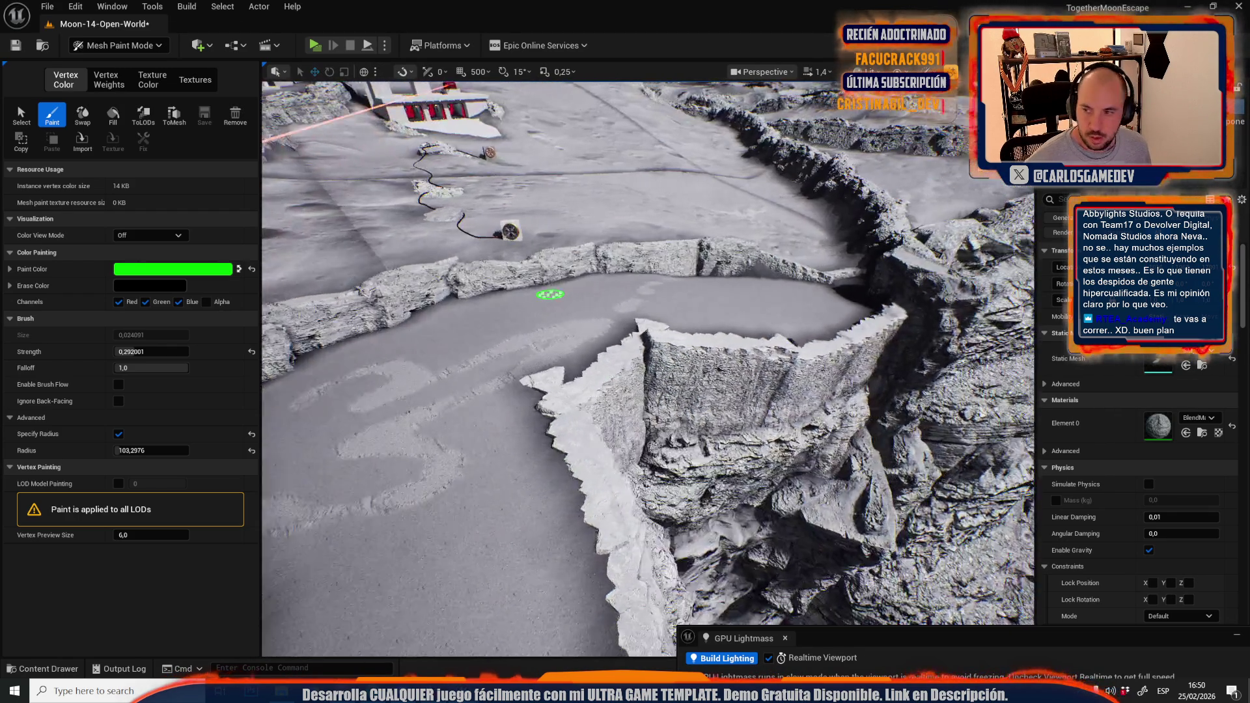
{"action": "key", "text": "s"}
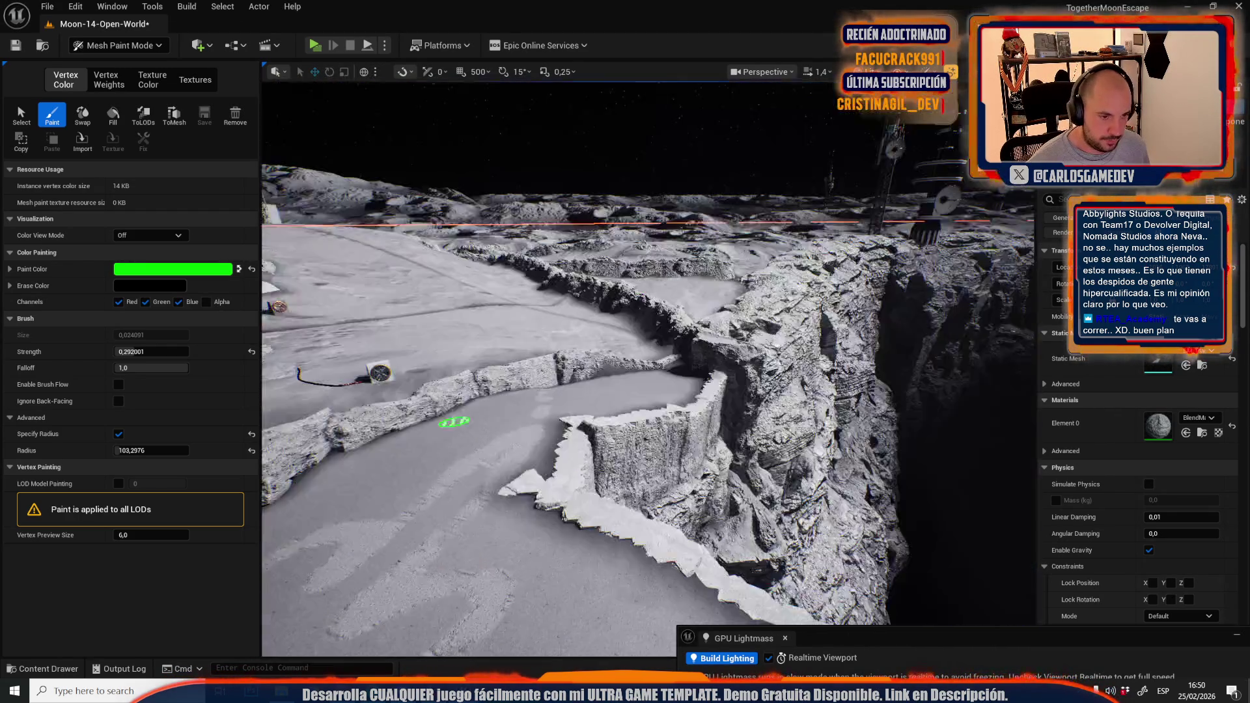
{"action": "left_click", "coordinate": [127, 45]}
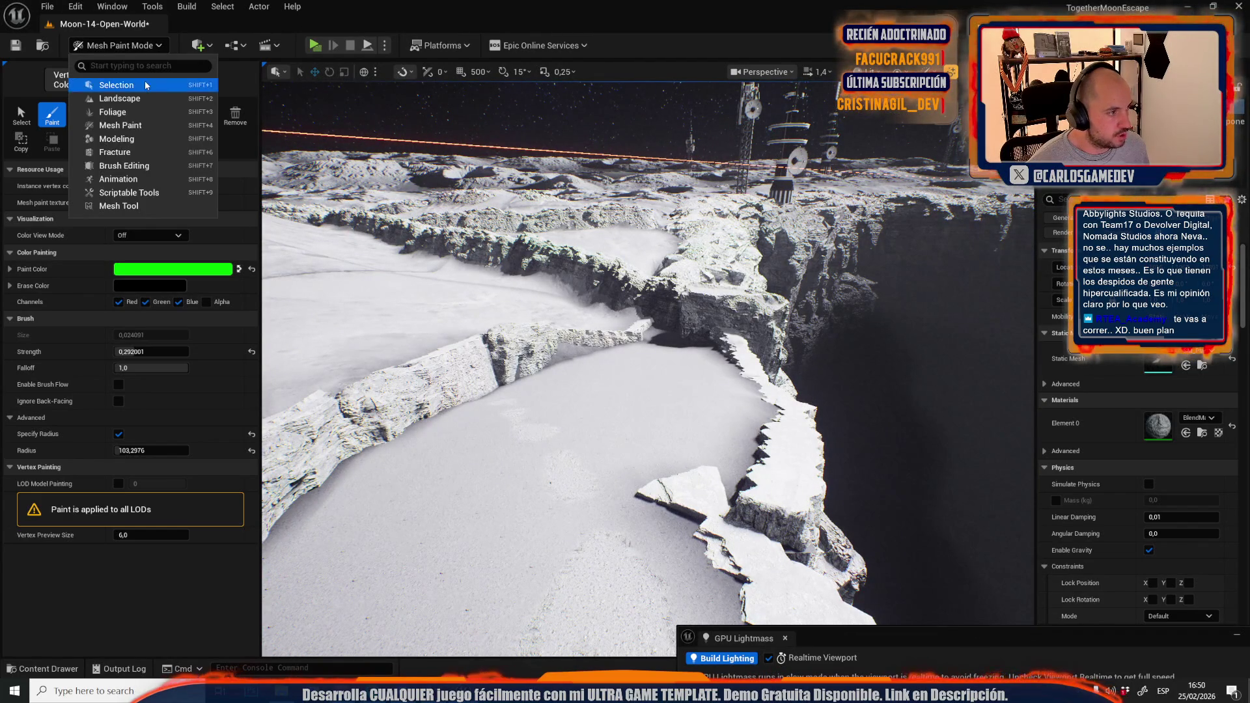
Paint a patch on the crater floor and raise paint strength to 0.569758
{"action": "key", "text": "w"}
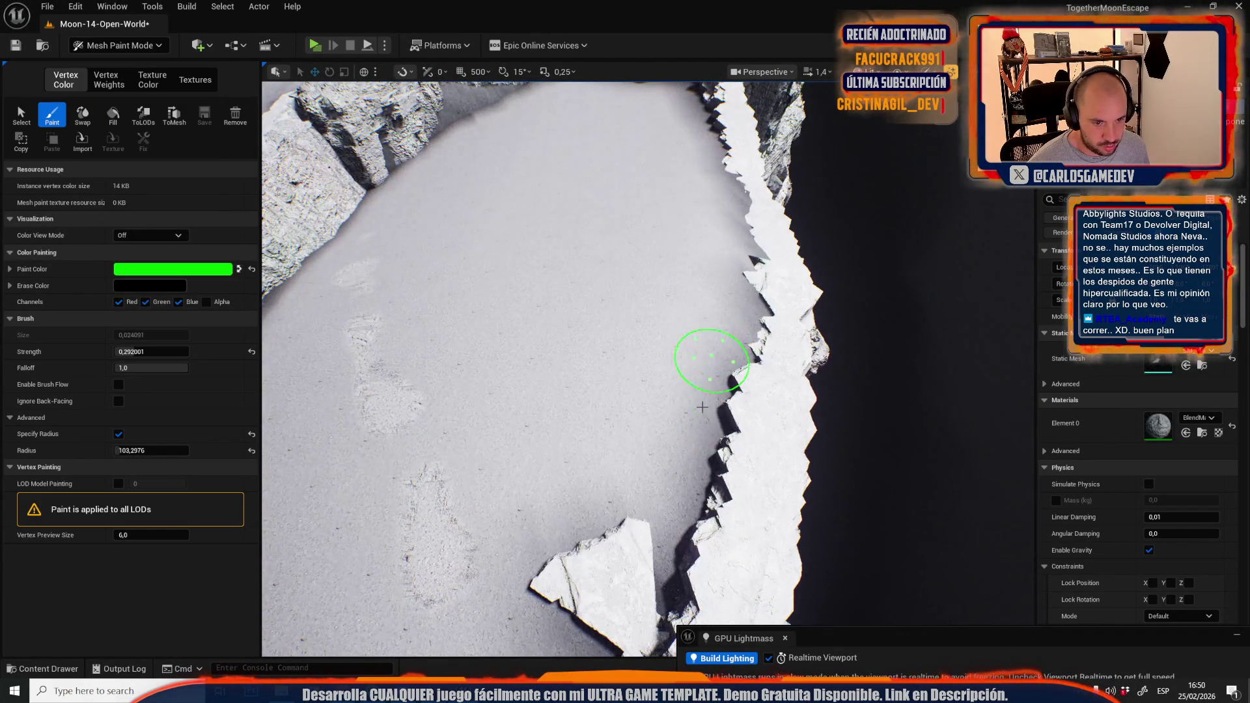
{"action": "left_click_drag", "start_coordinate": [685, 366], "coordinate": [649, 231]}
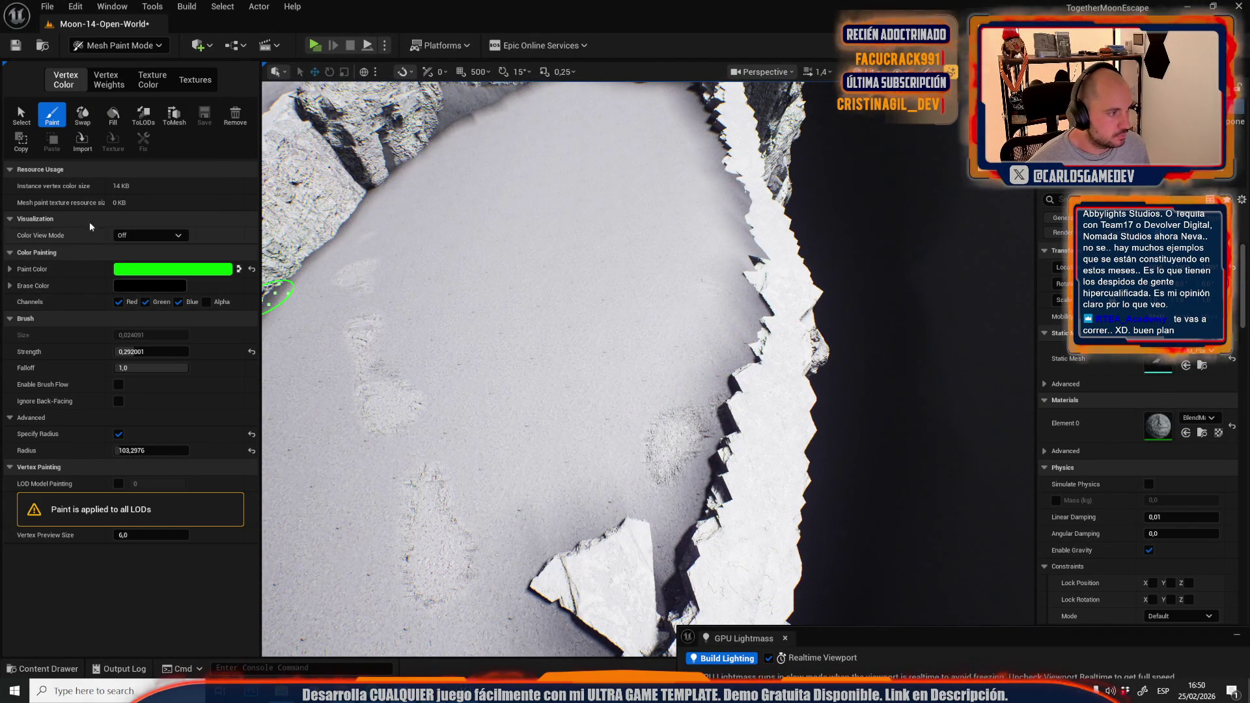
{"action": "left_click_drag", "start_coordinate": [130, 352], "coordinate": [155, 352]}
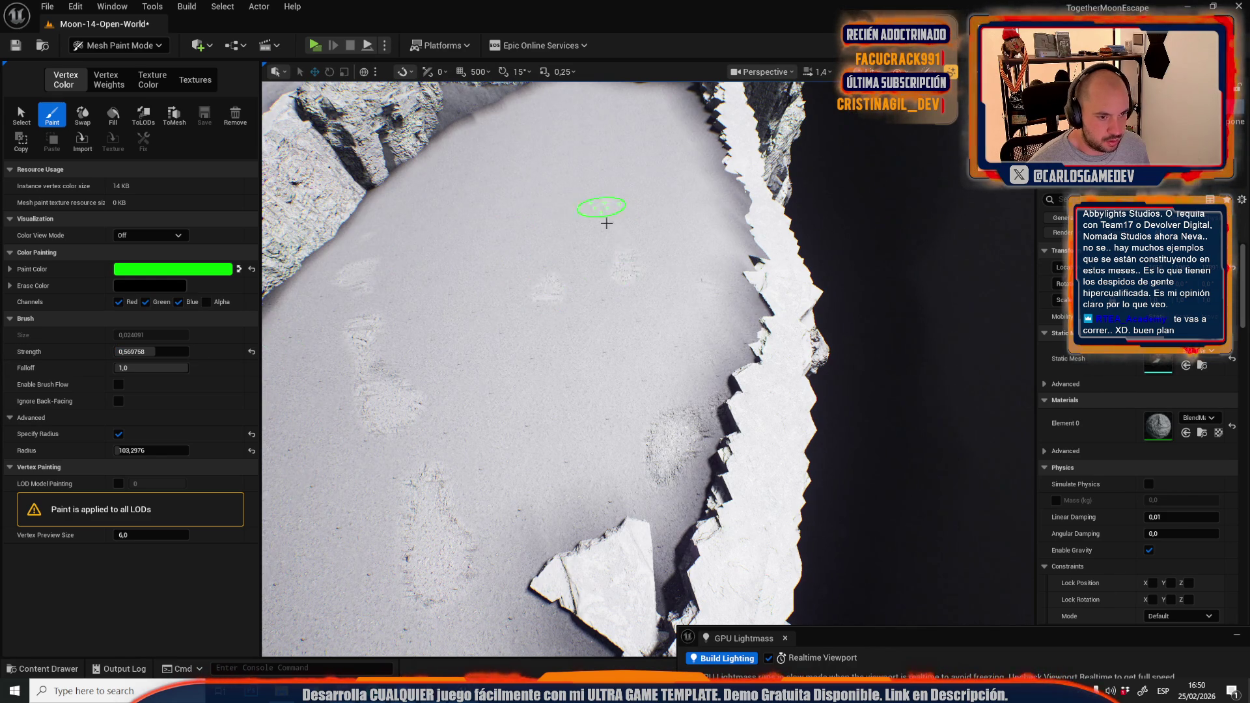
Swing the view along the rock ridge and dab more light patches on the ground
{"action": "mouse_move", "coordinate": [462, 190]}
{"action": "left_mouse_down"}
{"action": "mouse_move", "coordinate": [558, 201]}
{"action": "mouse_move", "coordinate": [549, 384]}
{"action": "mouse_move", "coordinate": [661, 309]}
{"action": "left_mouse_up"}
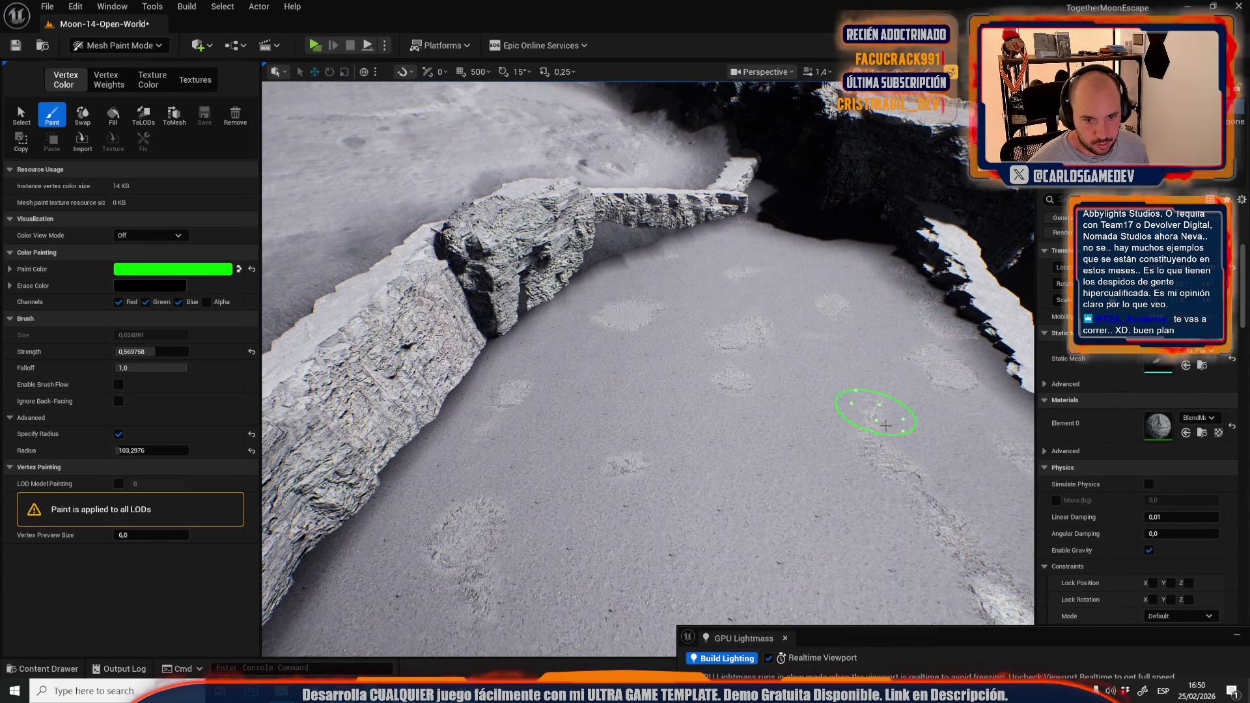
{"action": "left_click_drag", "start_coordinate": [881, 391], "coordinate": [838, 360]}
{"action": "left_click_drag", "start_coordinate": [712, 149], "coordinate": [818, 400]}
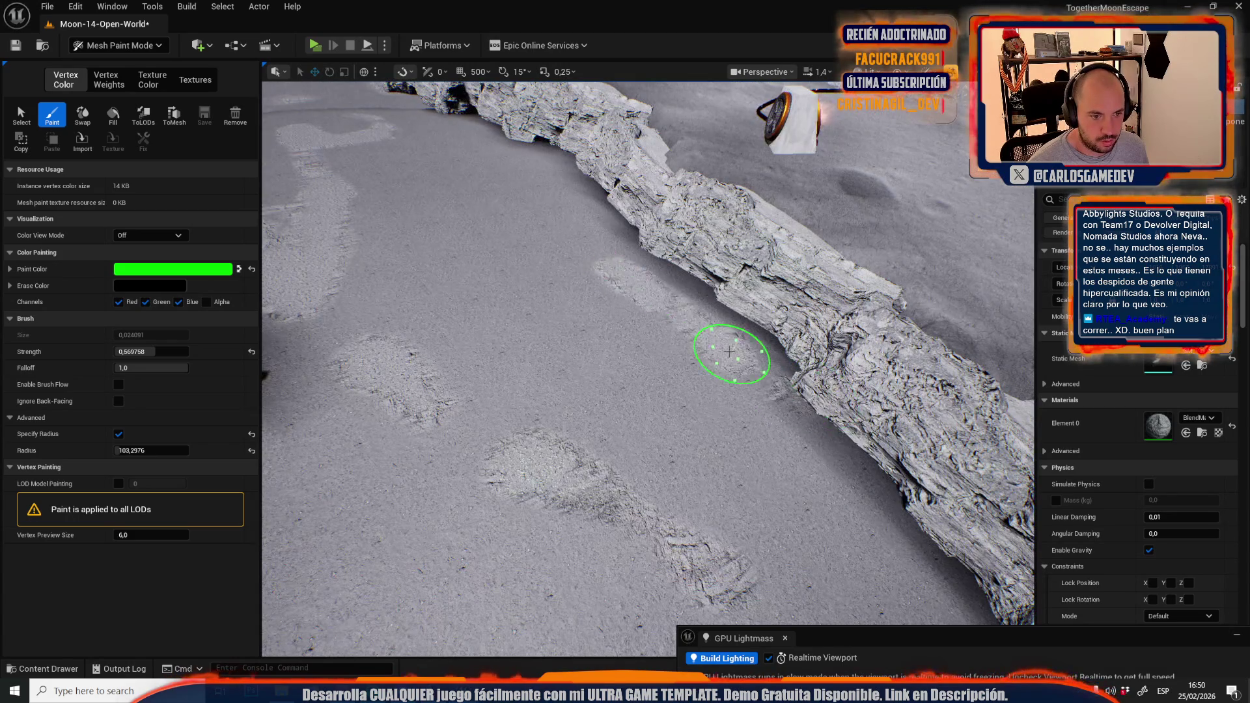
{"action": "mouse_move", "coordinate": [592, 199]}
{"action": "left_mouse_down"}
{"action": "mouse_move", "coordinate": [488, 176]}
{"action": "mouse_move", "coordinate": [427, 223]}
{"action": "mouse_move", "coordinate": [558, 280]}
{"action": "mouse_move", "coordinate": [482, 356]}
{"action": "mouse_move", "coordinate": [626, 378]}
{"action": "left_mouse_up"}
{"action": "left_click", "coordinate": [21, 114]}
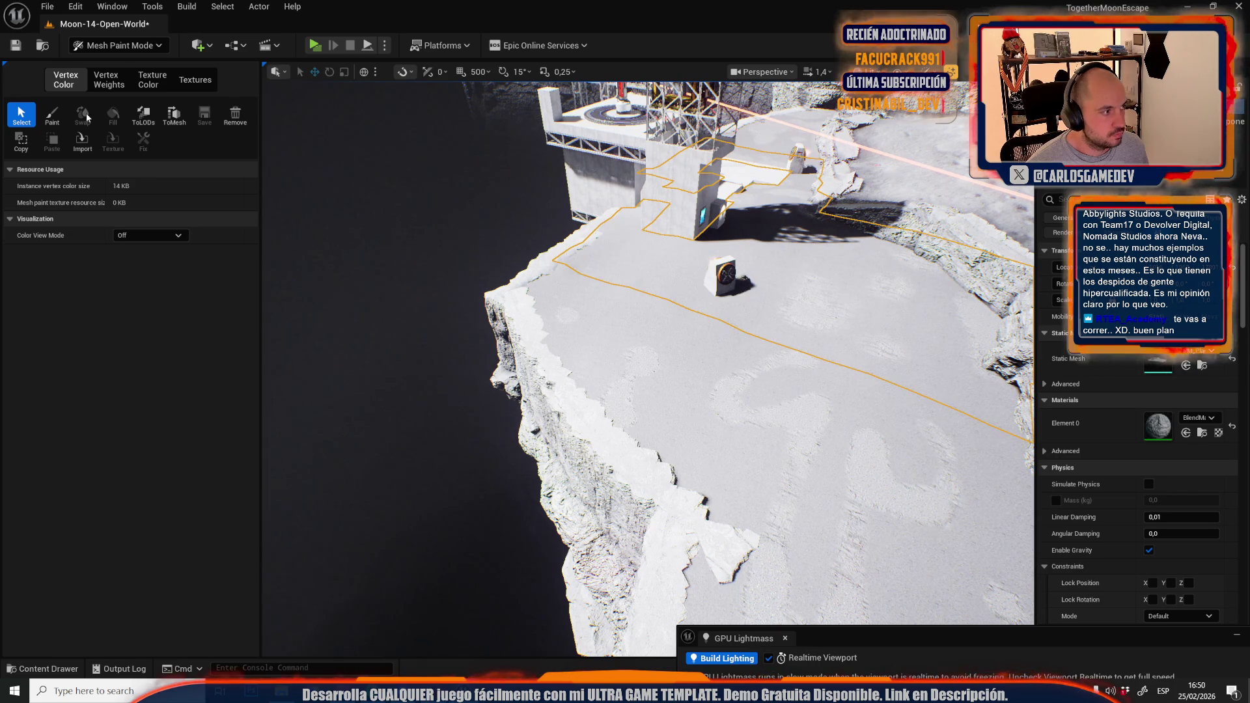
Fly toward the tower and switch from Mesh Paint back to Selection Mode over the moon base
{"action": "left_click", "coordinate": [52, 115]}
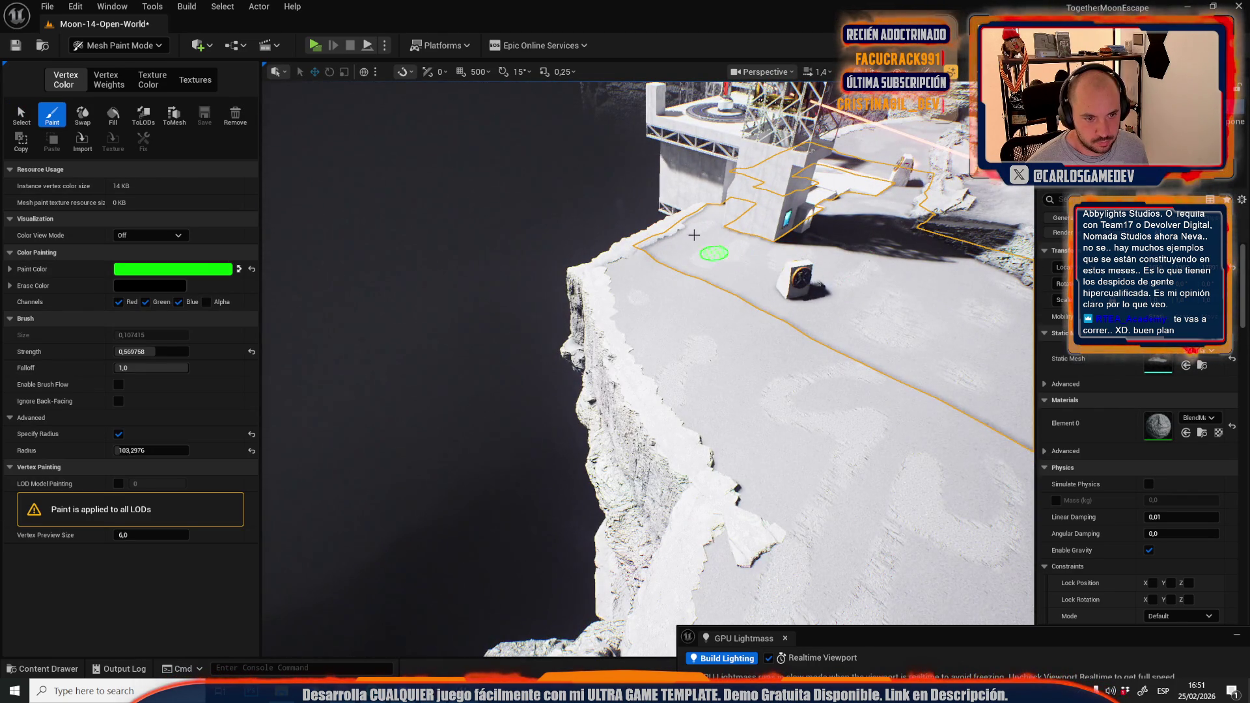
{"action": "mouse_move", "coordinate": [774, 279]}
{"action": "left_mouse_down"}
{"action": "mouse_move", "coordinate": [558, 433]}
{"action": "mouse_move", "coordinate": [843, 330]}
{"action": "mouse_move", "coordinate": [705, 343]}
{"action": "left_mouse_up"}
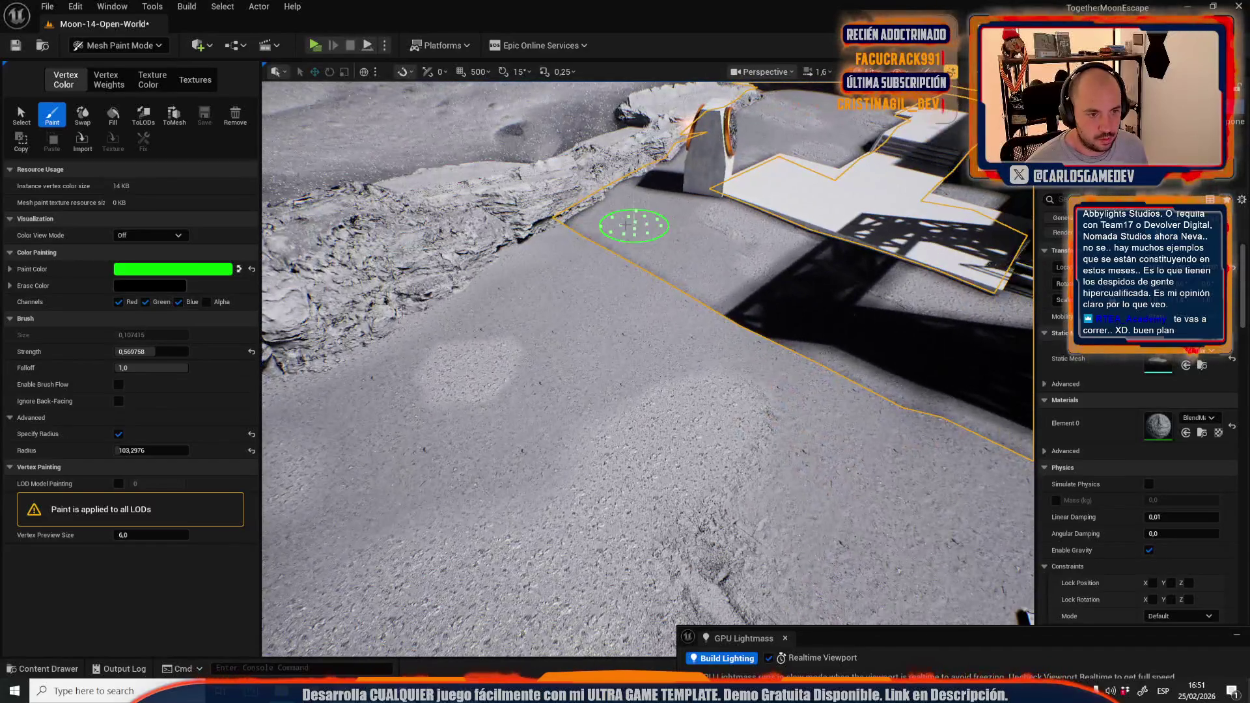
{"action": "left_click", "coordinate": [133, 49]}
{"action": "left_click", "coordinate": [116, 85]}
{"action": "left_click_drag", "start_coordinate": [116, 85], "coordinate": [116, 84]}
{"action": "scroll", "coordinate": [490, 368], "scroll_direction": "down", "scroll_amount": 2}
{"action": "scroll", "coordinate": [489, 369], "scroll_direction": "down", "scroll_amount": 1}
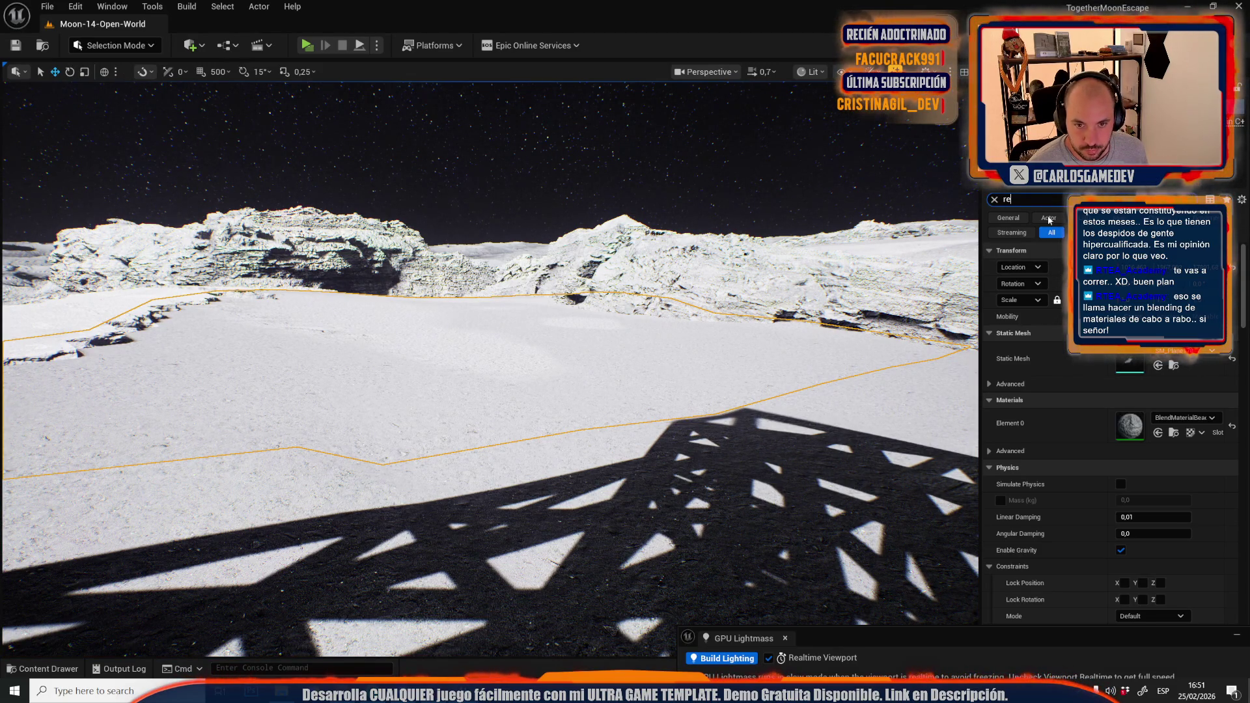
Set the floor mesh's Overridden Light Map Res to 1024 via the Details search
{"action": "type", "text": "s"}
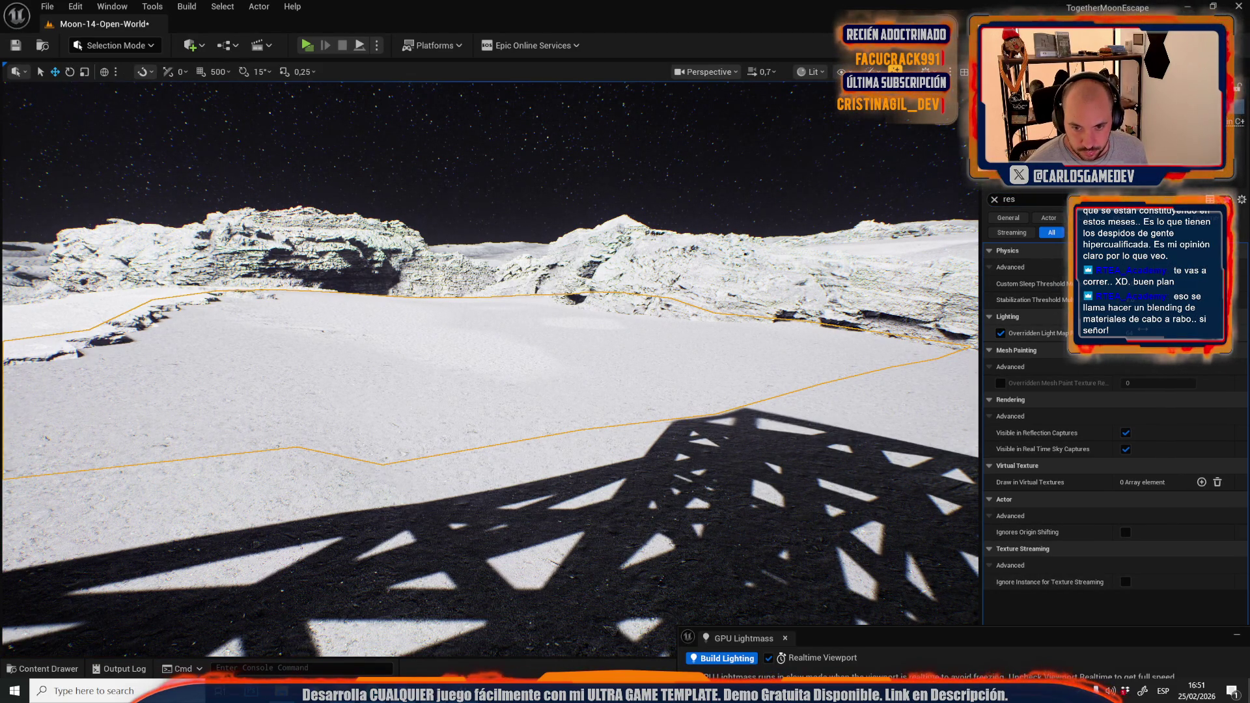
{"action": "left_click_drag", "start_coordinate": [1142, 330], "coordinate": [1162, 350]}
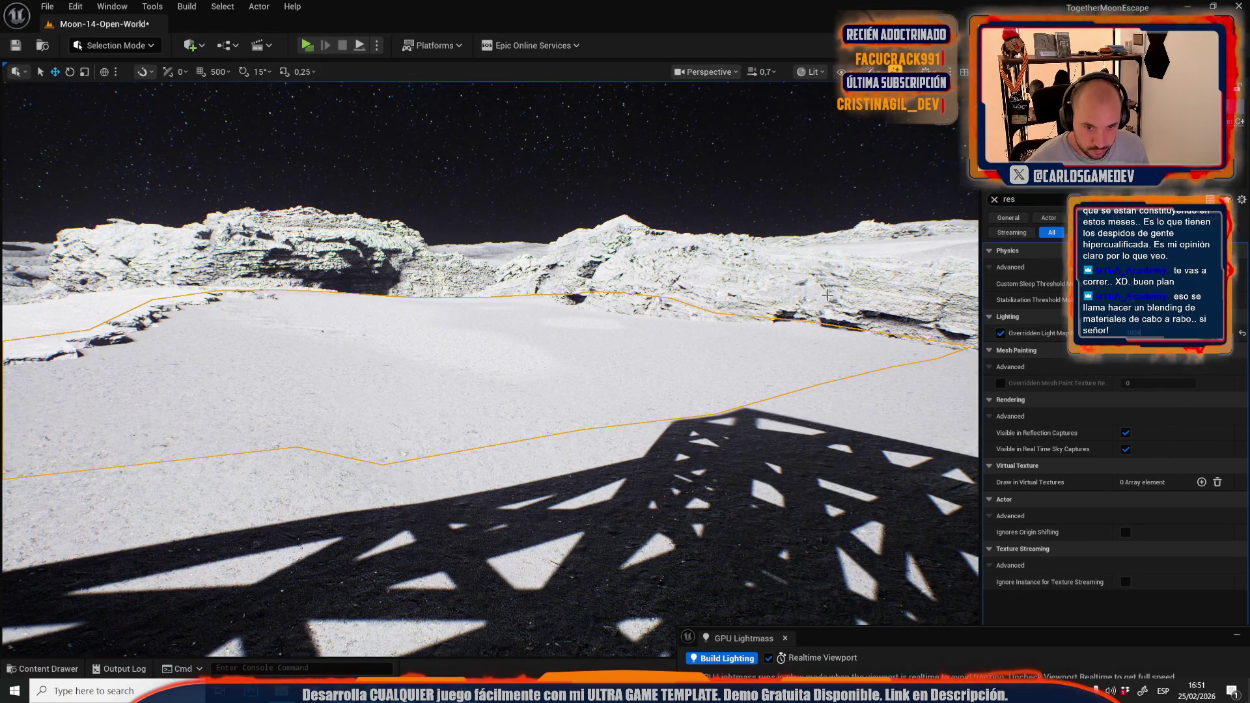
{"action": "left_click", "coordinate": [1000, 334]}
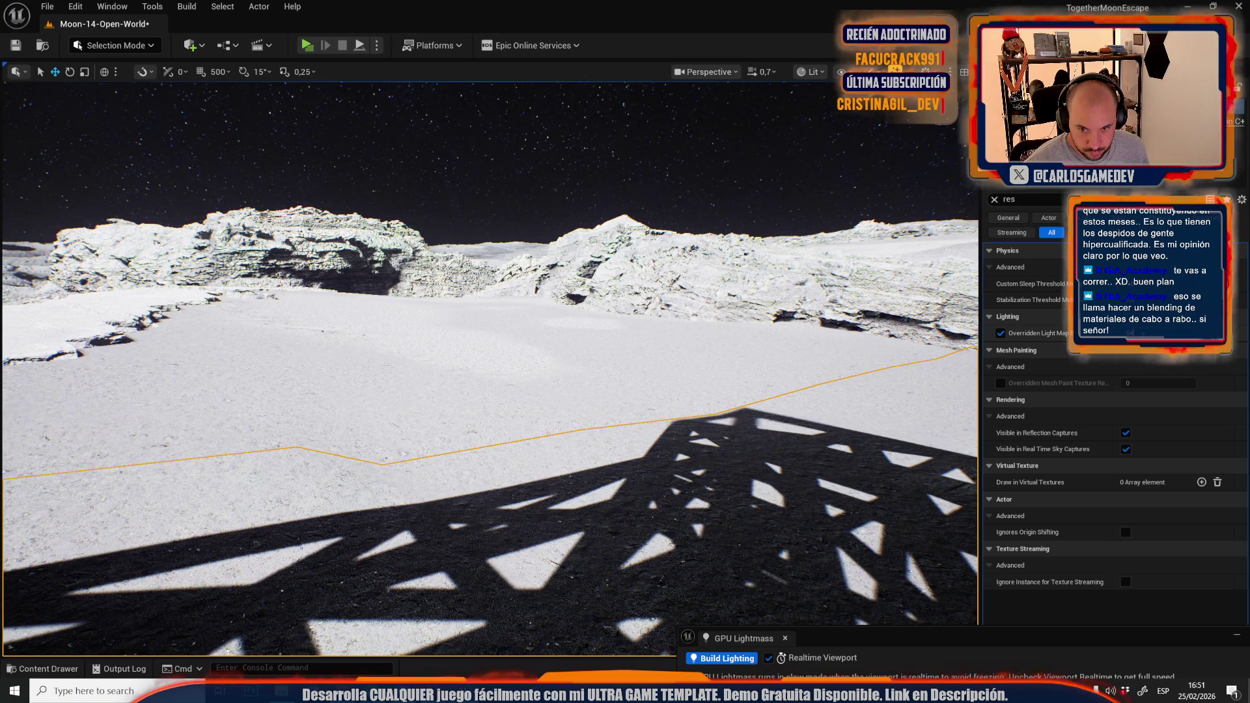
{"action": "key", "text": "ctrl+z"}
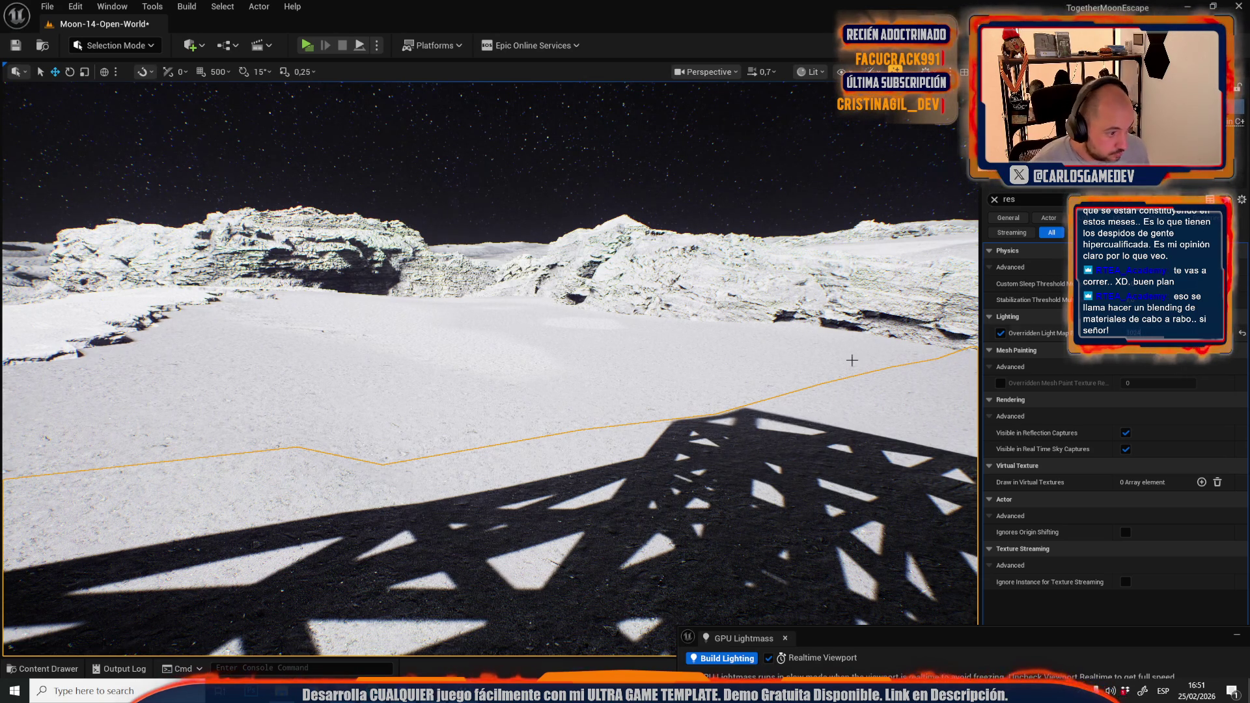
Briefly try Landscape mode's sculpt tool, then switch to Modeling Mode
{"action": "left_click", "coordinate": [128, 50]}
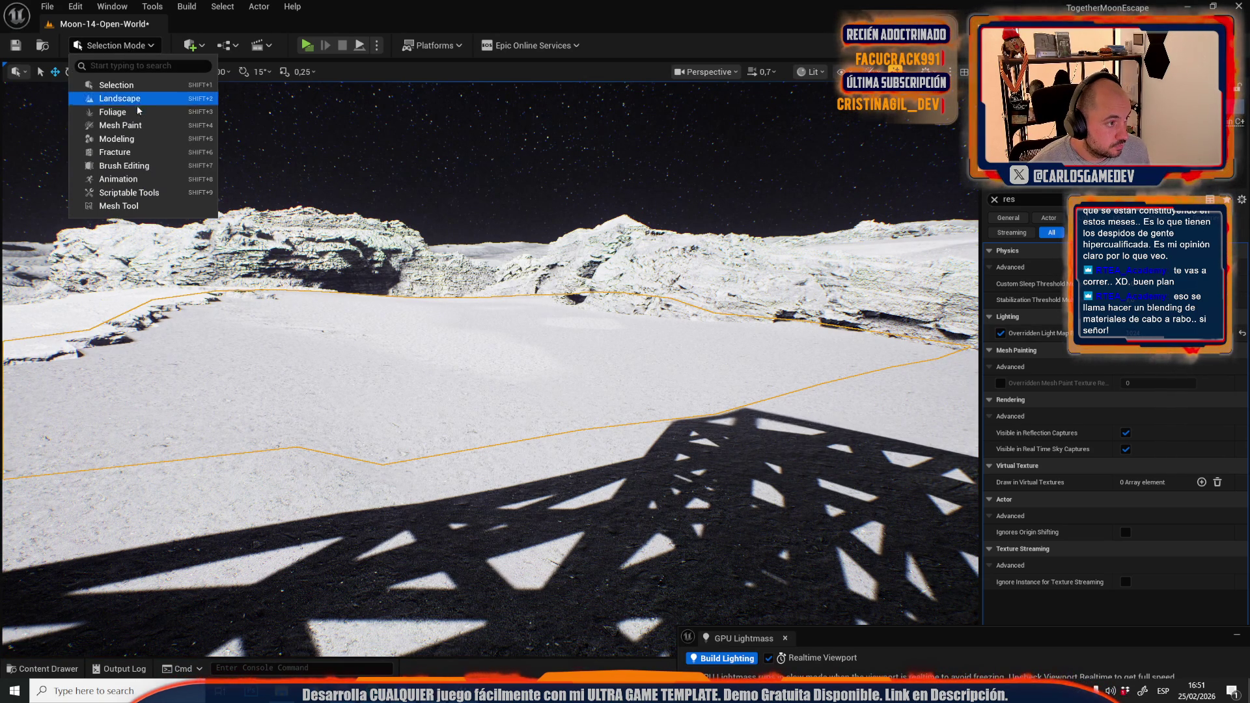
{"action": "left_click", "coordinate": [98, 99]}
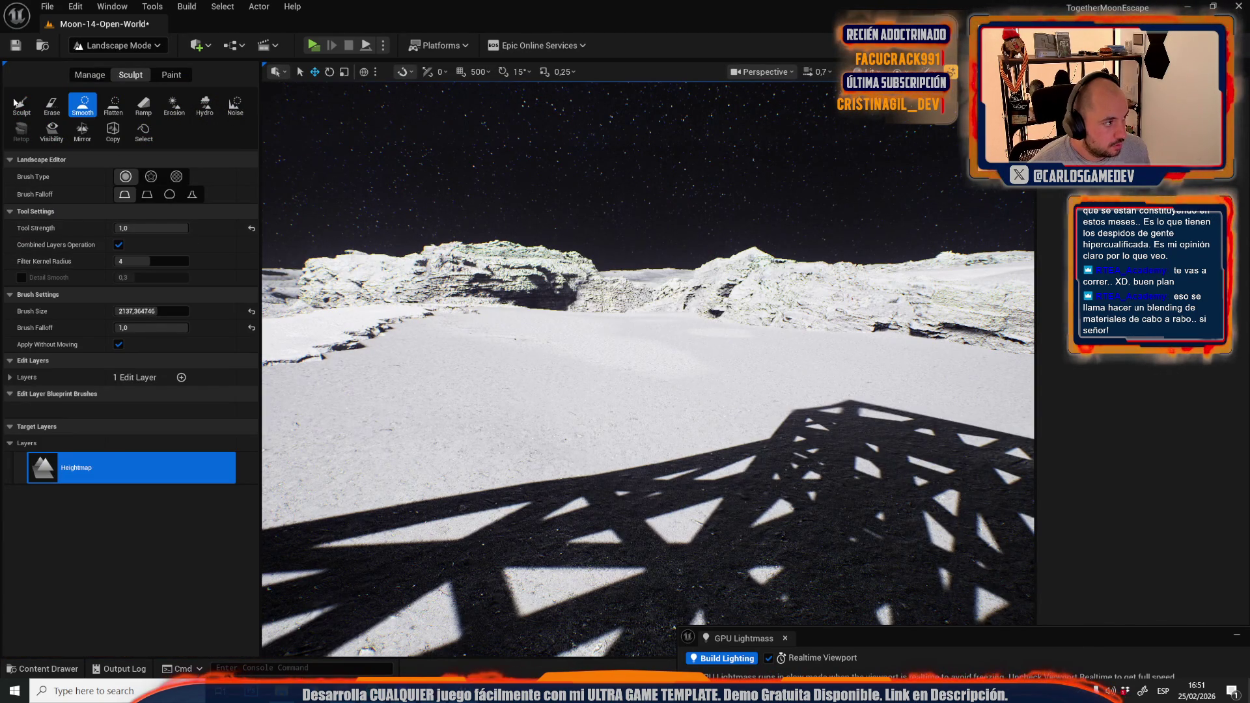
{"action": "left_click", "coordinate": [51, 104]}
{"action": "left_click", "coordinate": [22, 104]}
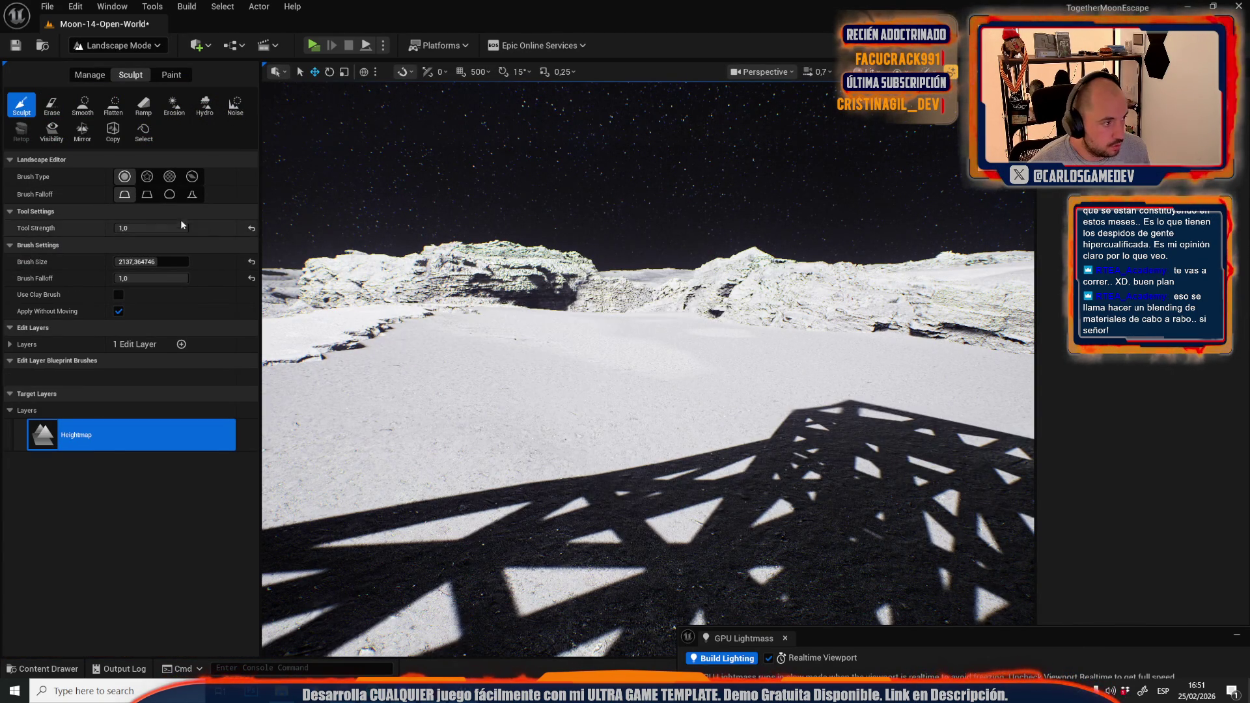
{"action": "left_click", "coordinate": [116, 46]}
{"action": "left_click", "coordinate": [112, 85]}
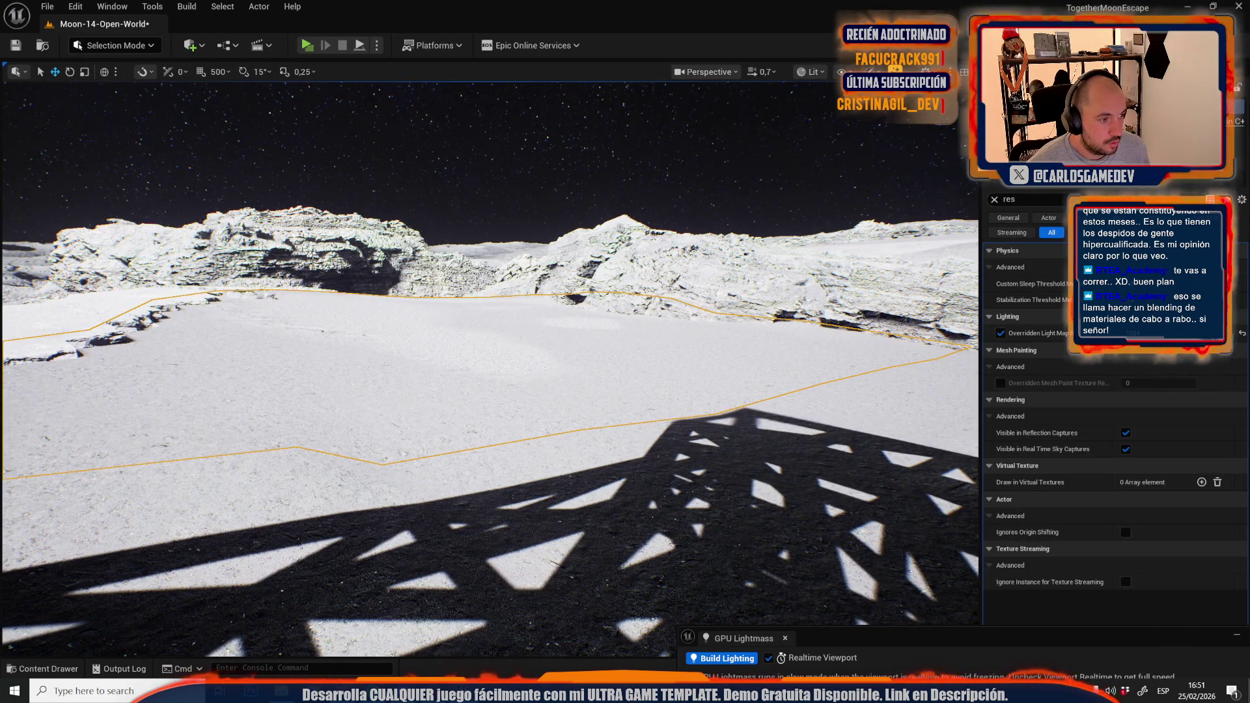
{"action": "left_click", "coordinate": [121, 47]}
{"action": "left_click", "coordinate": [114, 140]}
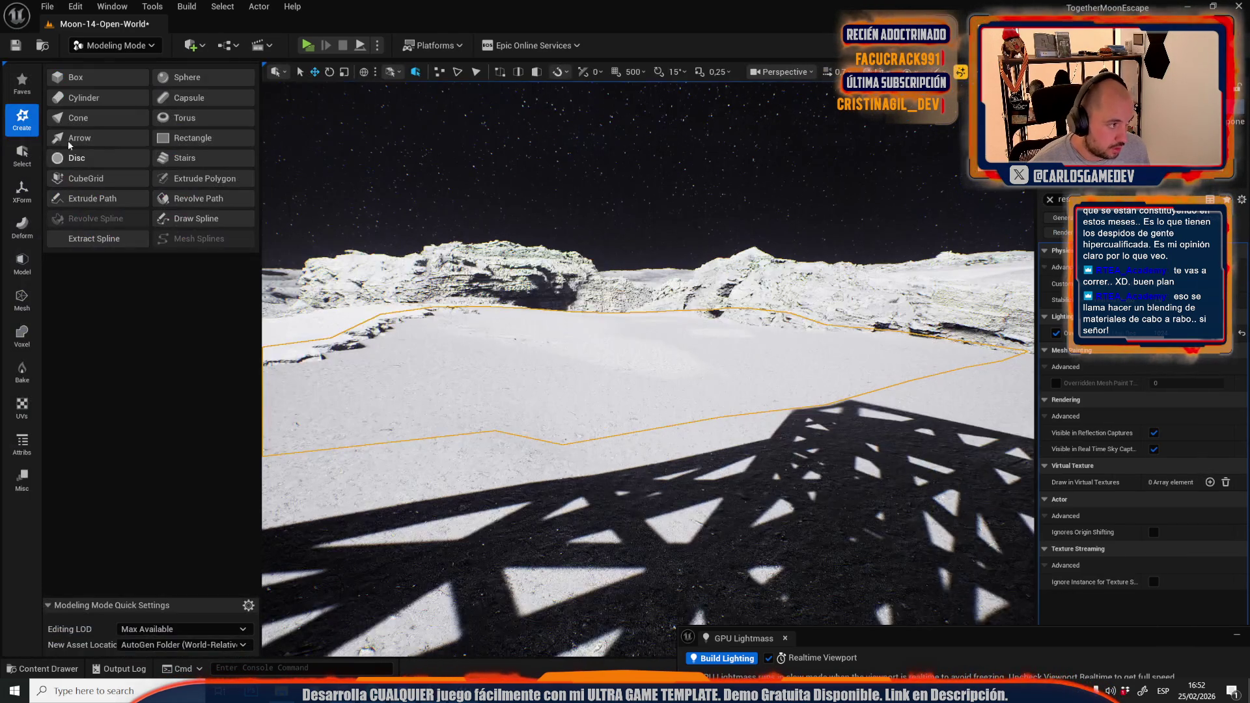
Start Deform > Vertex Sculpt with World size enabled and brush size 256
{"action": "left_click", "coordinate": [21, 227]}
{"action": "left_click", "coordinate": [84, 77]}
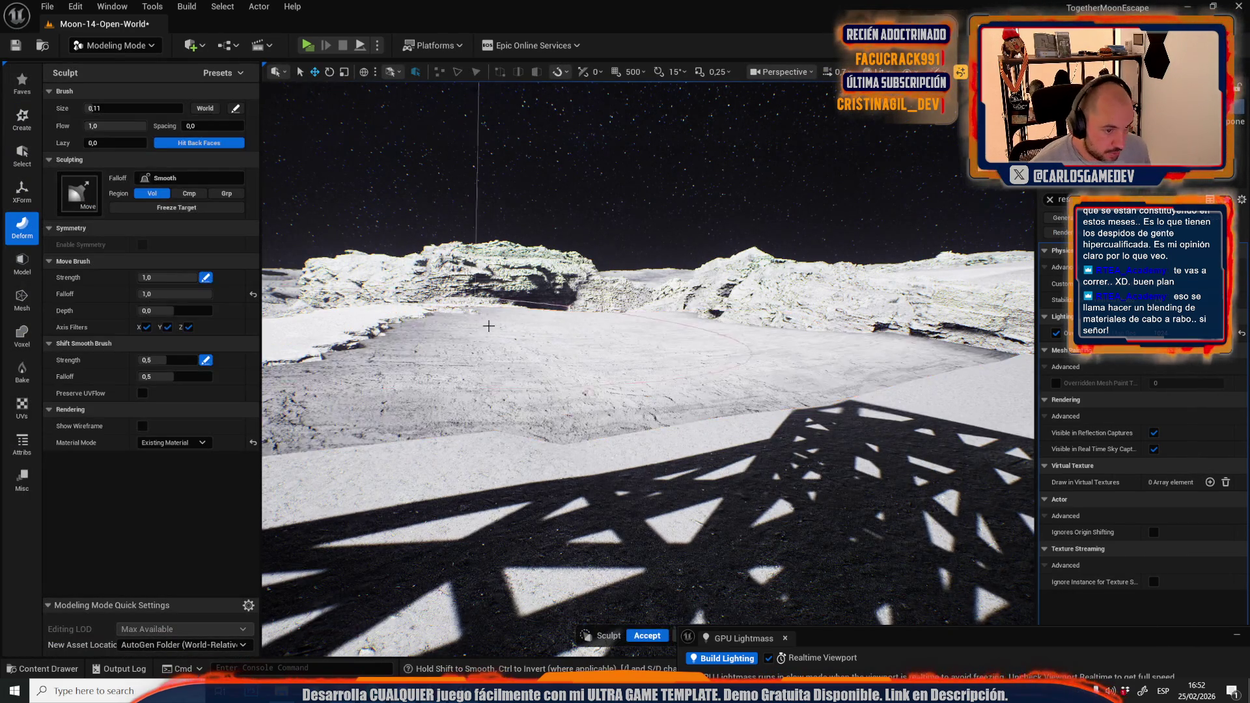
{"action": "scroll", "coordinate": [580, 339], "scroll_direction": "up", "scroll_amount": 5}
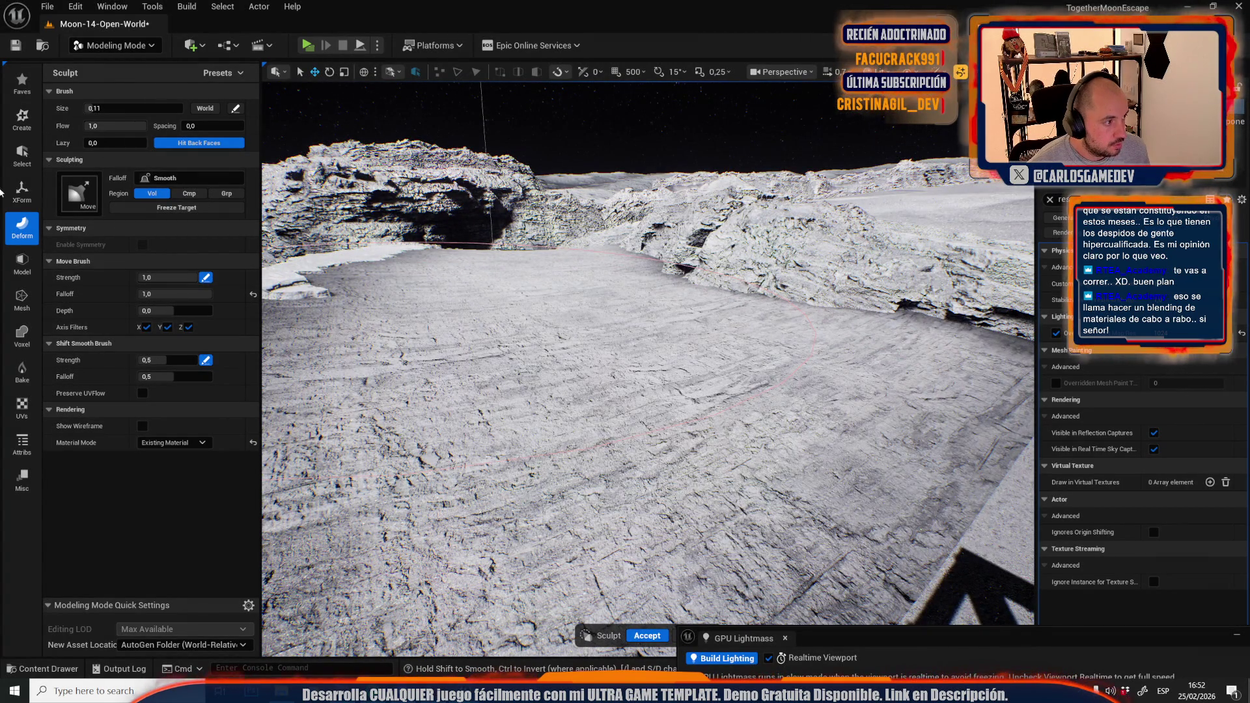
{"action": "left_click", "coordinate": [206, 115]}
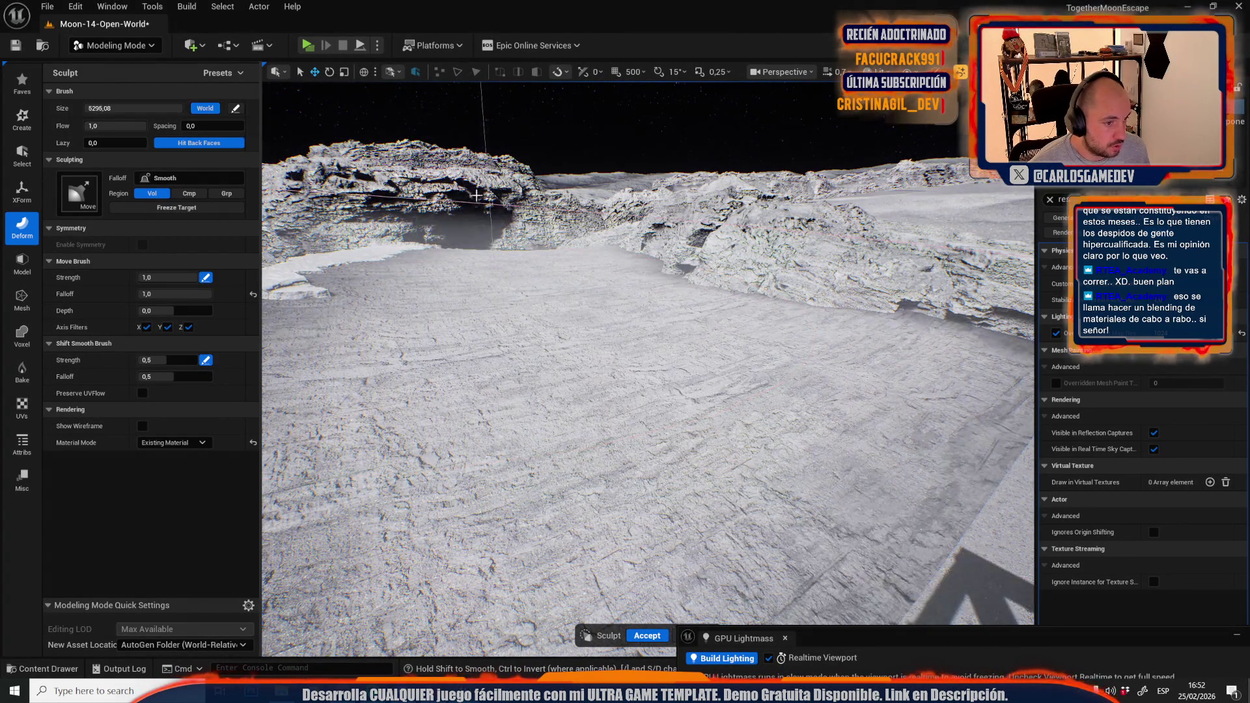
{"action": "type", "text": "256"}
{"action": "key", "text": "Return"}
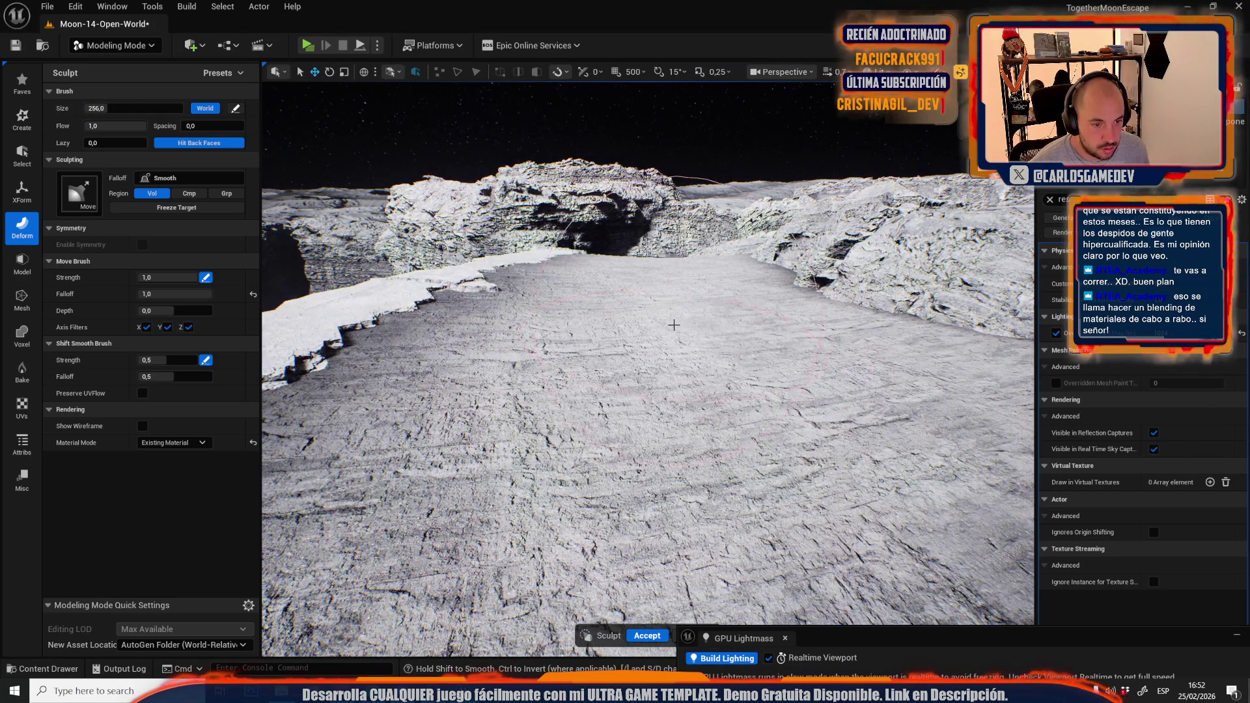
Browse the sculpt brush types, then make a test stroke on the floor and undo it
{"action": "scroll", "coordinate": [648, 293], "scroll_direction": "up", "scroll_amount": 5}
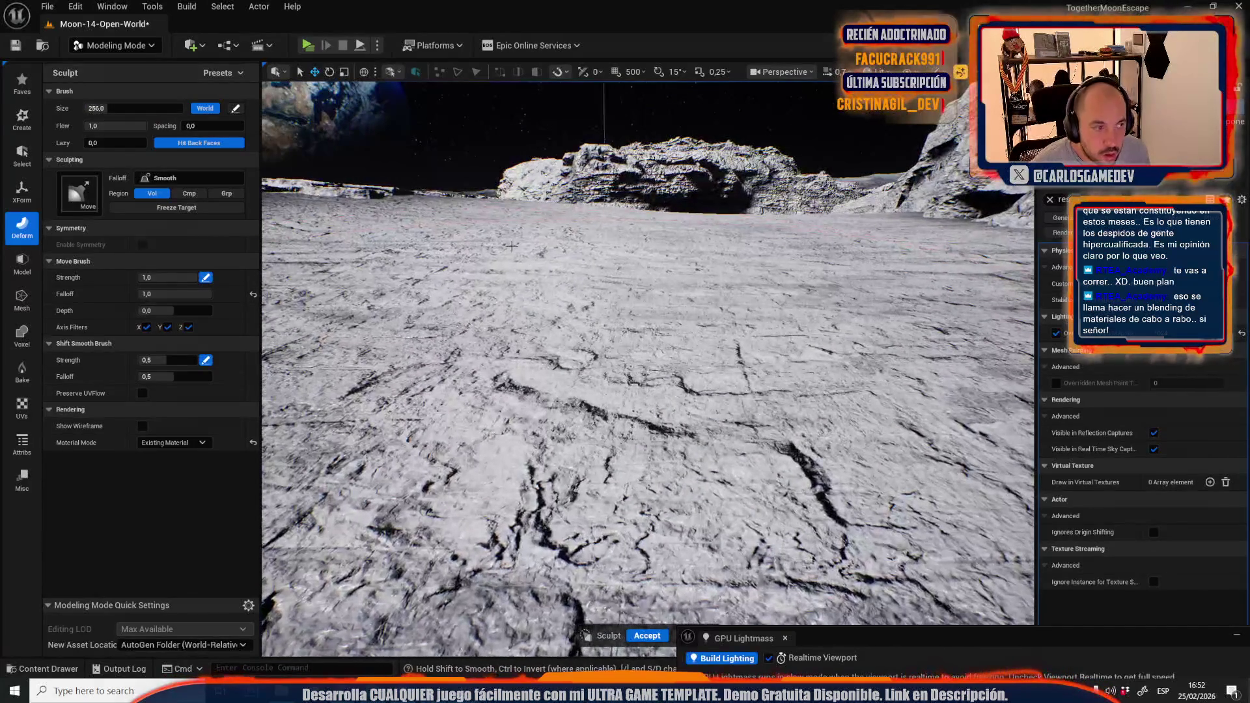
{"action": "left_click", "coordinate": [90, 199]}
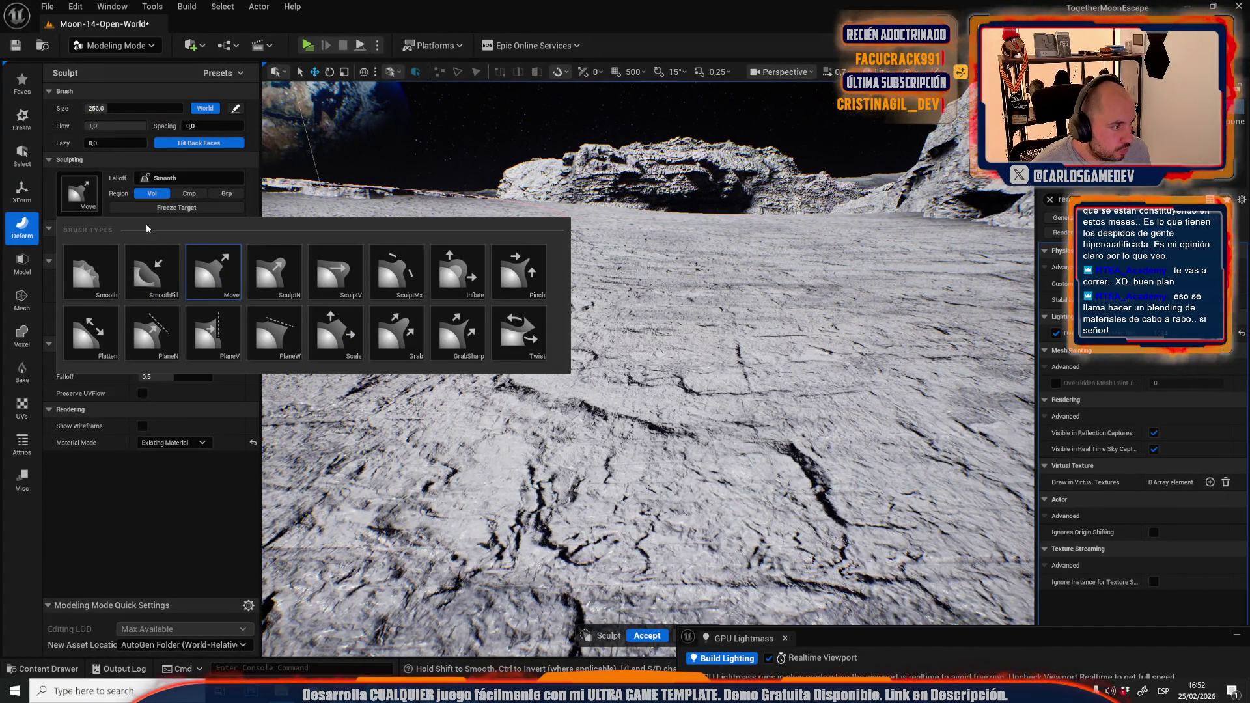
{"action": "key", "text": "Escape"}
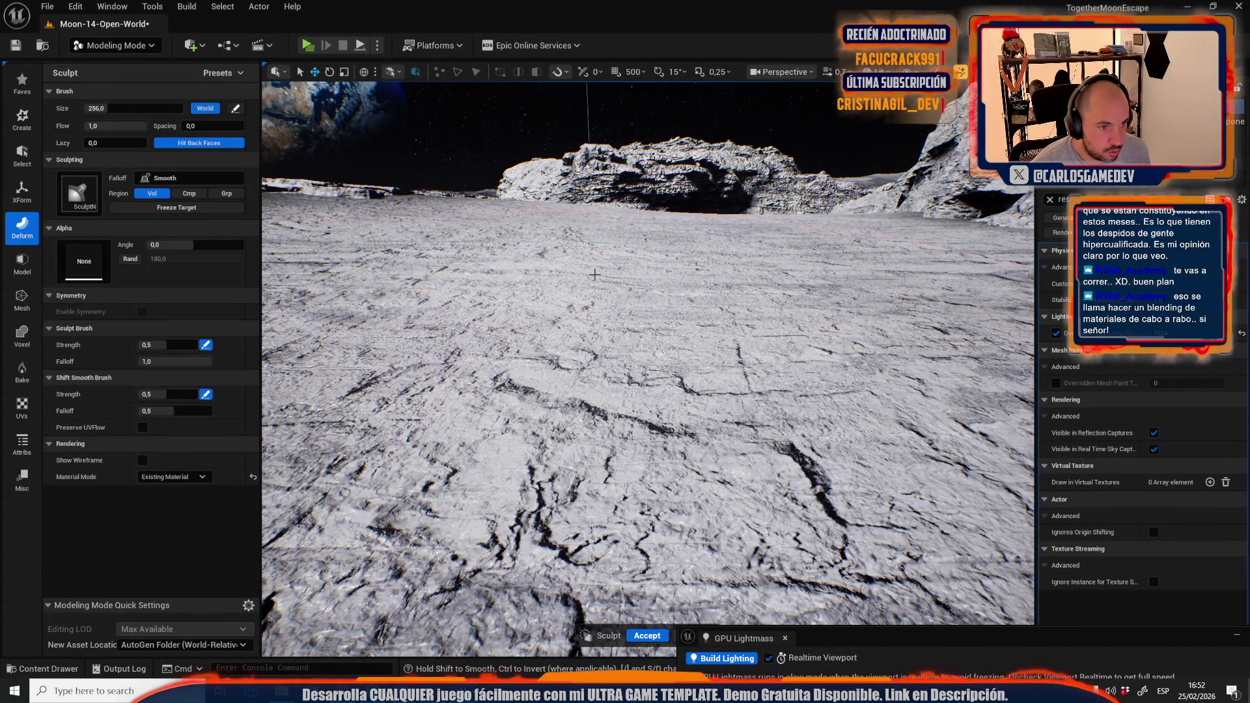
{"action": "left_click", "coordinate": [286, 279]}
{"action": "key", "text": "ctrl+z"}
{"action": "type", "text": "0,1"}
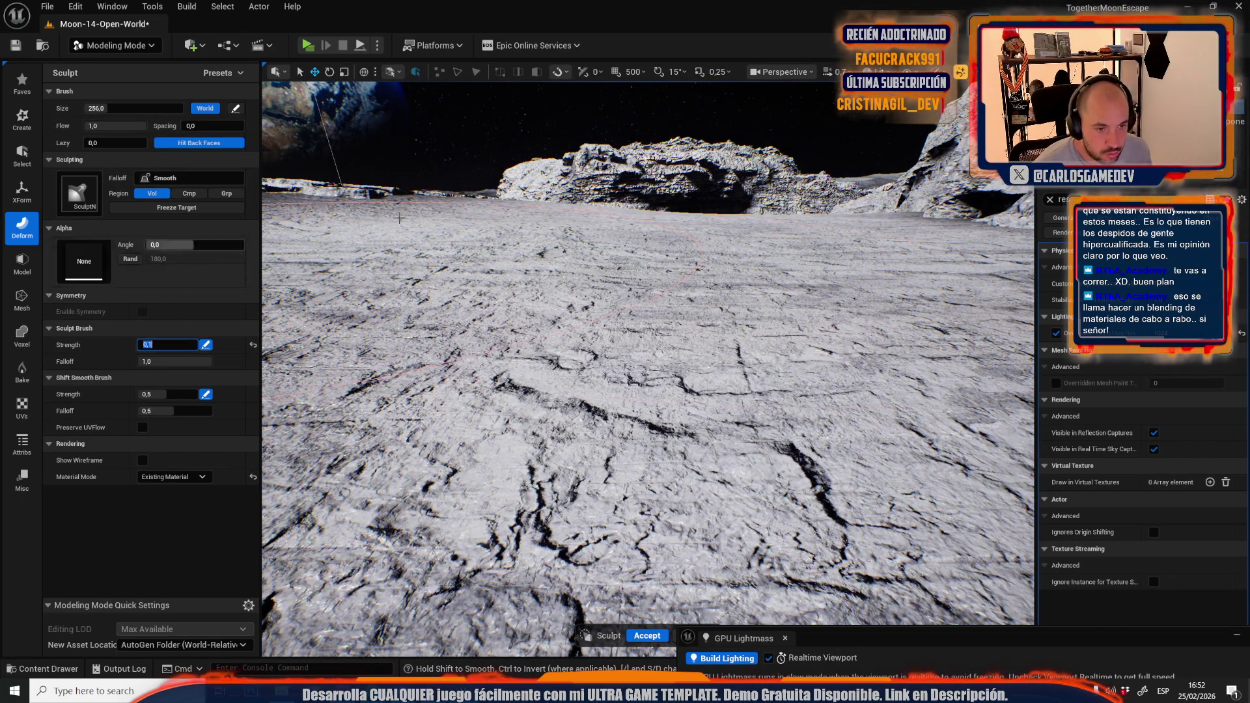
Change brush size to 128 and sculpt strength to 0,05, then fly to the terraced floor
{"action": "scroll", "coordinate": [717, 329], "scroll_direction": "up", "scroll_amount": 10}
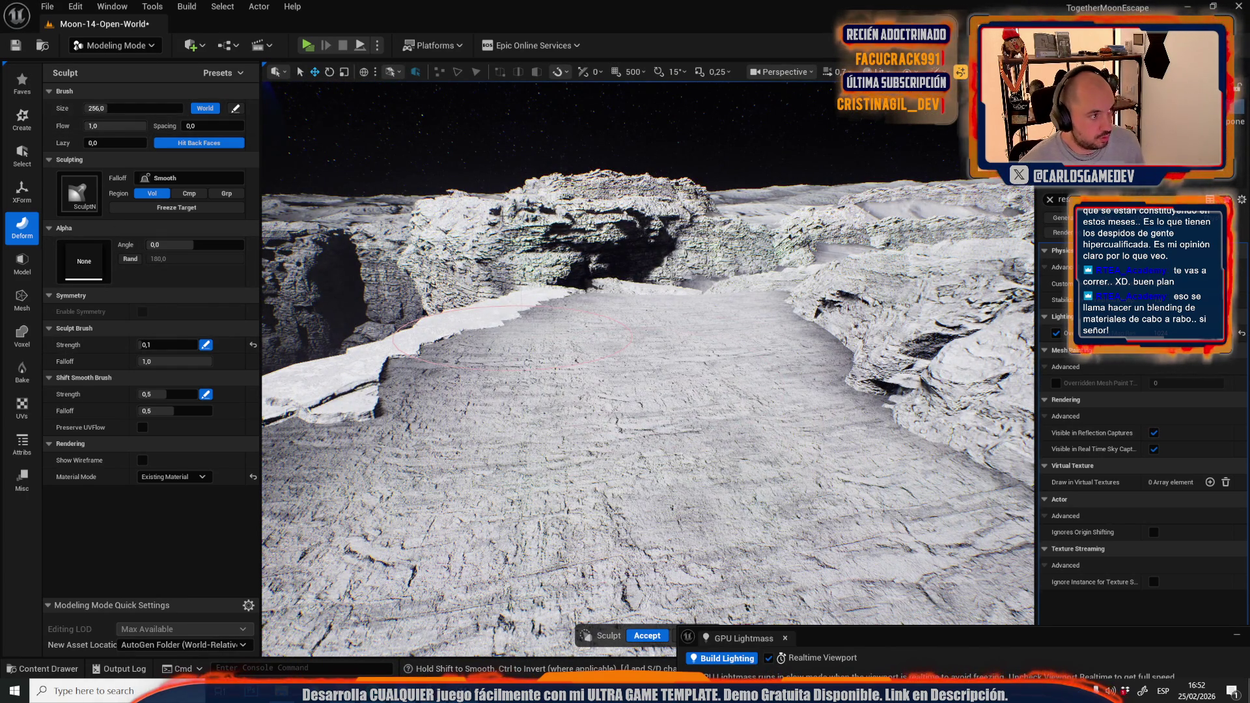
{"action": "left_click", "coordinate": [133, 108]}
{"action": "type", "text": "128"}
{"action": "key", "text": "Return"}
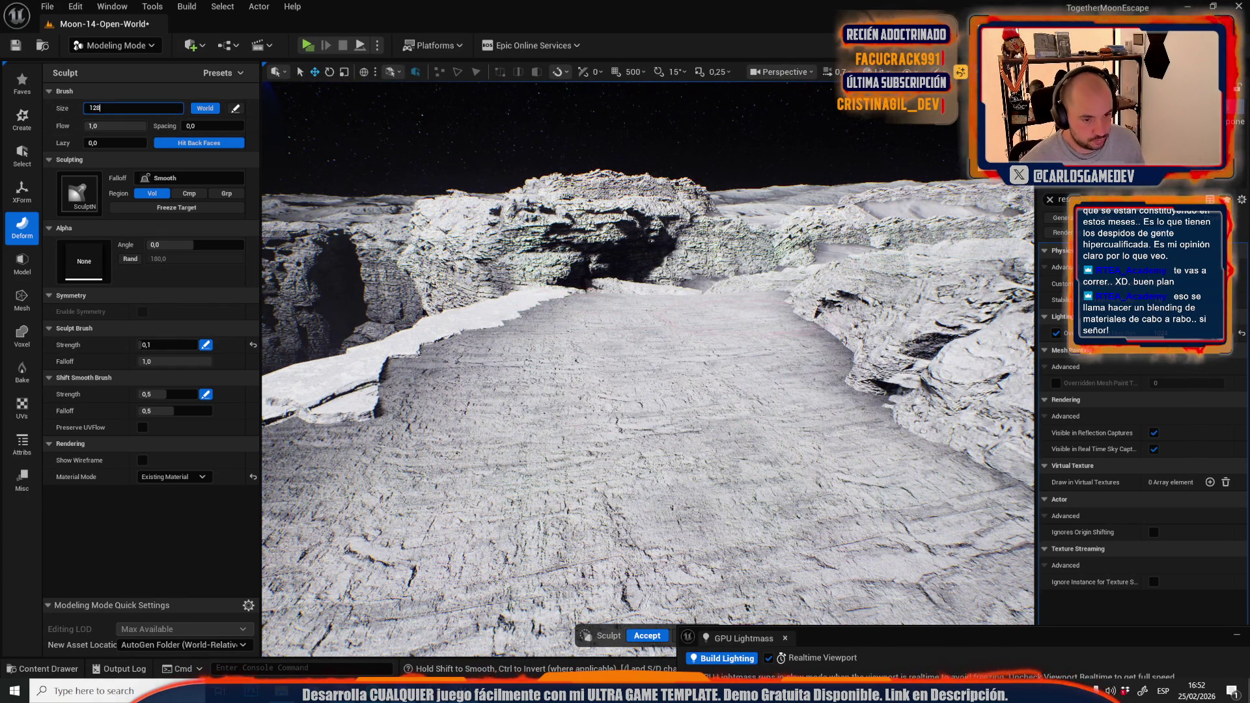
{"action": "scroll", "coordinate": [705, 248], "scroll_direction": "up", "scroll_amount": 3}
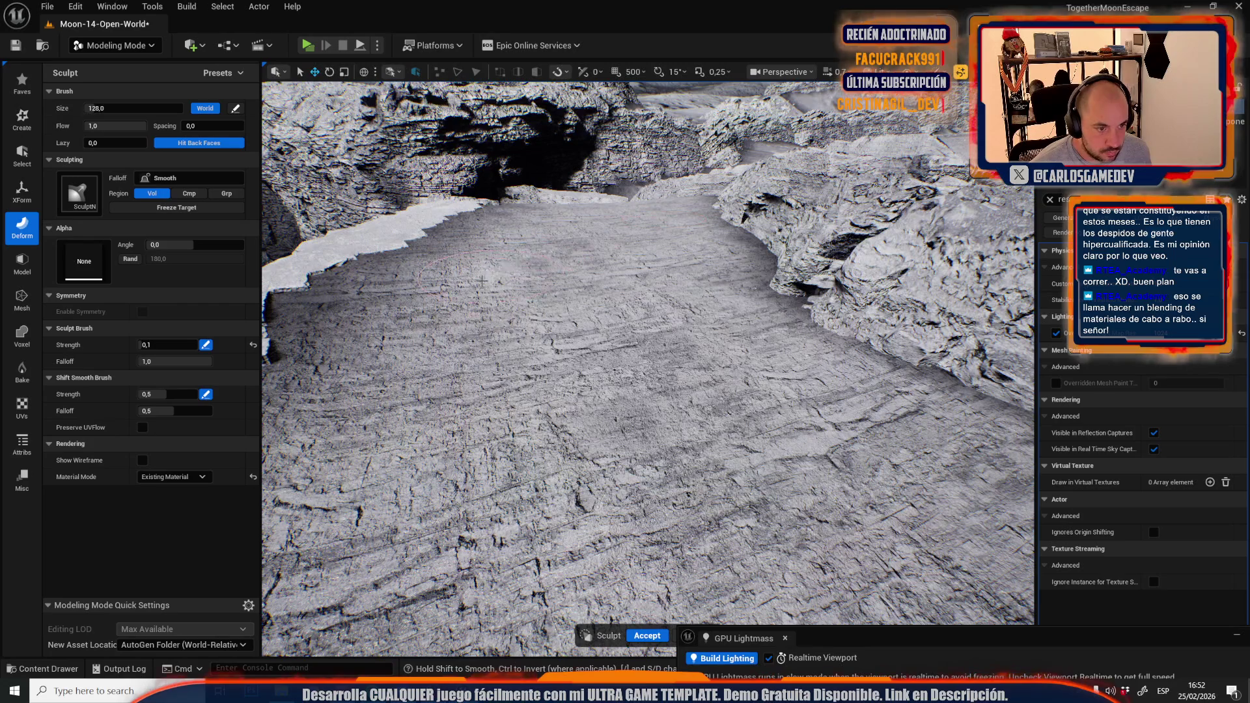
{"action": "scroll", "coordinate": [581, 283], "scroll_direction": "up", "scroll_amount": 5}
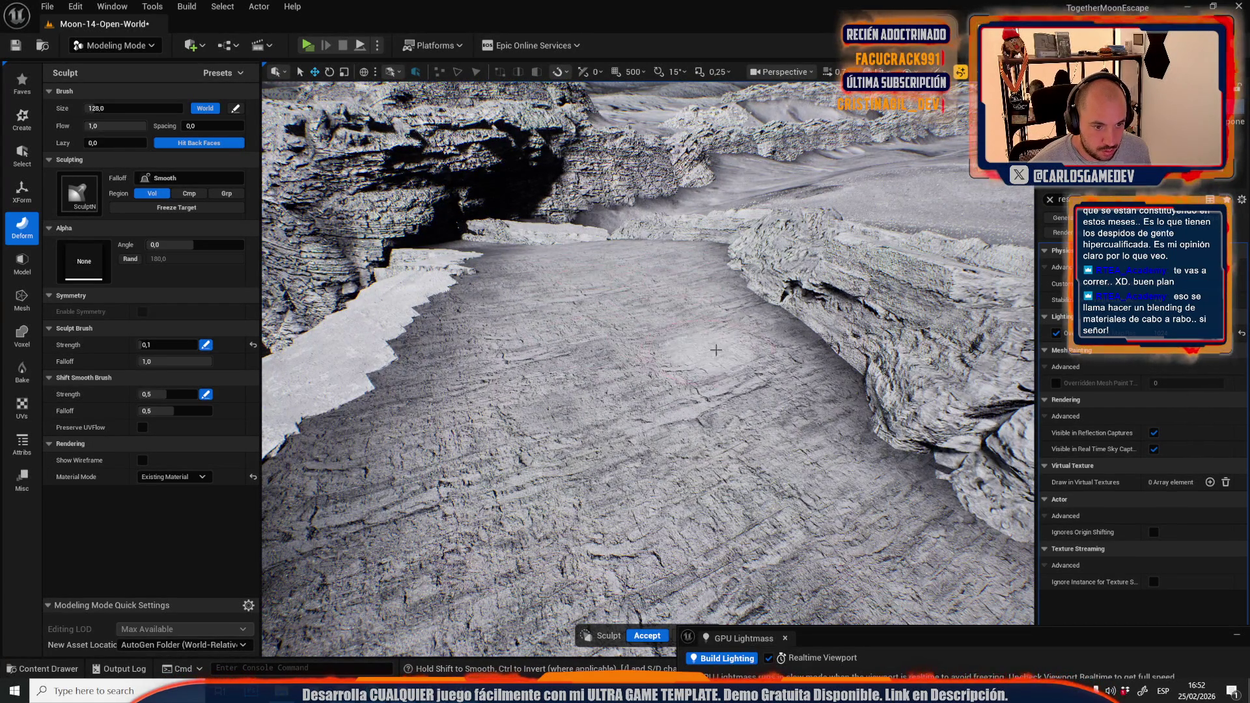
{"action": "left_click_drag", "start_coordinate": [730, 346], "coordinate": [553, 362]}
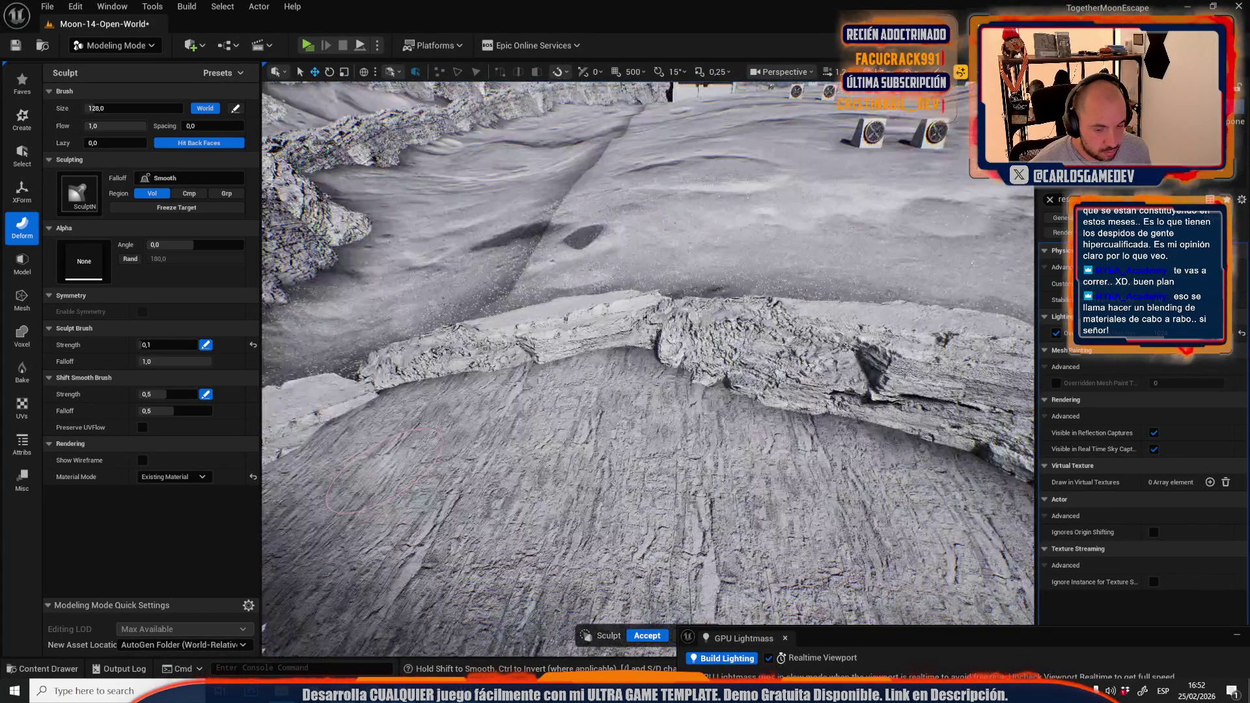
{"action": "left_click_drag", "start_coordinate": [384, 472], "coordinate": [640, 417]}
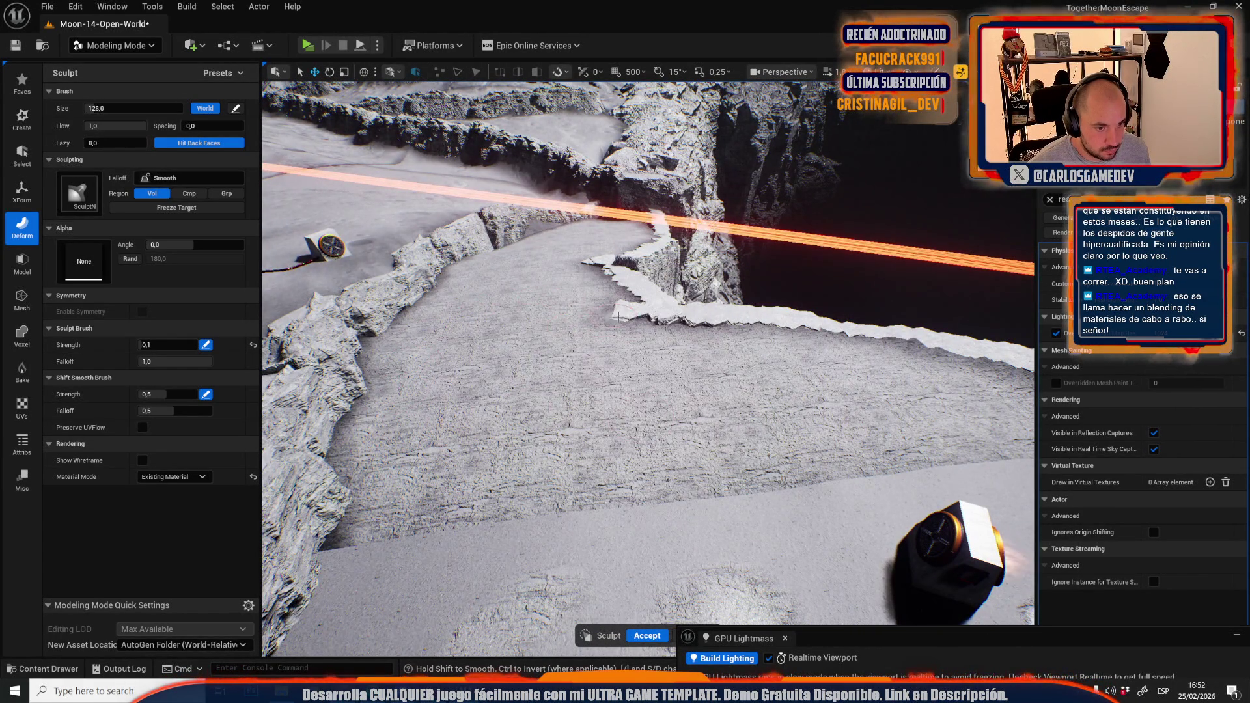
{"action": "key", "text": "w"}
{"action": "left_click_drag", "start_coordinate": [796, 363], "coordinate": [796, 363]}
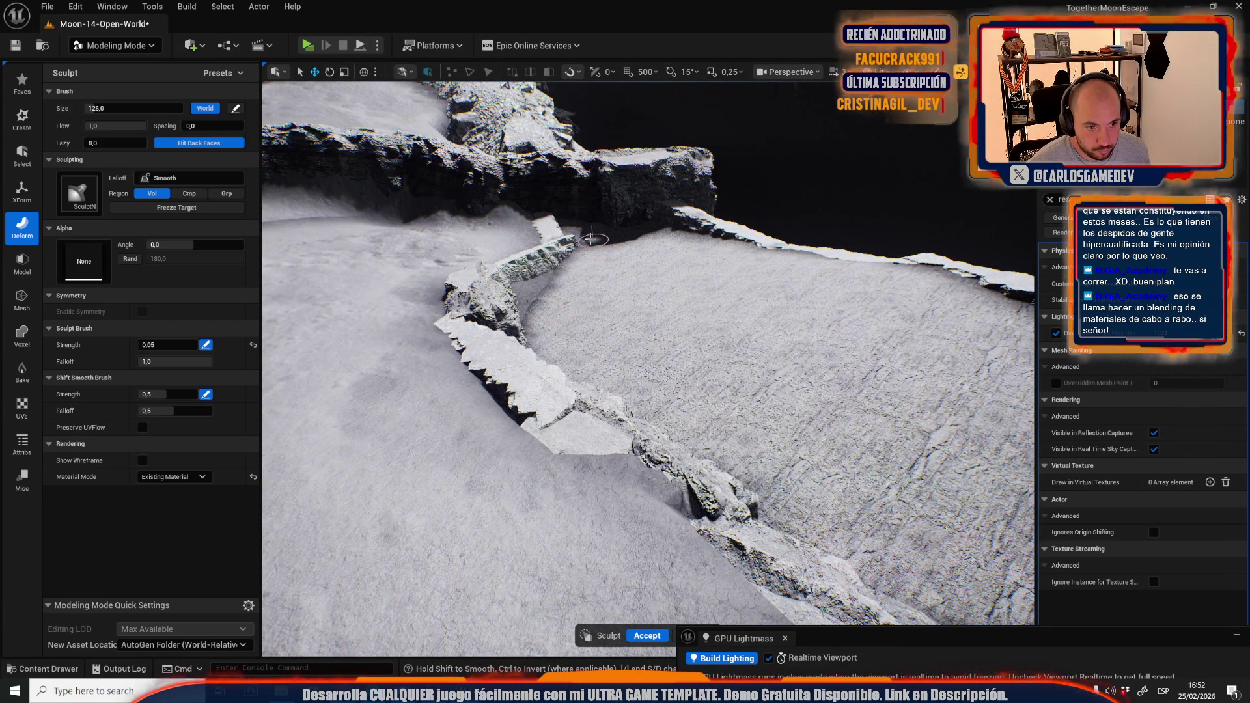
Accept the sculpt, then restart Vertex Sculpt with brush size 256 and strength 0.2
{"action": "left_click", "coordinate": [643, 637]}
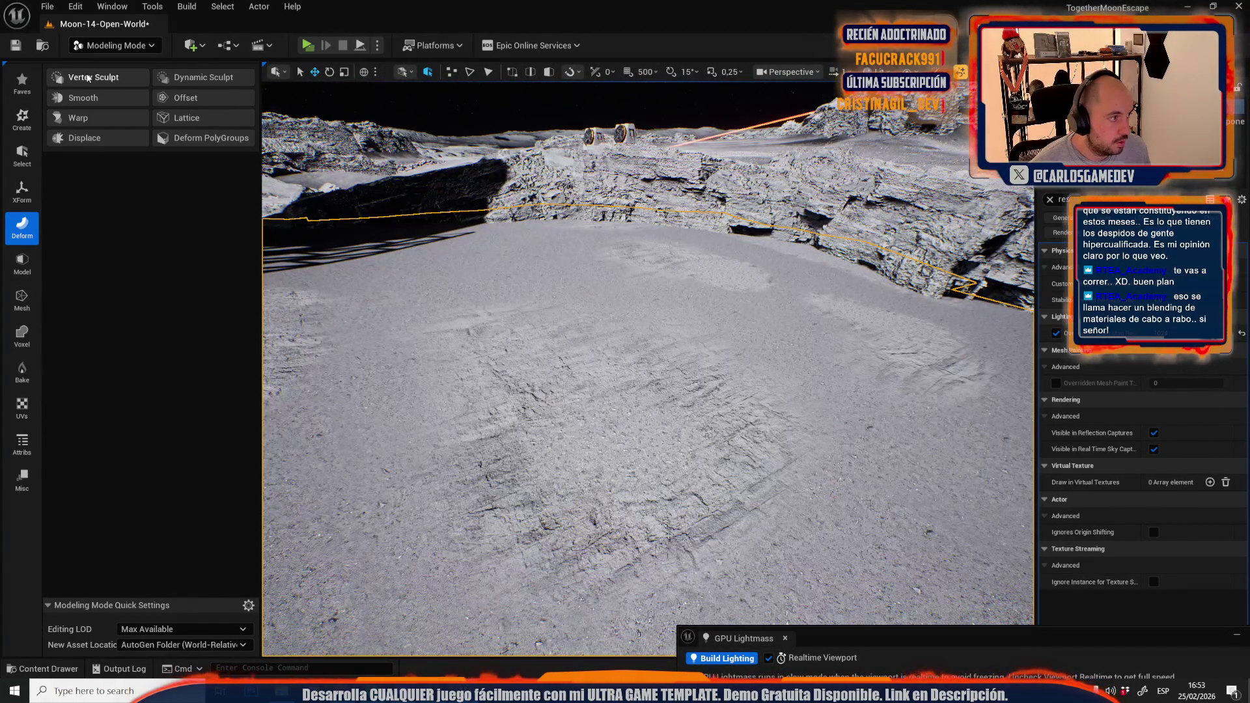
{"action": "left_click", "coordinate": [88, 77]}
{"action": "left_click", "coordinate": [110, 108]}
{"action": "type", "text": "256"}
{"action": "key", "text": "Return"}
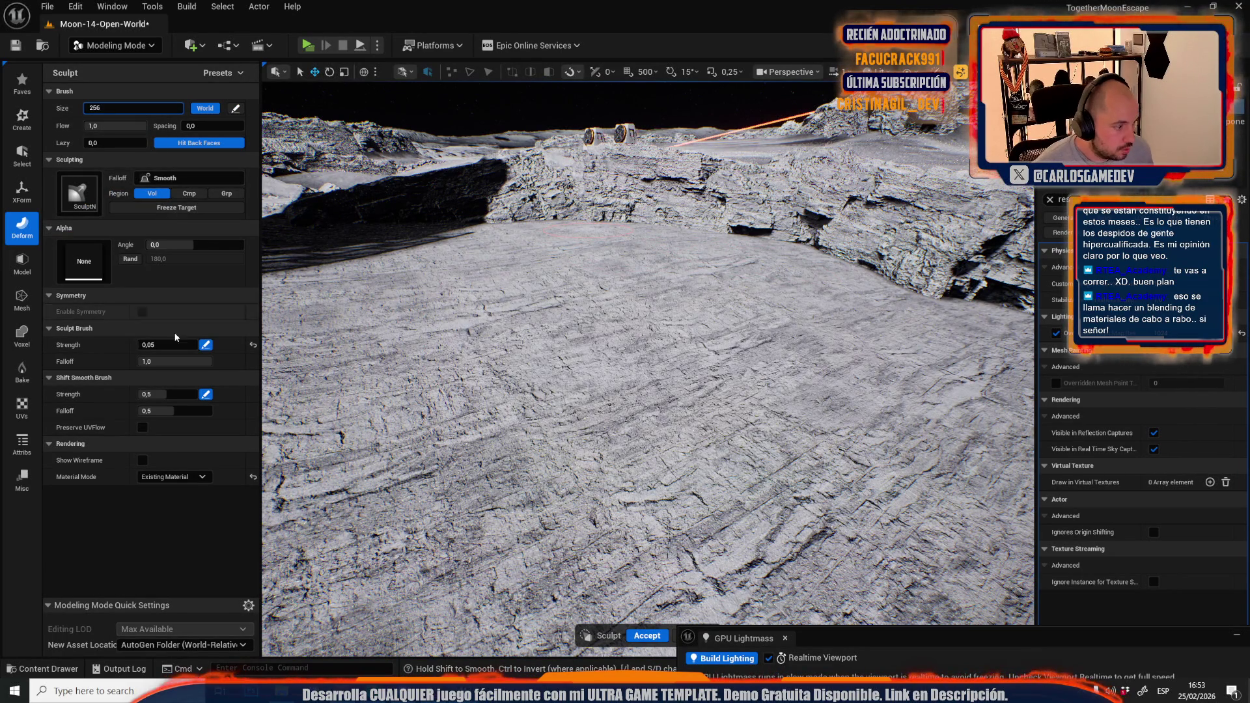
{"action": "left_click", "coordinate": [163, 345]}
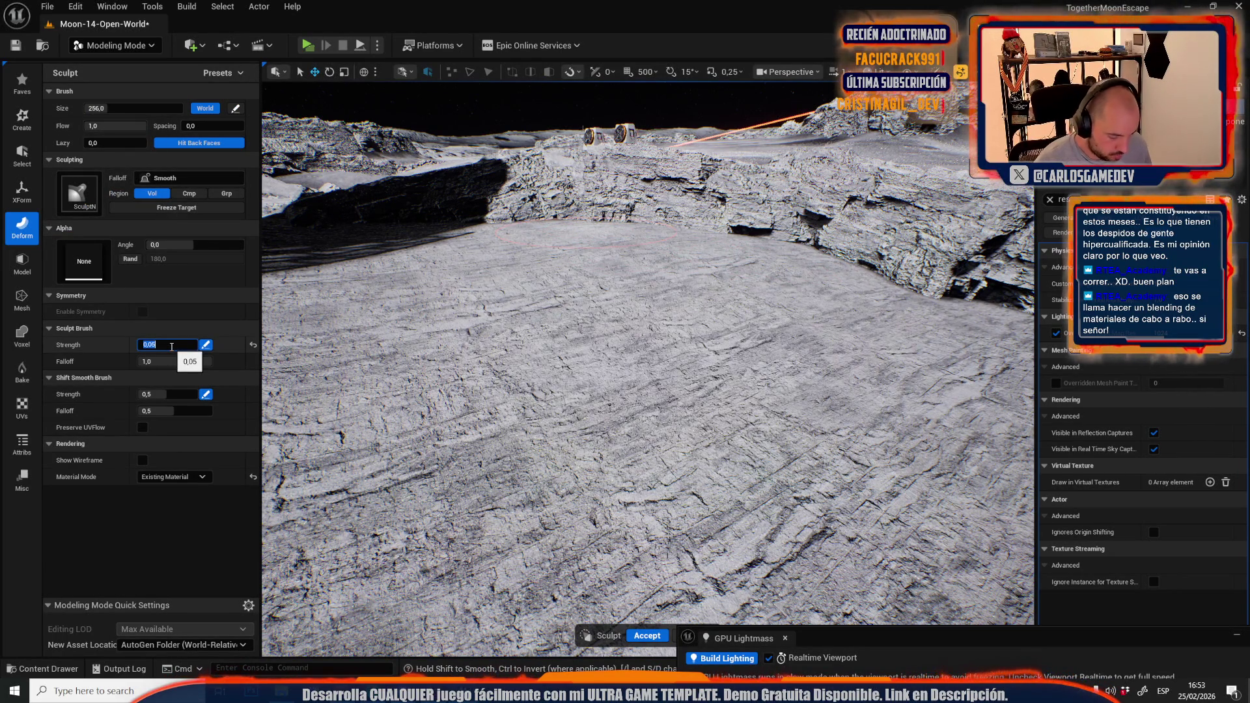
{"action": "type", "text": "0,2"}
{"action": "key", "text": "Return"}
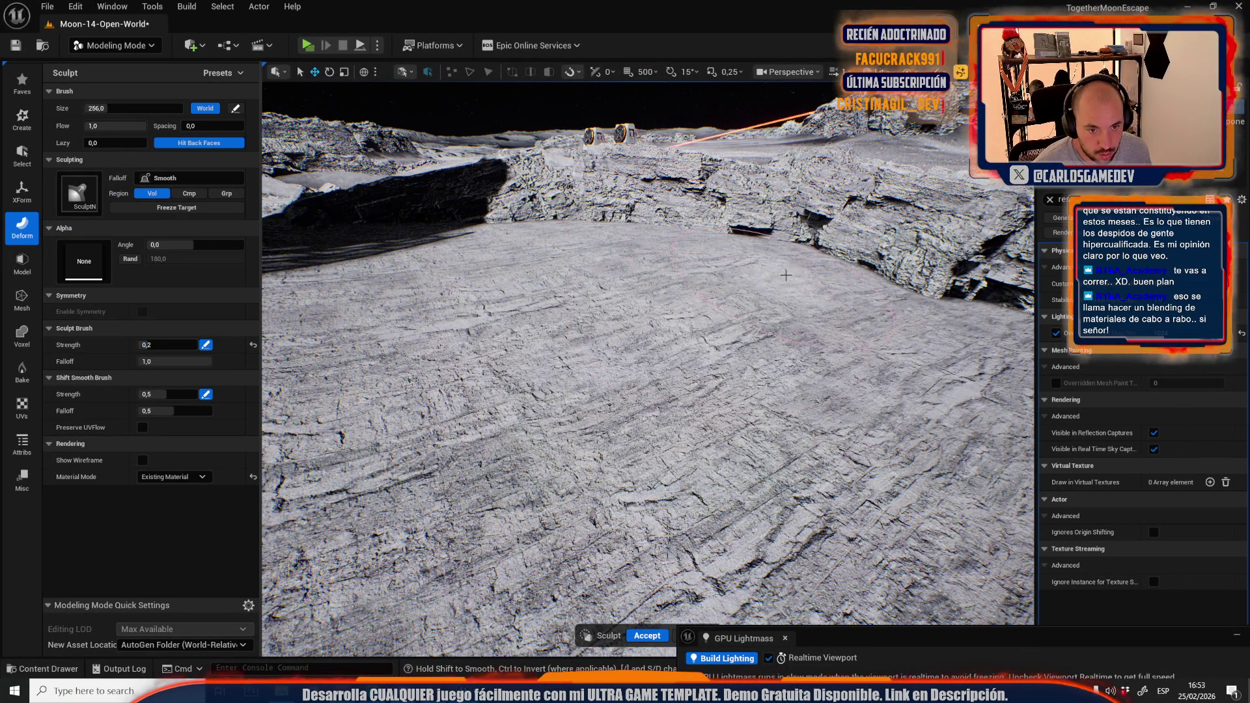
Move the view above the base structures and accept the finished sculpt
{"action": "key", "text": "1"}
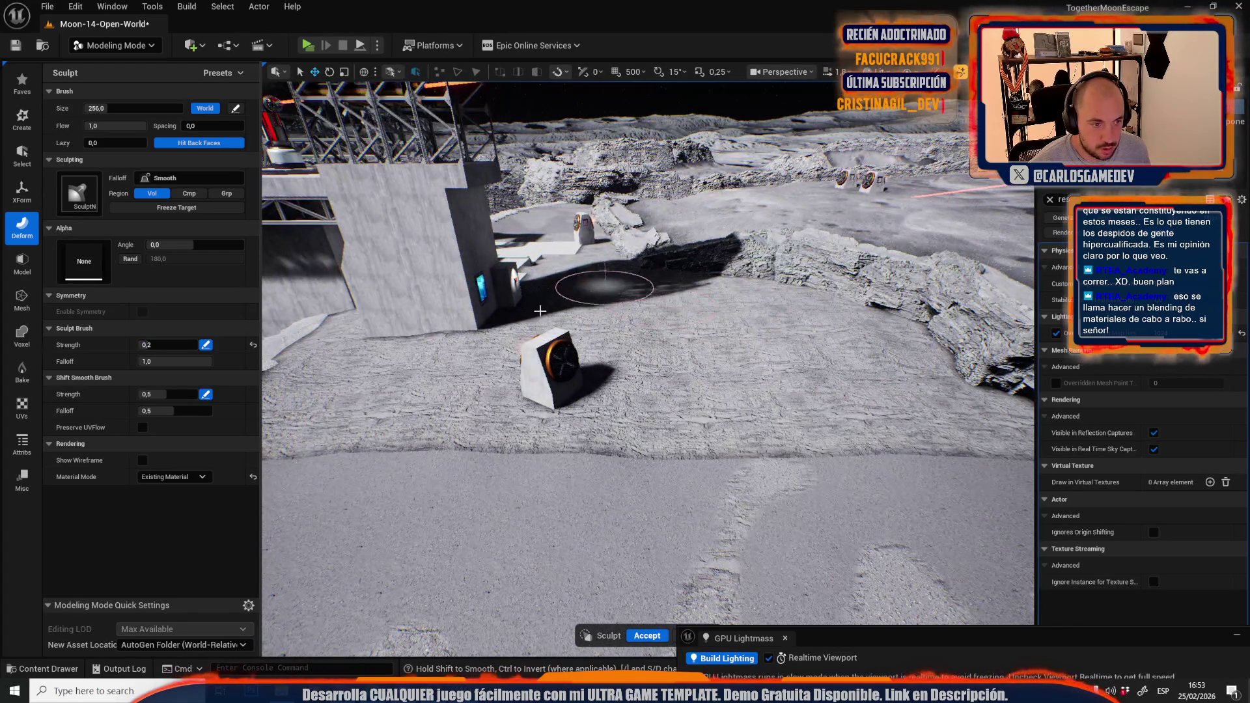
{"action": "key", "text": "2"}
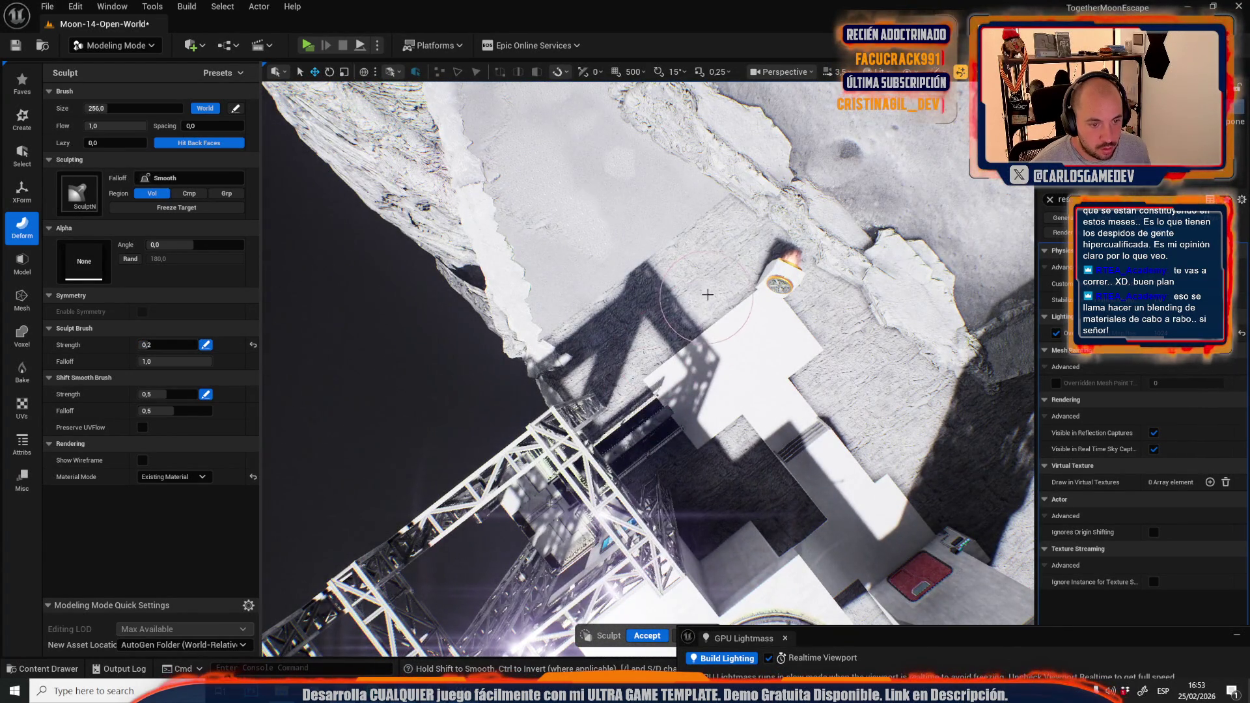
{"action": "left_click", "coordinate": [647, 636]}
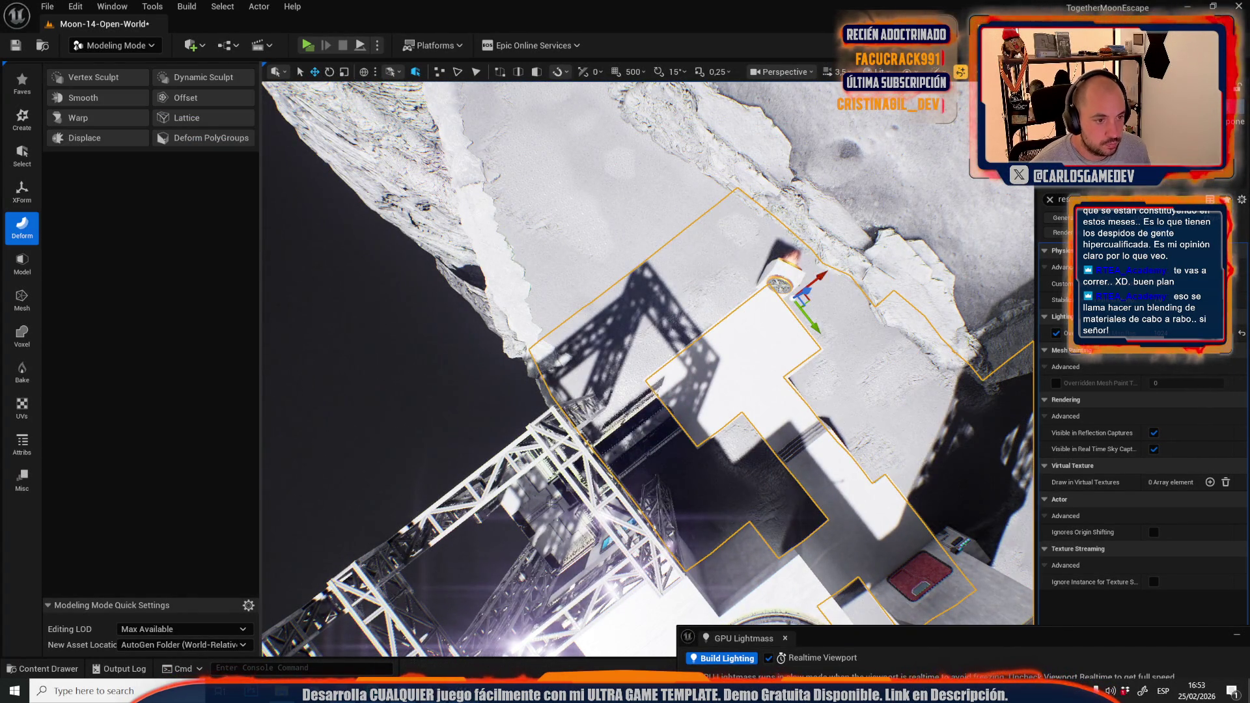
{"action": "left_click", "coordinate": [91, 76]}
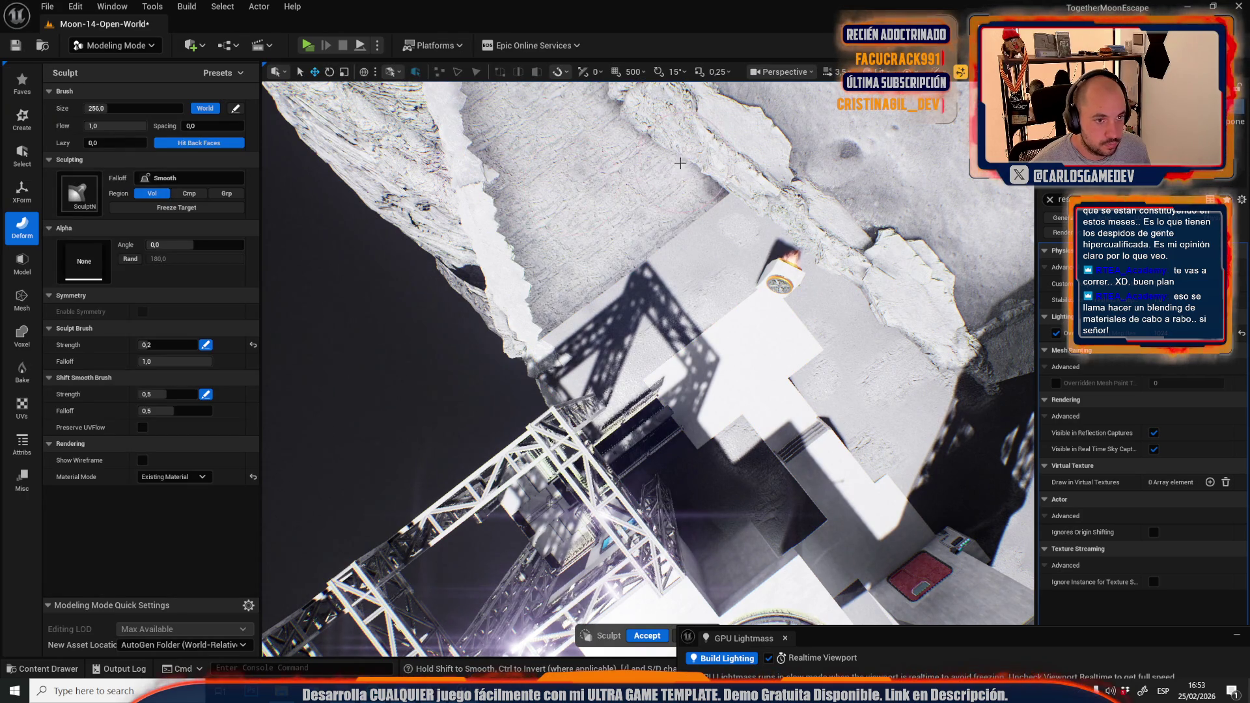
{"action": "scroll", "coordinate": [613, 144], "scroll_direction": "up", "scroll_amount": 5}
{"action": "key", "text": "f"}
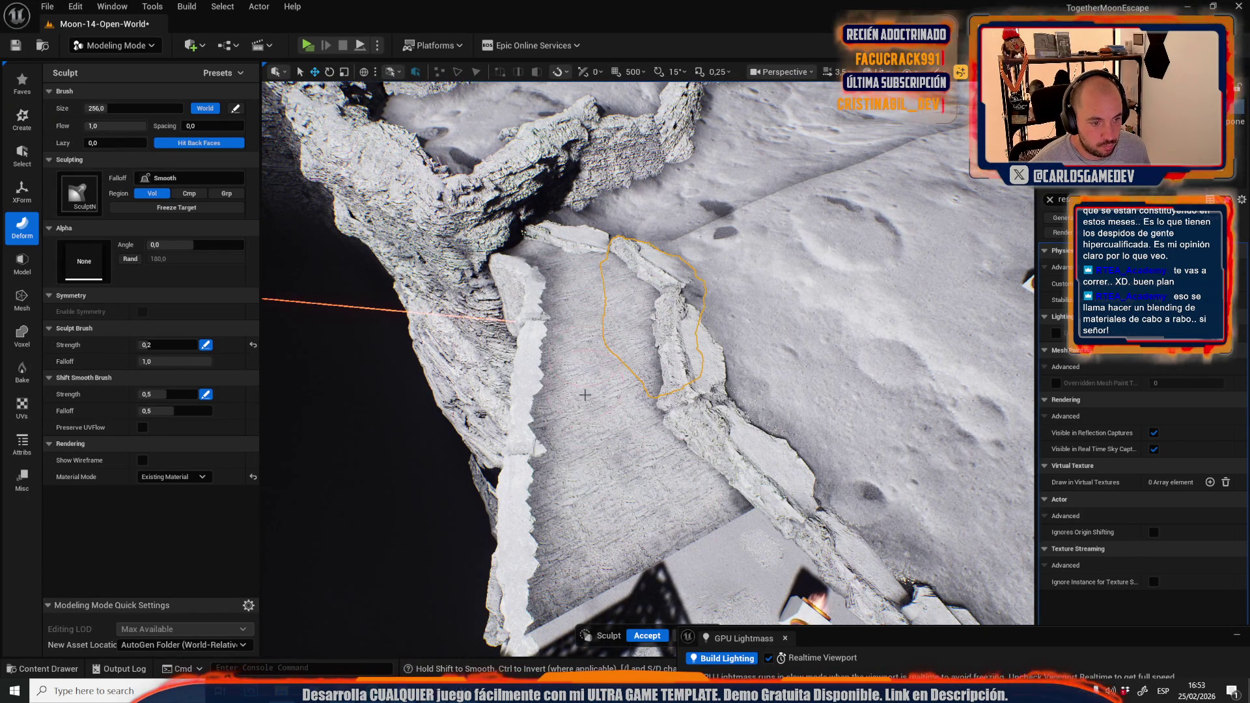
{"action": "key", "text": "f"}
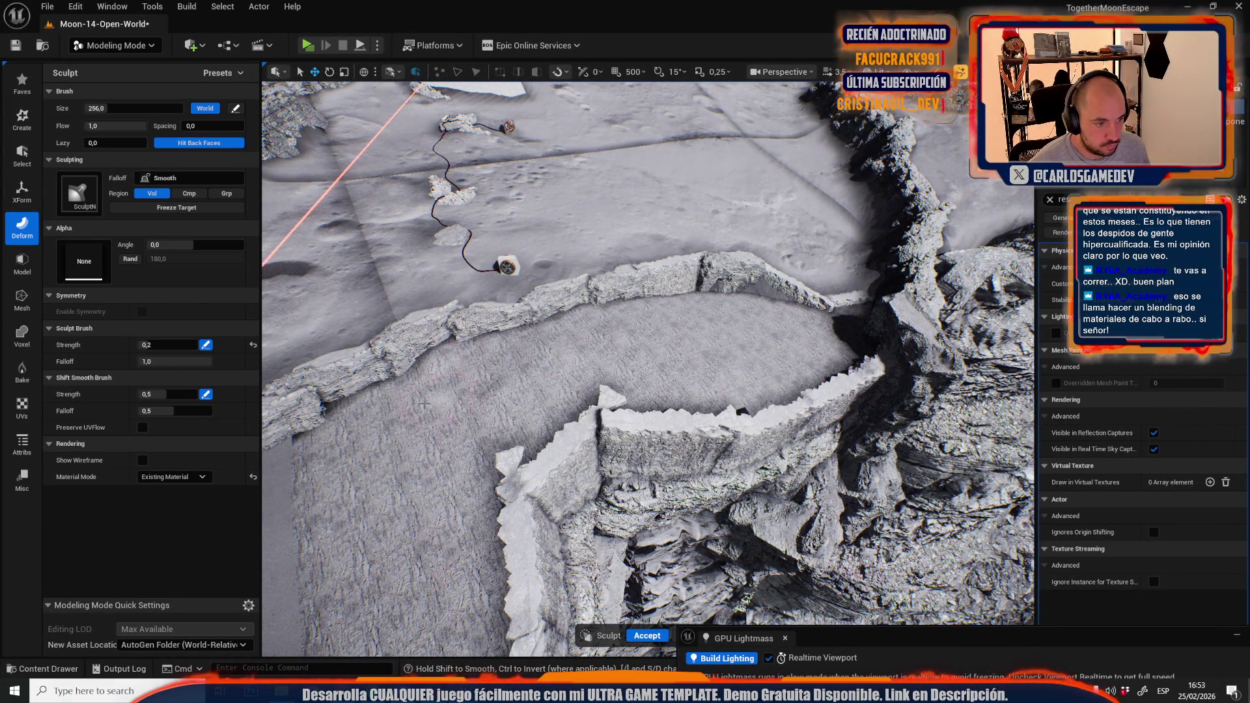
{"action": "key", "text": "f"}
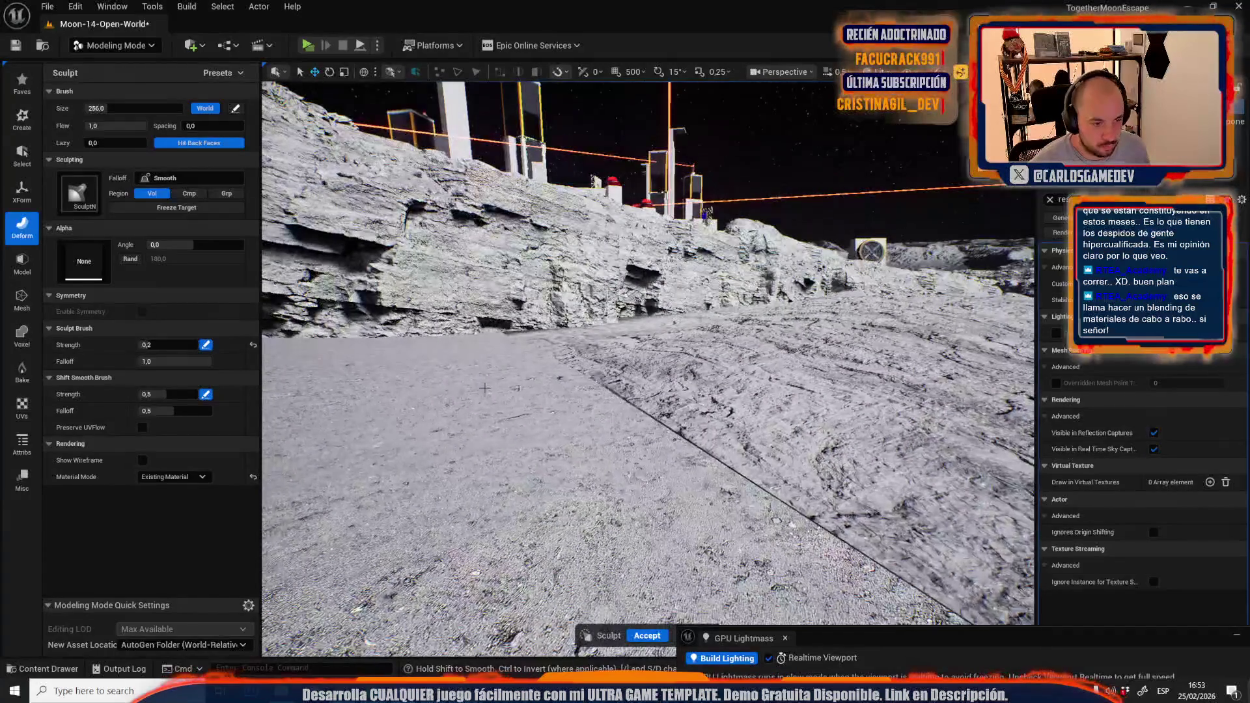
{"action": "left_click_drag", "start_coordinate": [614, 362], "coordinate": [713, 330]}
{"action": "key", "text": "ctrl+z"}
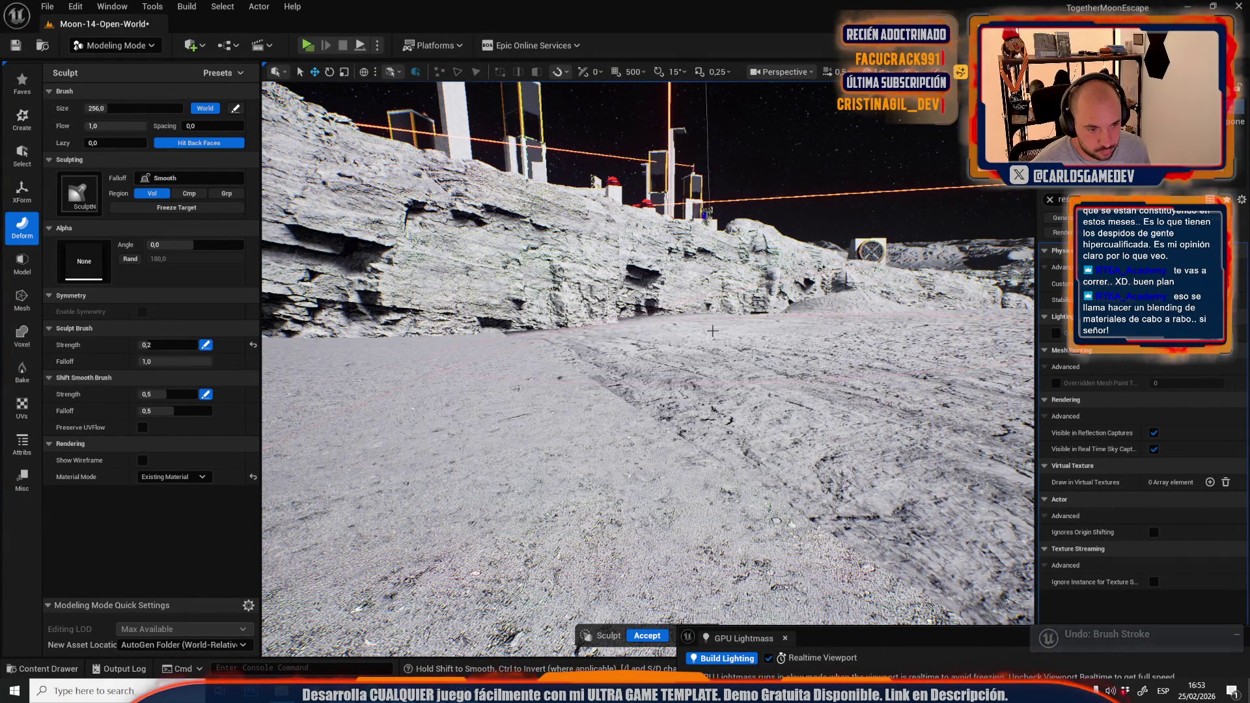
{"action": "key", "text": "f"}
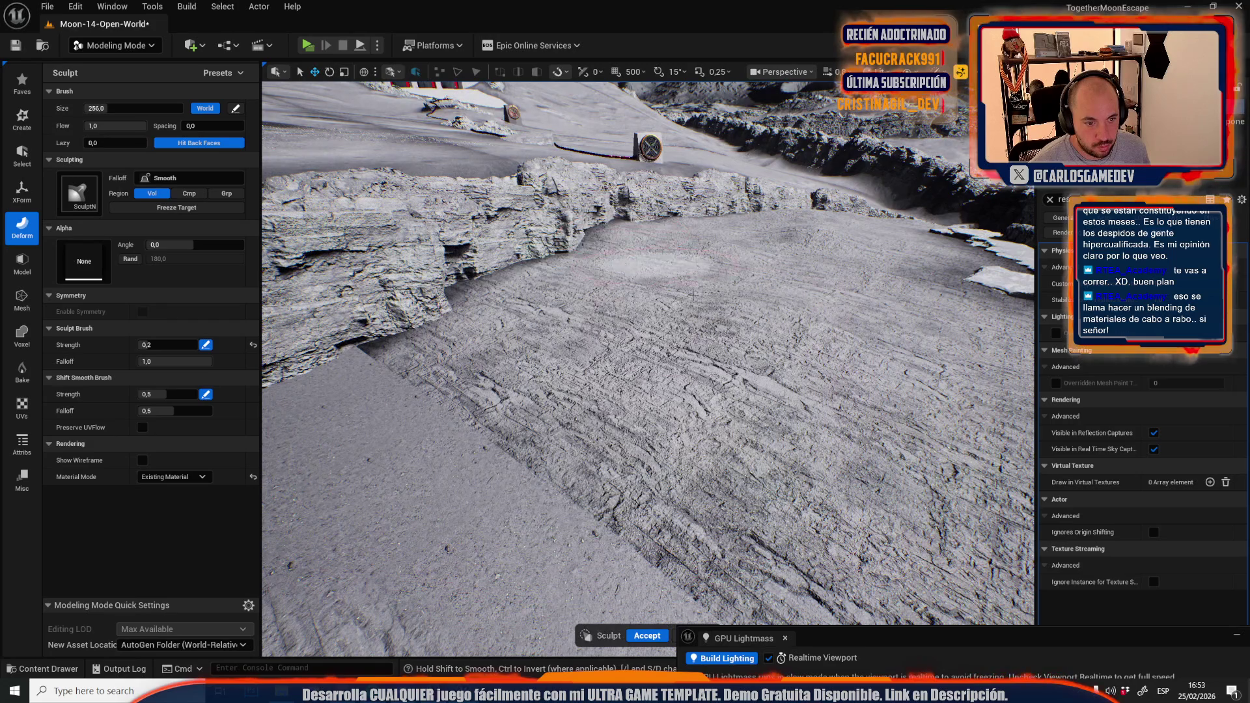
{"action": "left_click", "coordinate": [646, 636]}
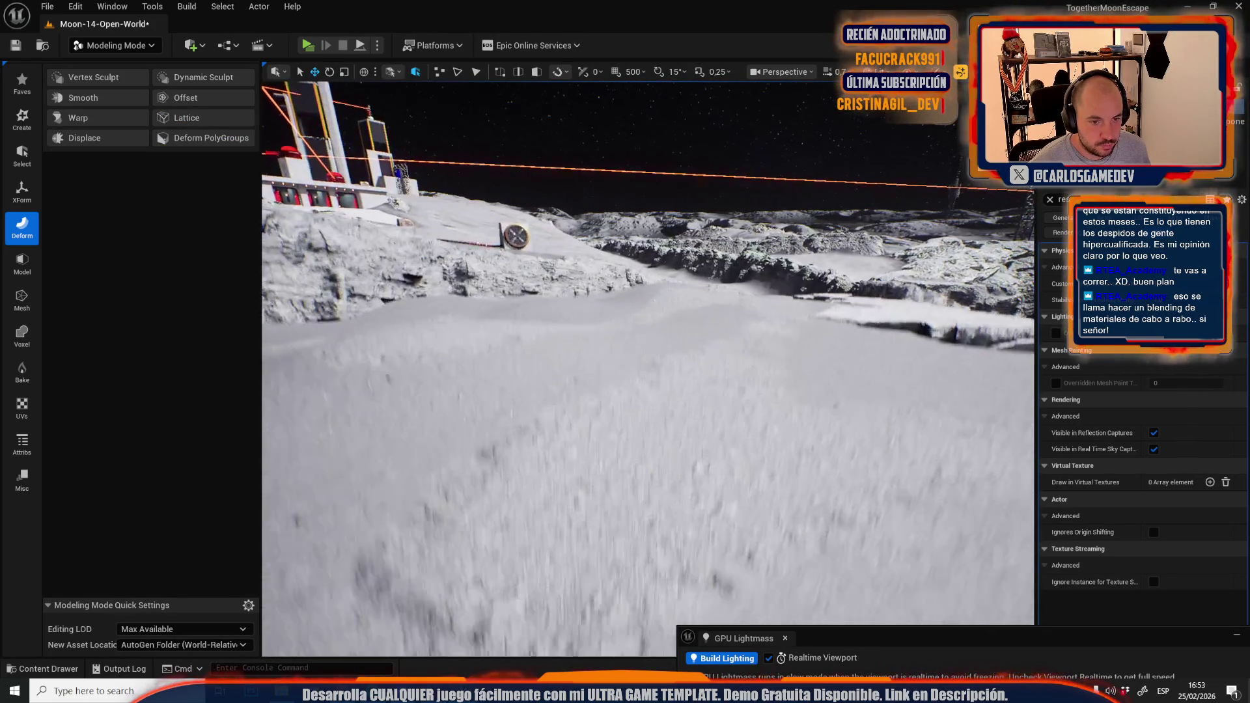
Apply a Smooth pass to the mesh, then undo it
{"action": "left_click", "coordinate": [102, 99]}
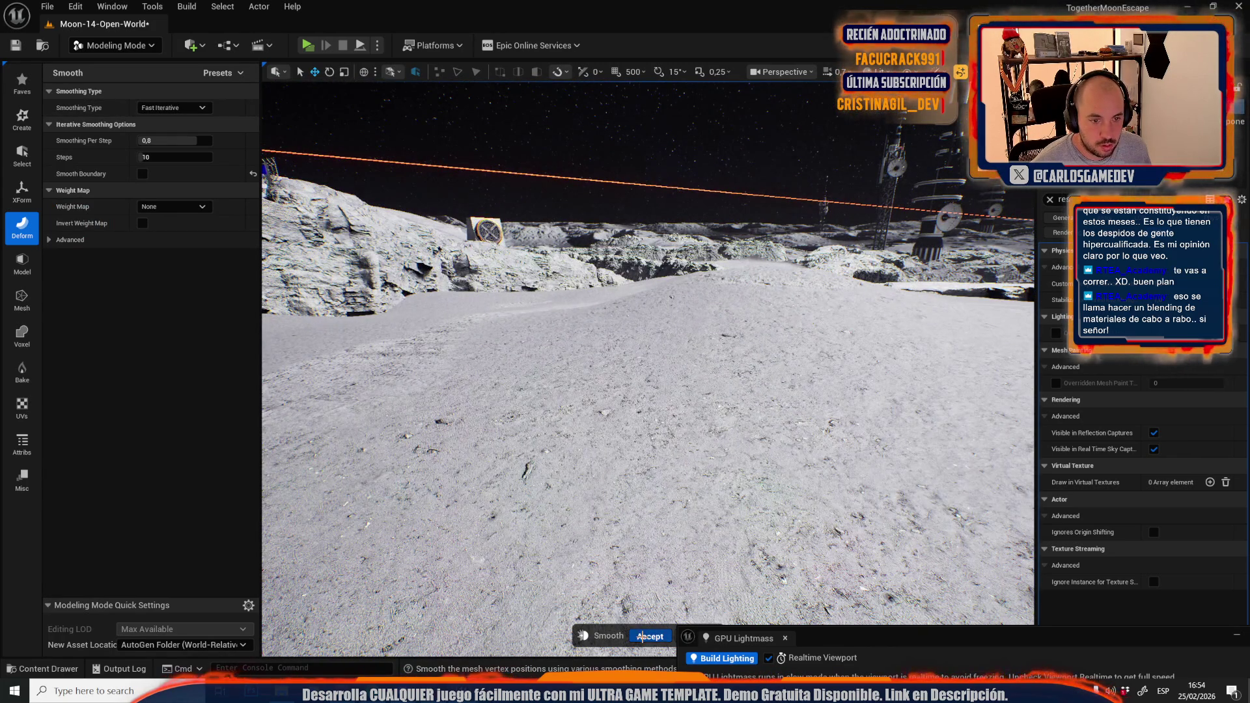
{"action": "left_click", "coordinate": [639, 638]}
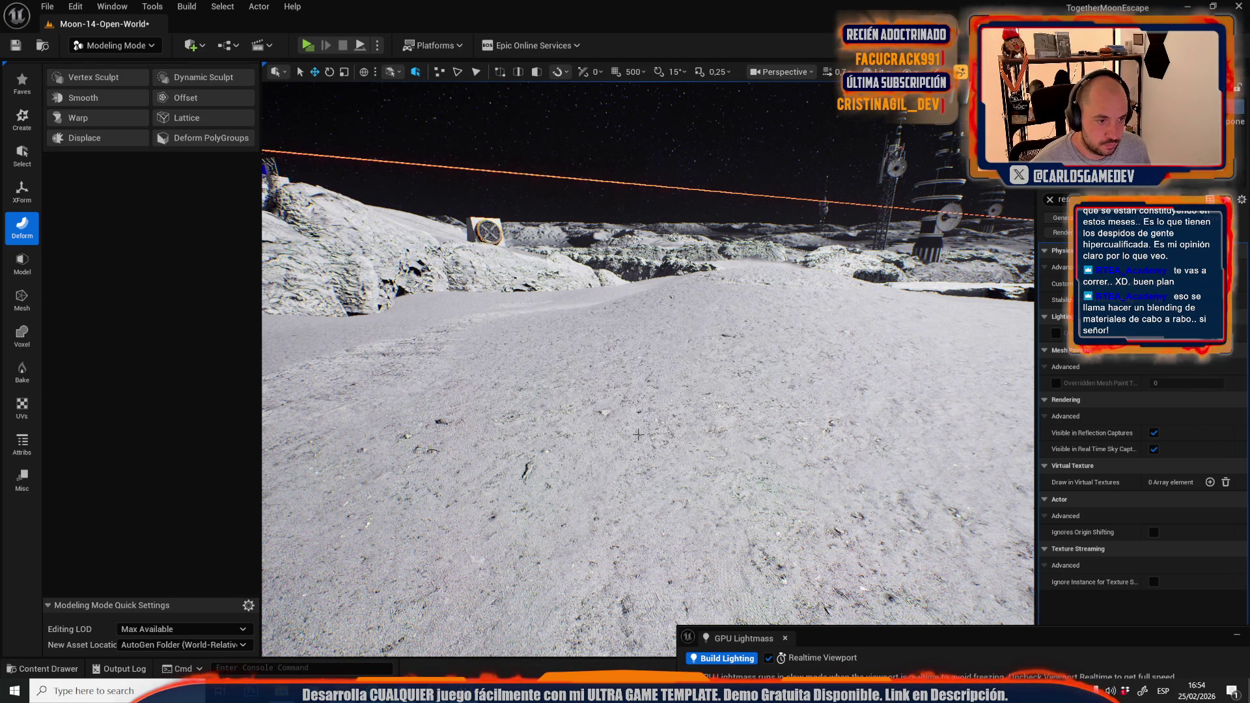
{"action": "key", "text": "ctrl+z"}
Smooth the selected moon floor terrain mesh and accept the result
{"action": "left_click", "coordinate": [422, 297]}
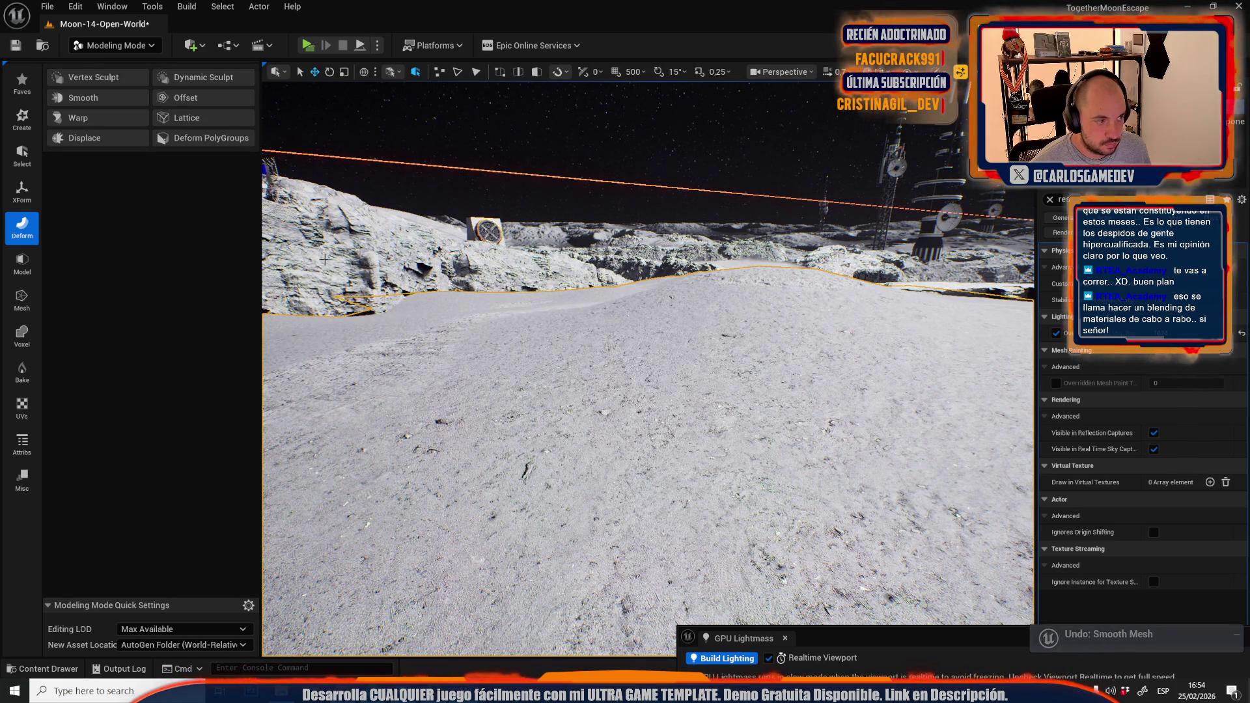
{"action": "left_click", "coordinate": [107, 95]}
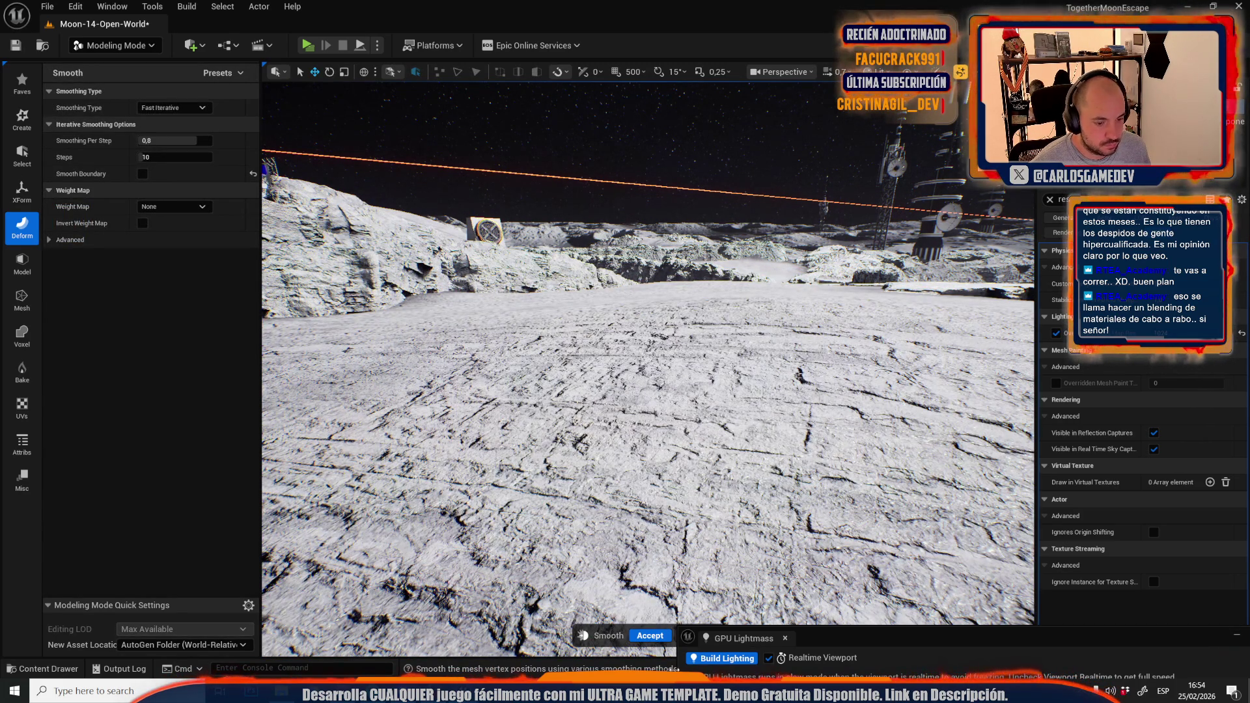
{"action": "left_click", "coordinate": [651, 637]}
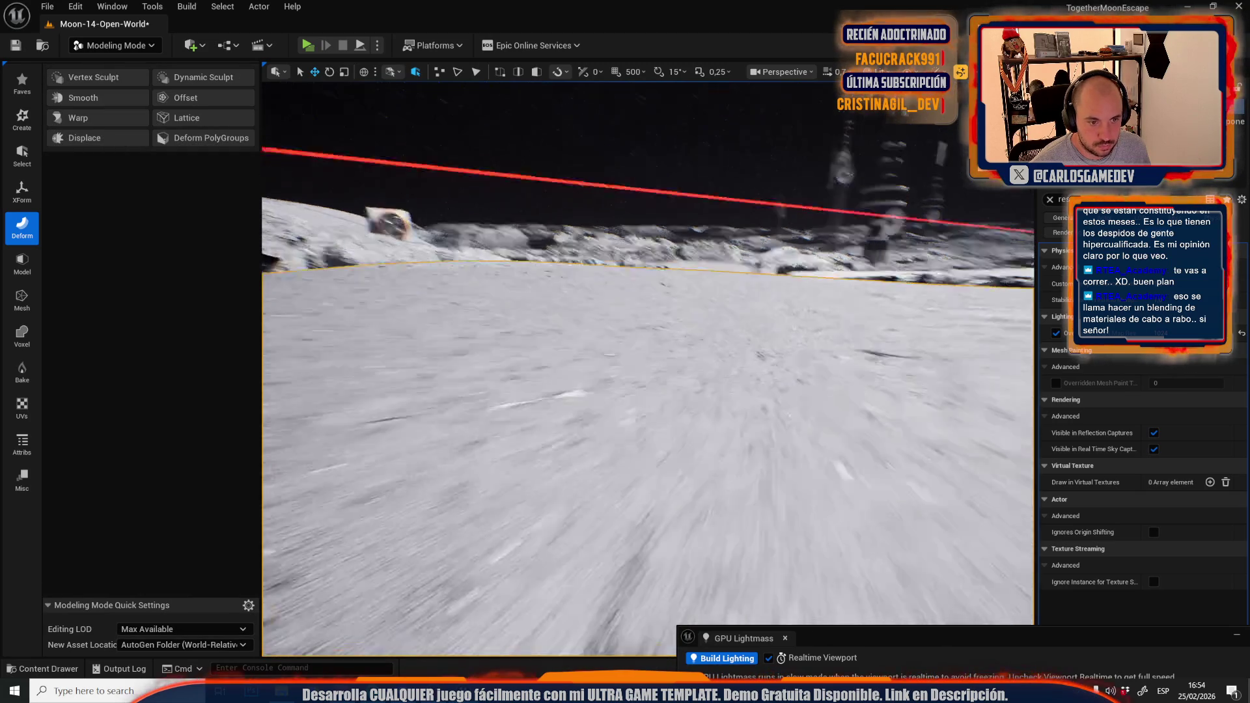
{"action": "key", "text": "w"}
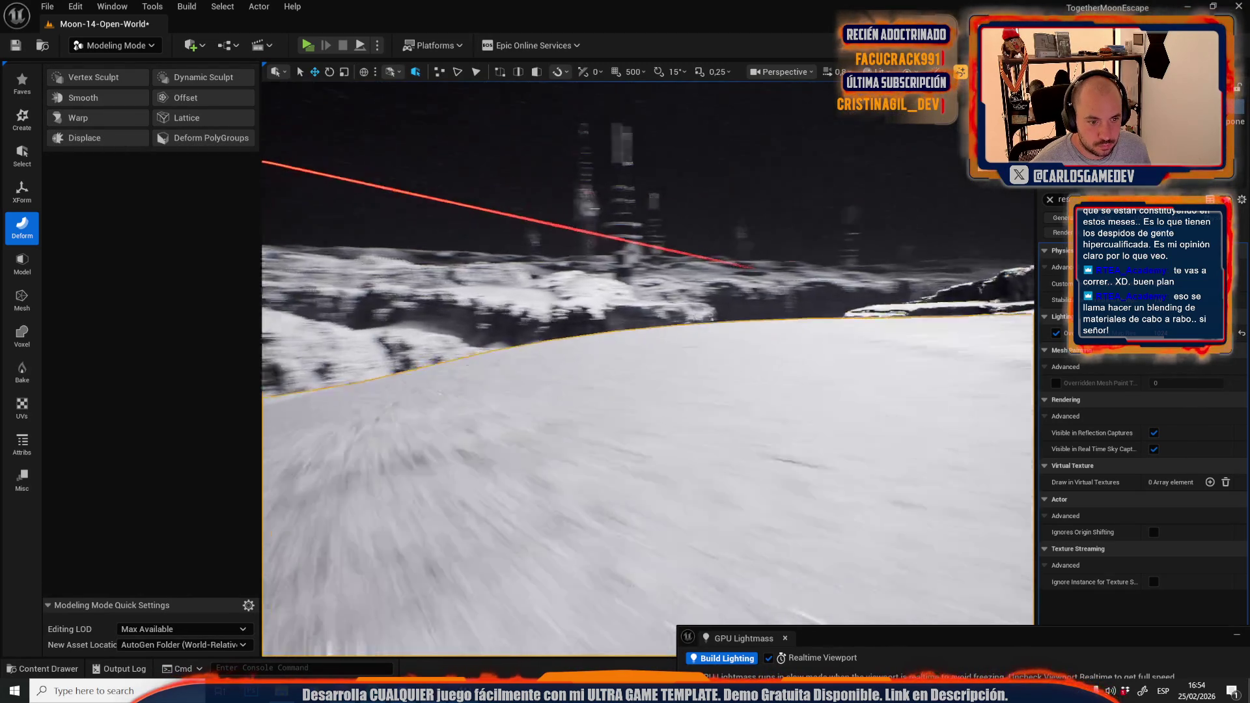
{"action": "key", "text": "w"}
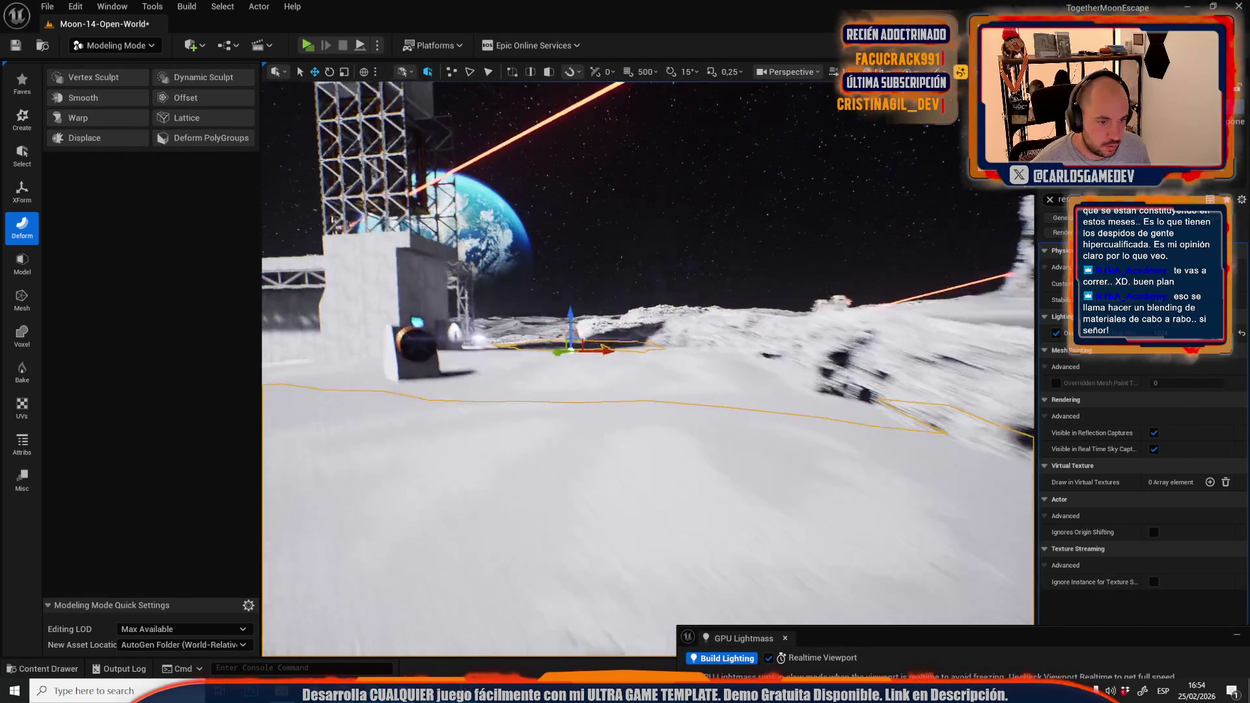
{"action": "key", "text": "w"}
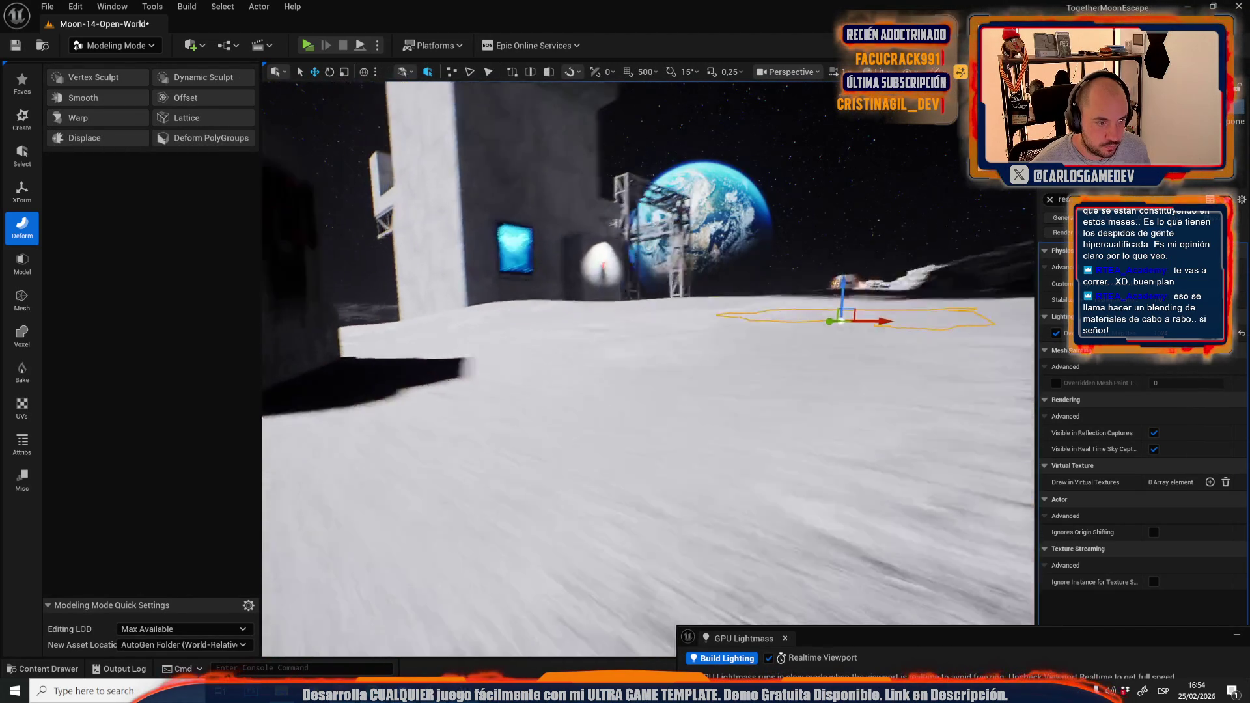
{"action": "key", "text": "w"}
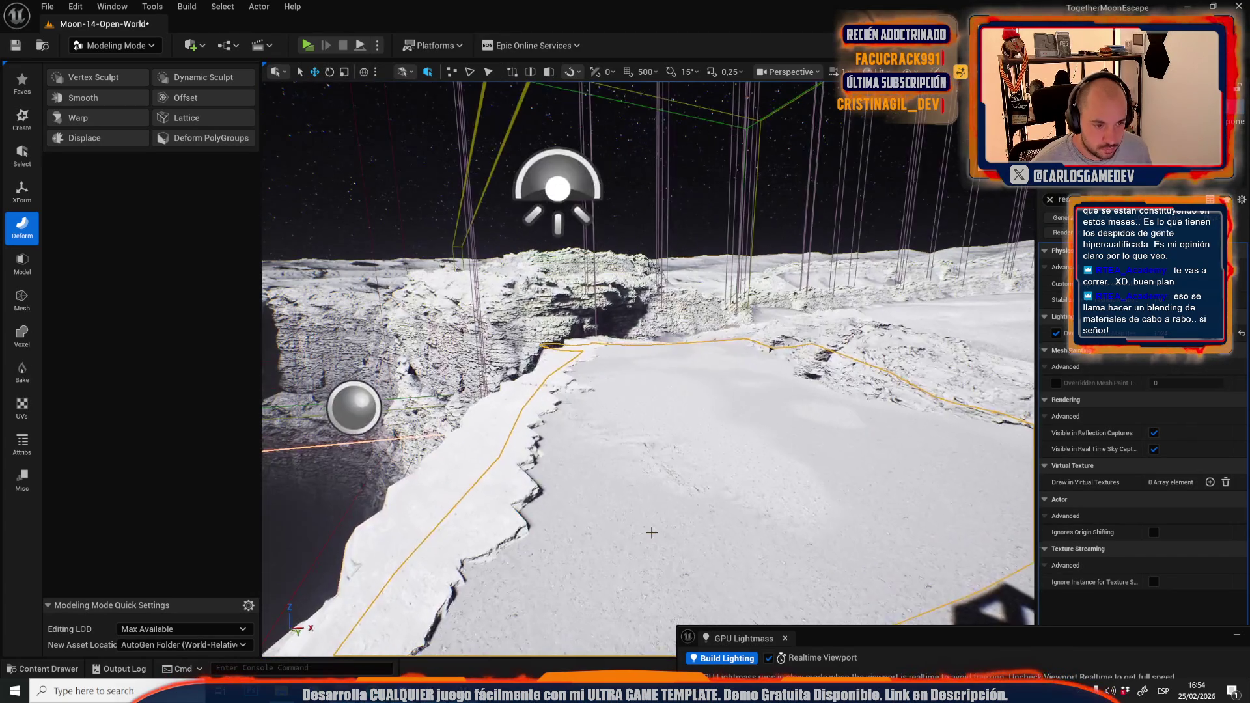
{"action": "key", "text": "w"}
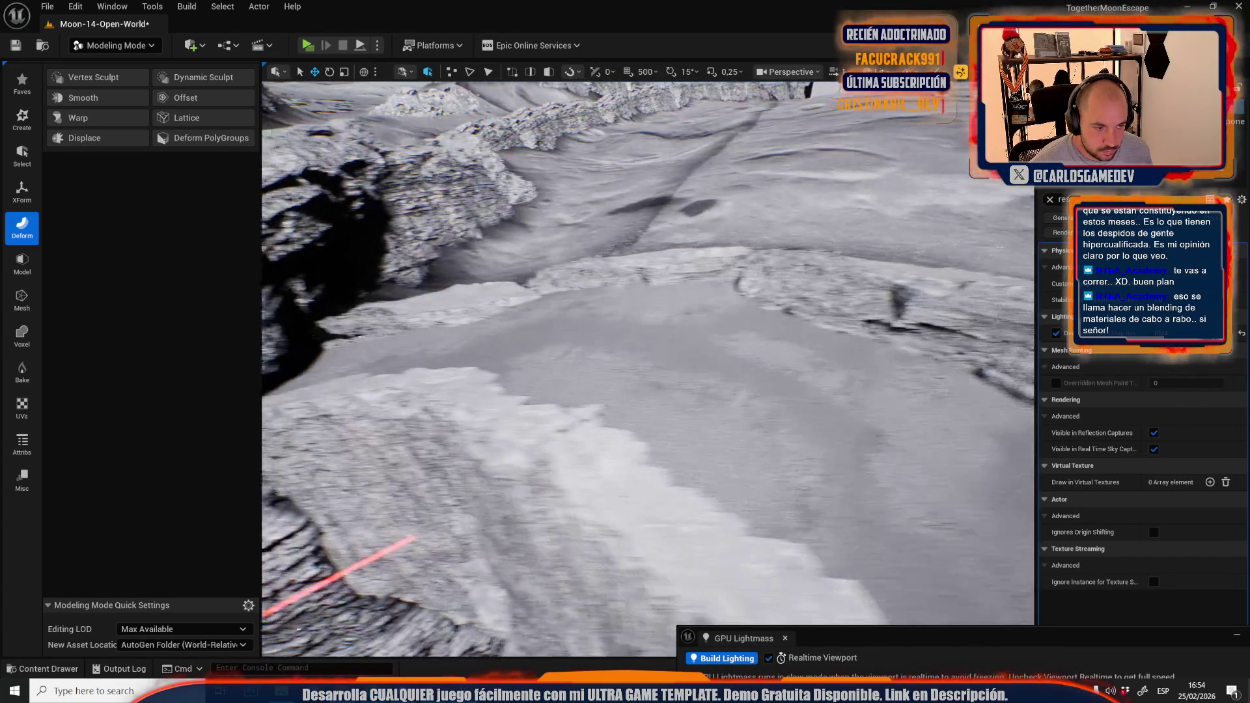
{"action": "key", "text": "w"}
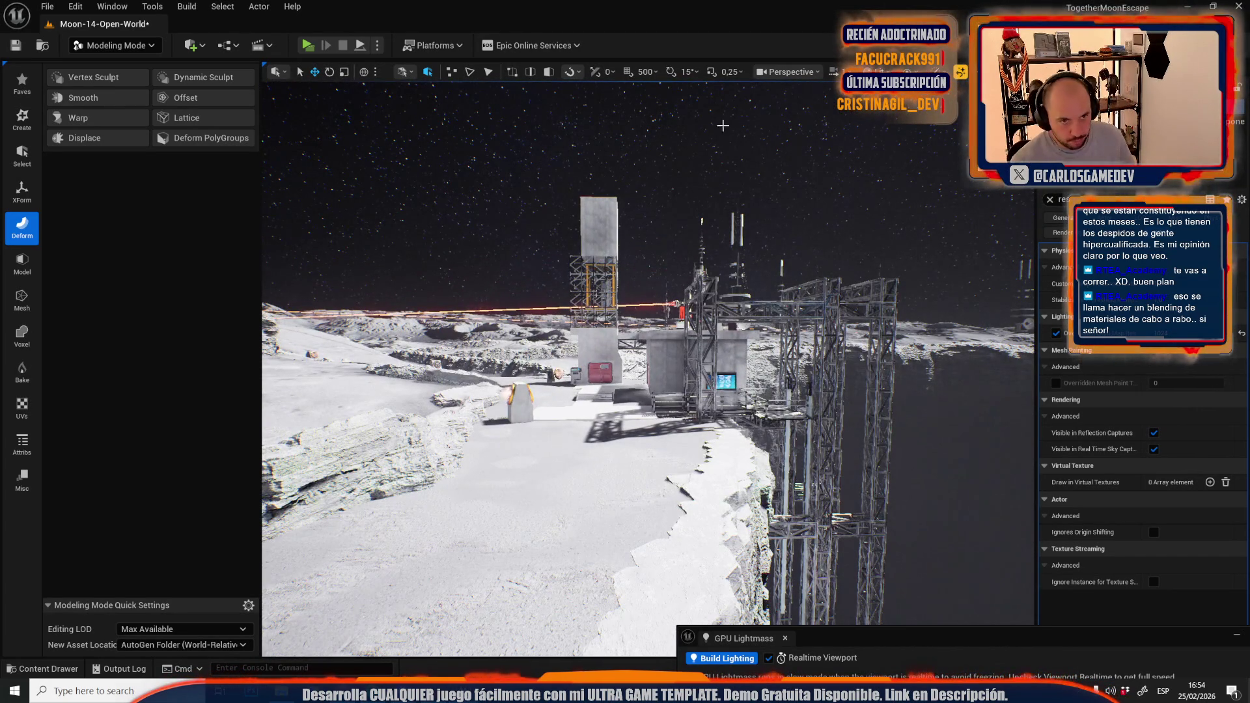
{"action": "left_click", "coordinate": [127, 45]}
{"action": "left_click", "coordinate": [111, 83]}
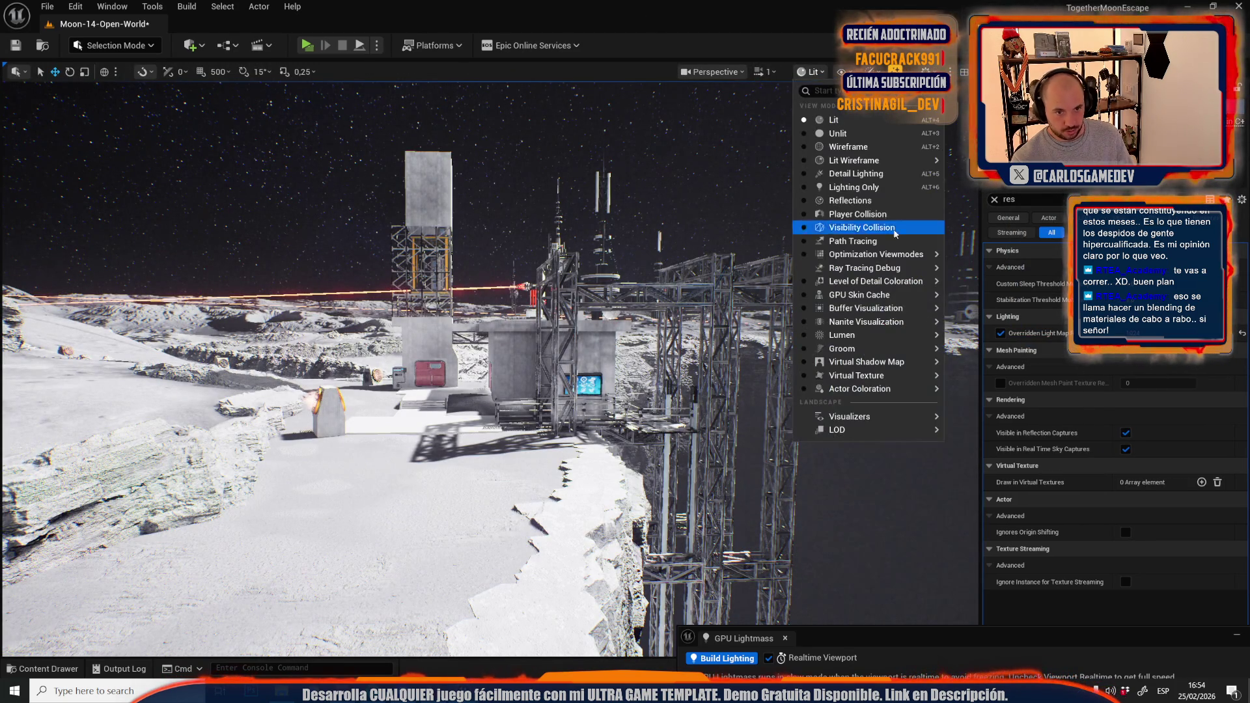
Switch the viewport to Lightmap Density, then select a ground mesh and the scaffolding to inspect
{"action": "mouse_move", "coordinate": [876, 253]}
{"action": "left_click", "coordinate": [1054, 274]}
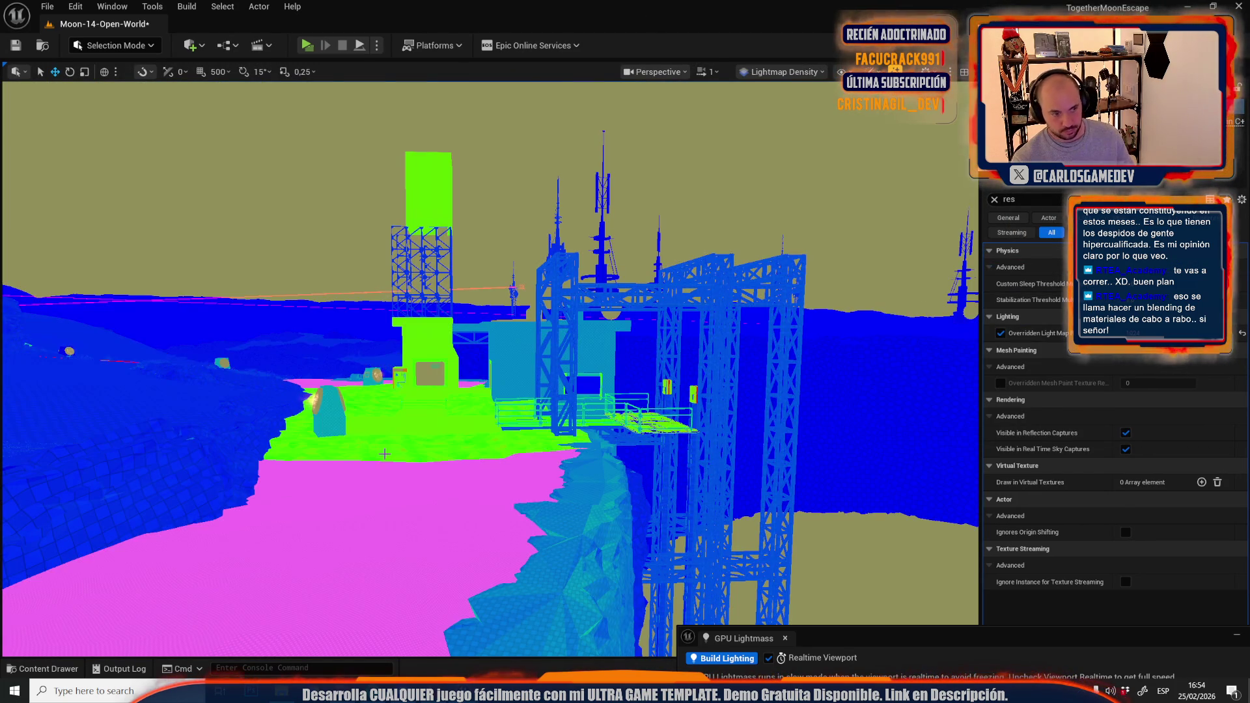
{"action": "key", "text": "w"}
{"action": "left_click", "coordinate": [458, 254]}
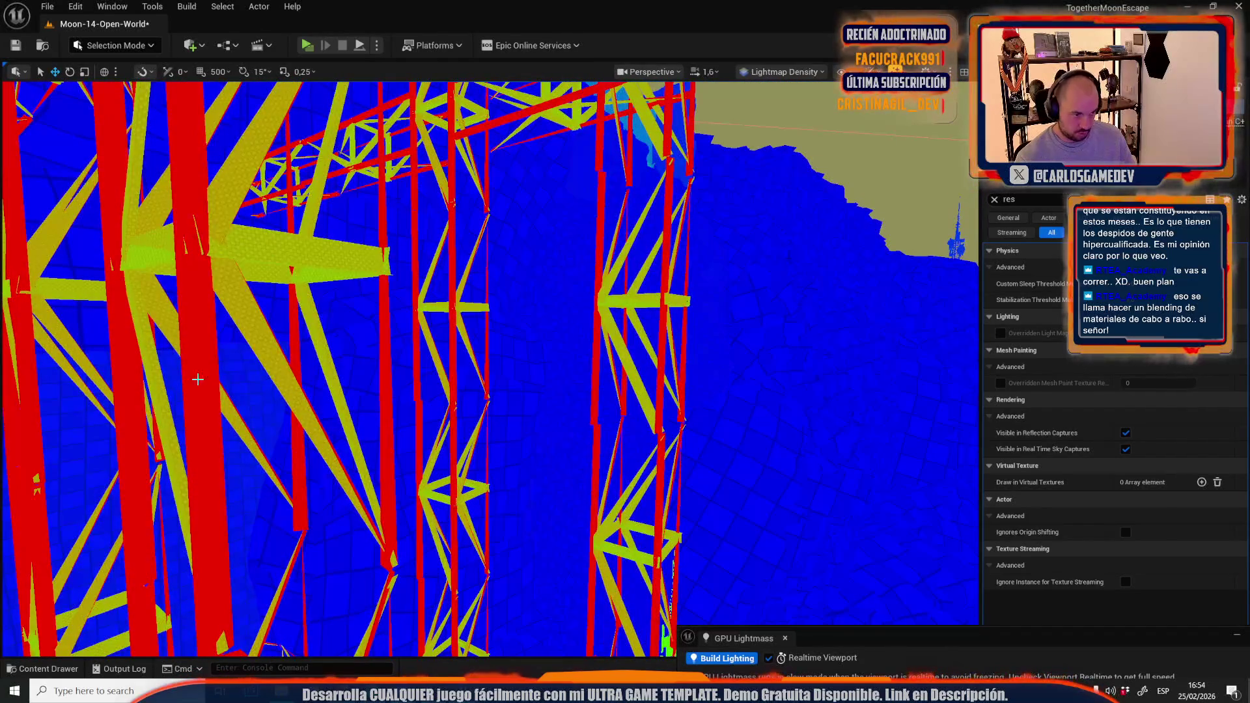
{"action": "left_click", "coordinate": [291, 269]}
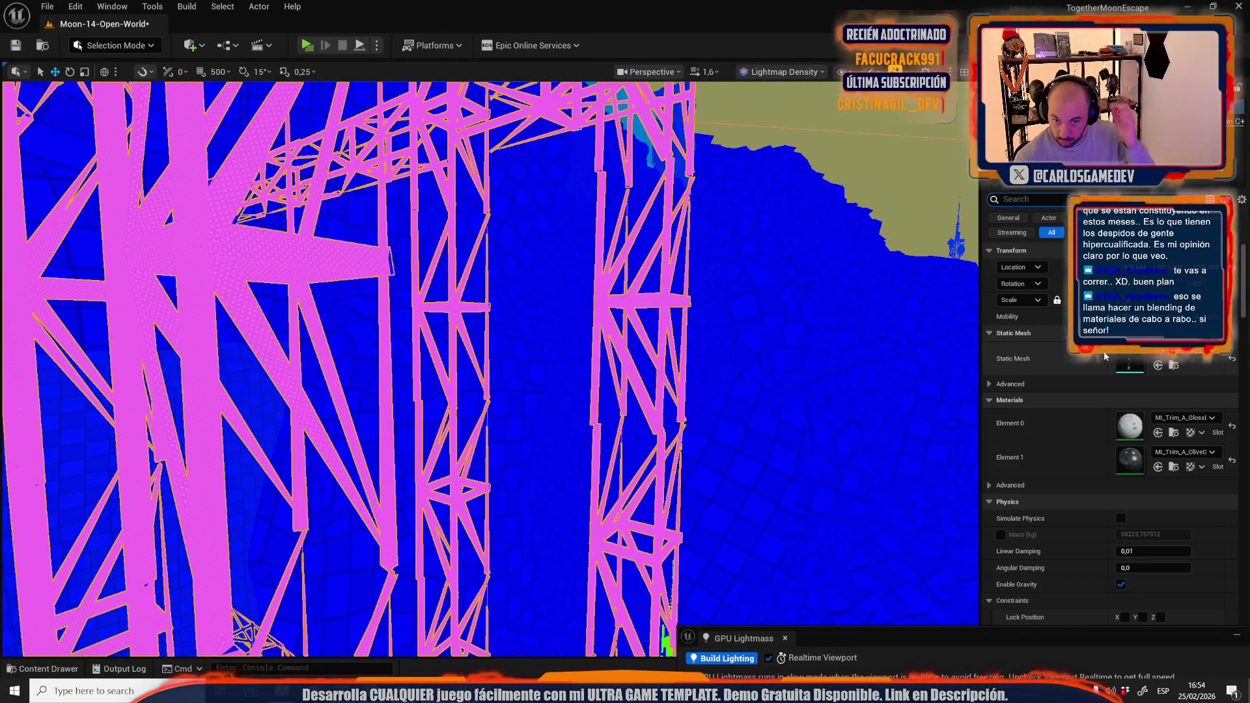
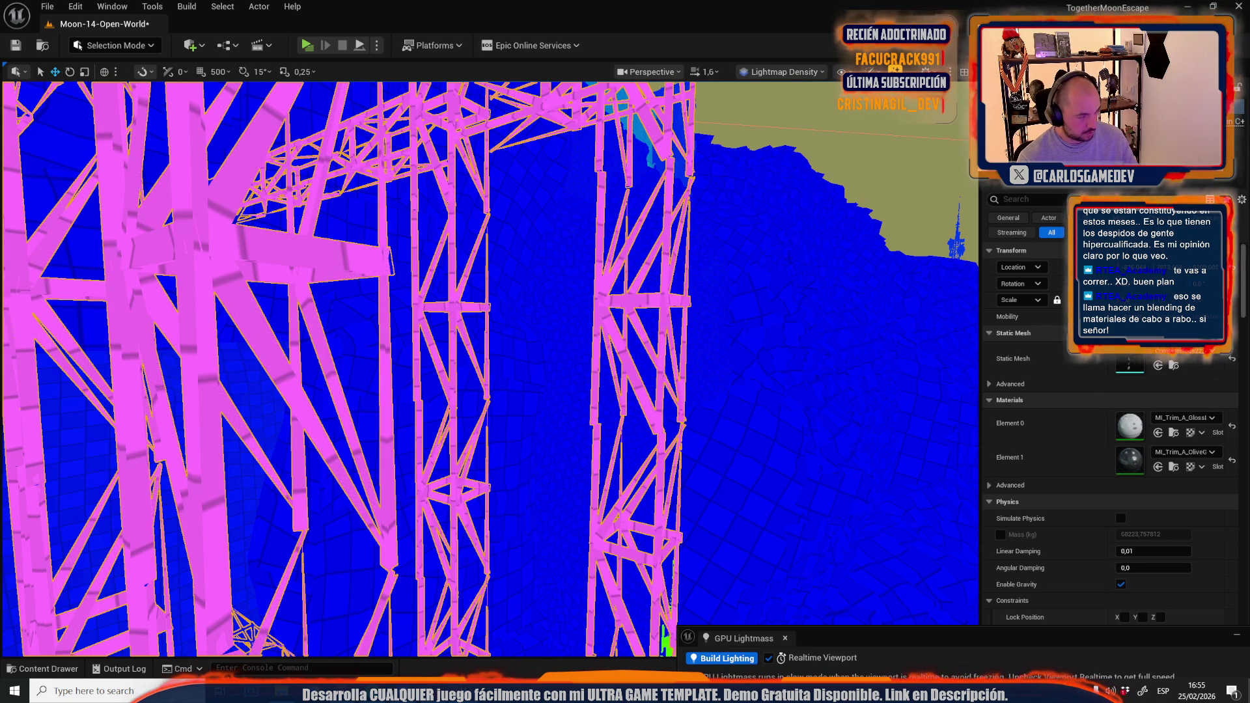
In Lightmap Density view, select the red meshes and the building to inspect them
{"action": "mouse_move", "coordinate": [272, 225]}
{"action": "left_mouse_down"}
{"action": "mouse_move", "coordinate": [280, 312]}
{"action": "mouse_move", "coordinate": [349, 223]}
{"action": "left_mouse_up"}
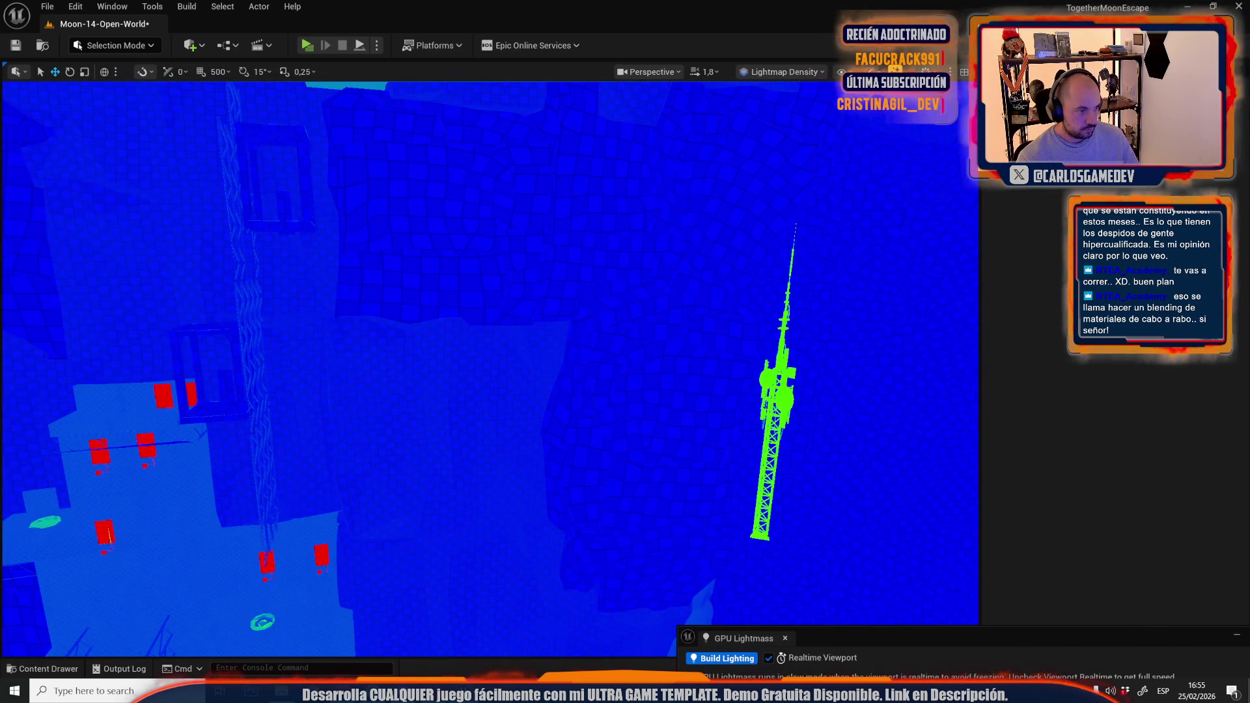
{"action": "left_click", "coordinate": [165, 399]}
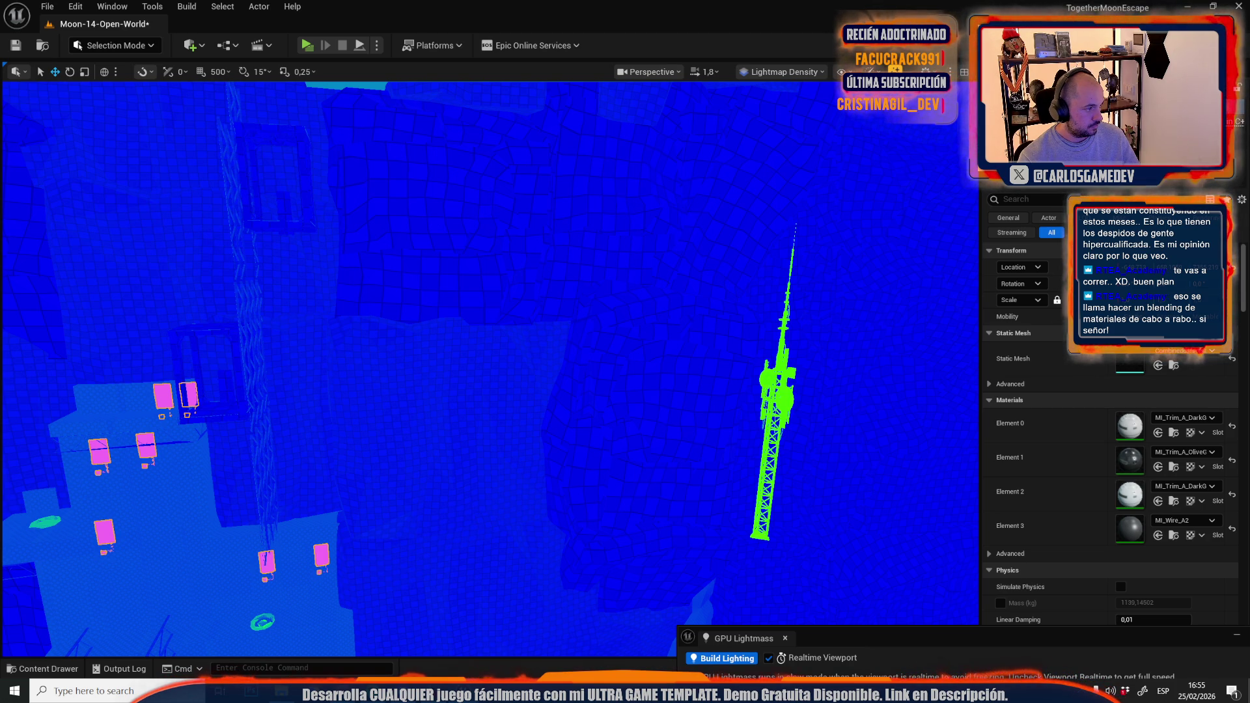
{"action": "scroll", "coordinate": [486, 456], "scroll_direction": "down", "scroll_amount": 3}
{"action": "left_click", "coordinate": [425, 452]}
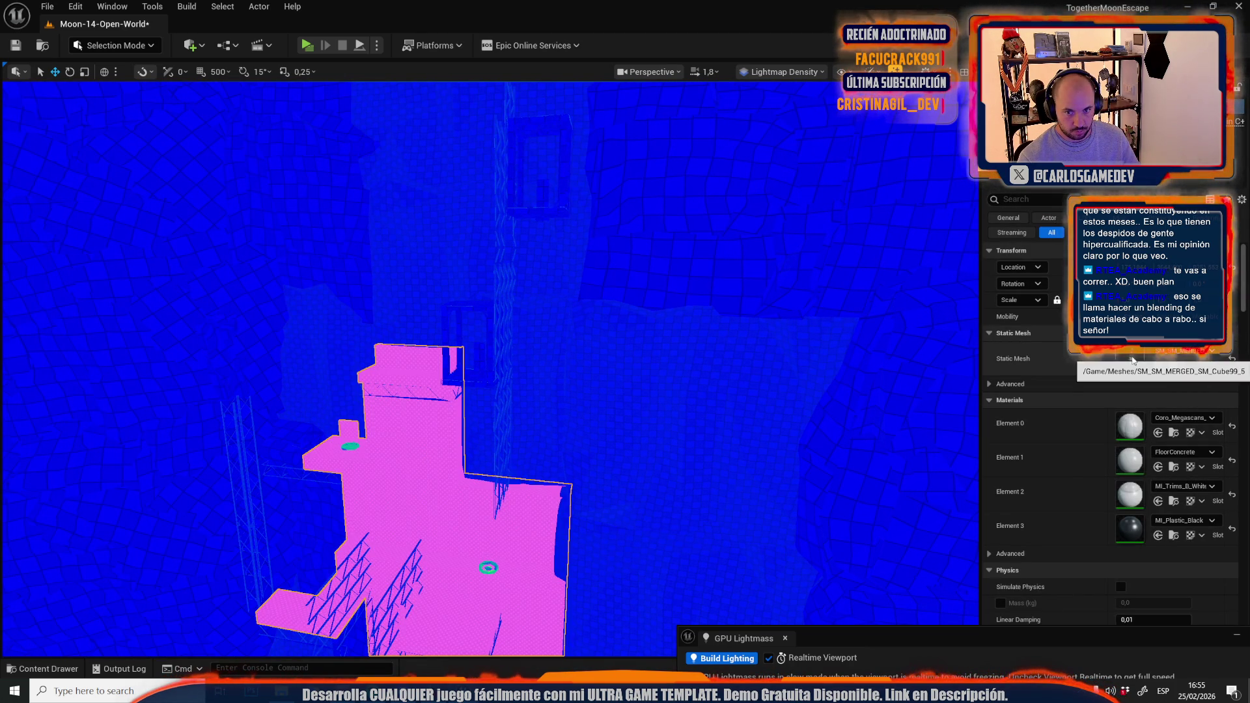
Fly to the cliff walls, select the wall meshes, and switch the viewport to Lit
{"action": "left_click_drag", "start_coordinate": [595, 411], "coordinate": [521, 429]}
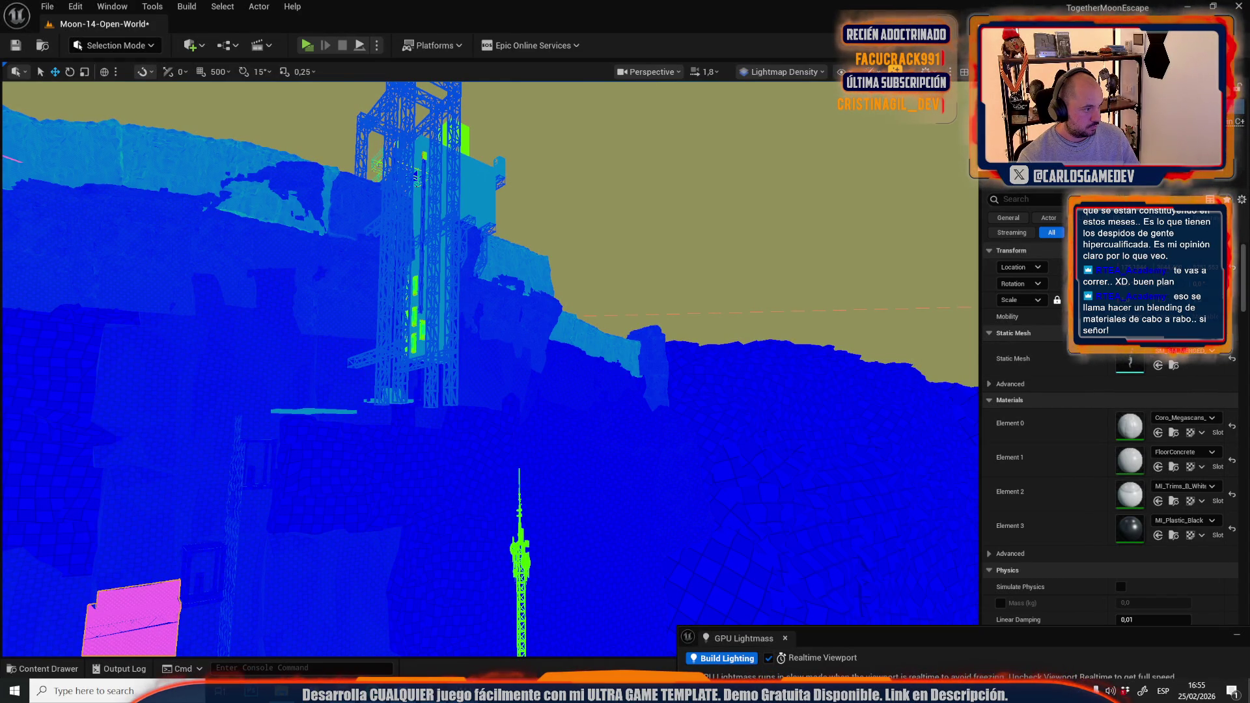
{"action": "left_click_drag", "start_coordinate": [322, 368], "coordinate": [287, 417]}
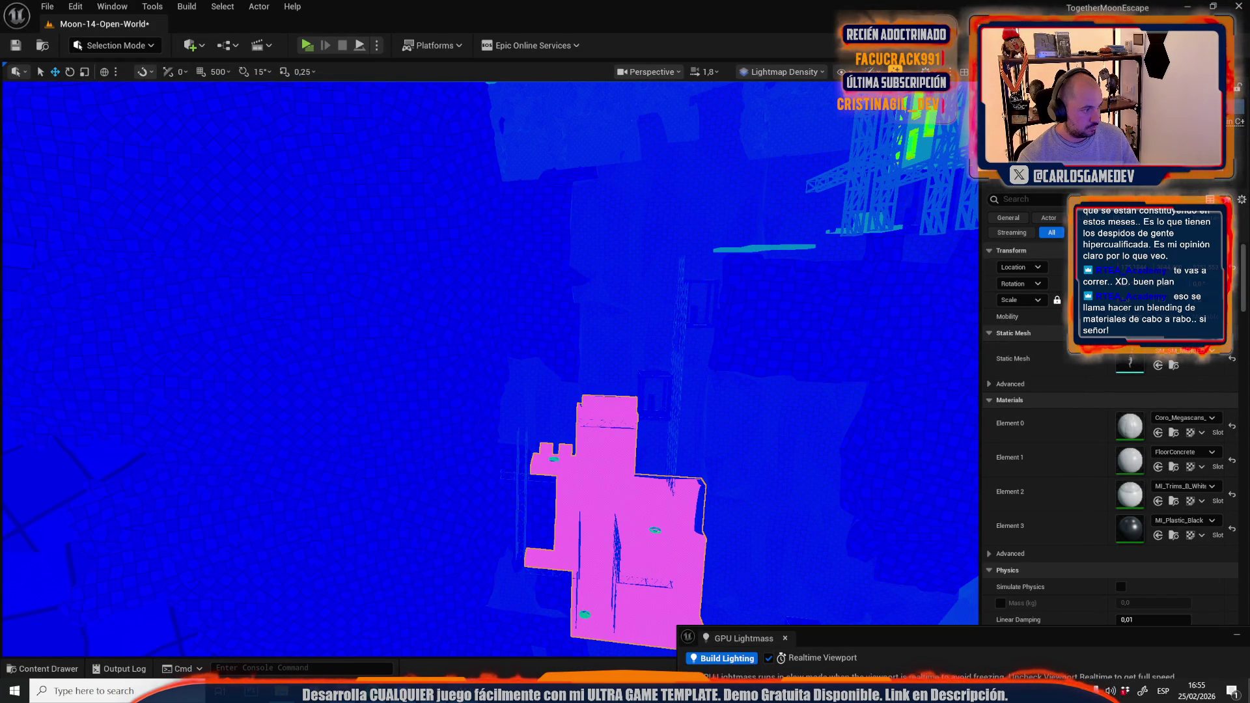
{"action": "mouse_move", "coordinate": [413, 272]}
{"action": "left_mouse_down"}
{"action": "mouse_move", "coordinate": [558, 358]}
{"action": "mouse_move", "coordinate": [569, 351]}
{"action": "left_mouse_up"}
{"action": "left_click_drag", "start_coordinate": [580, 270], "coordinate": [579, 271]}
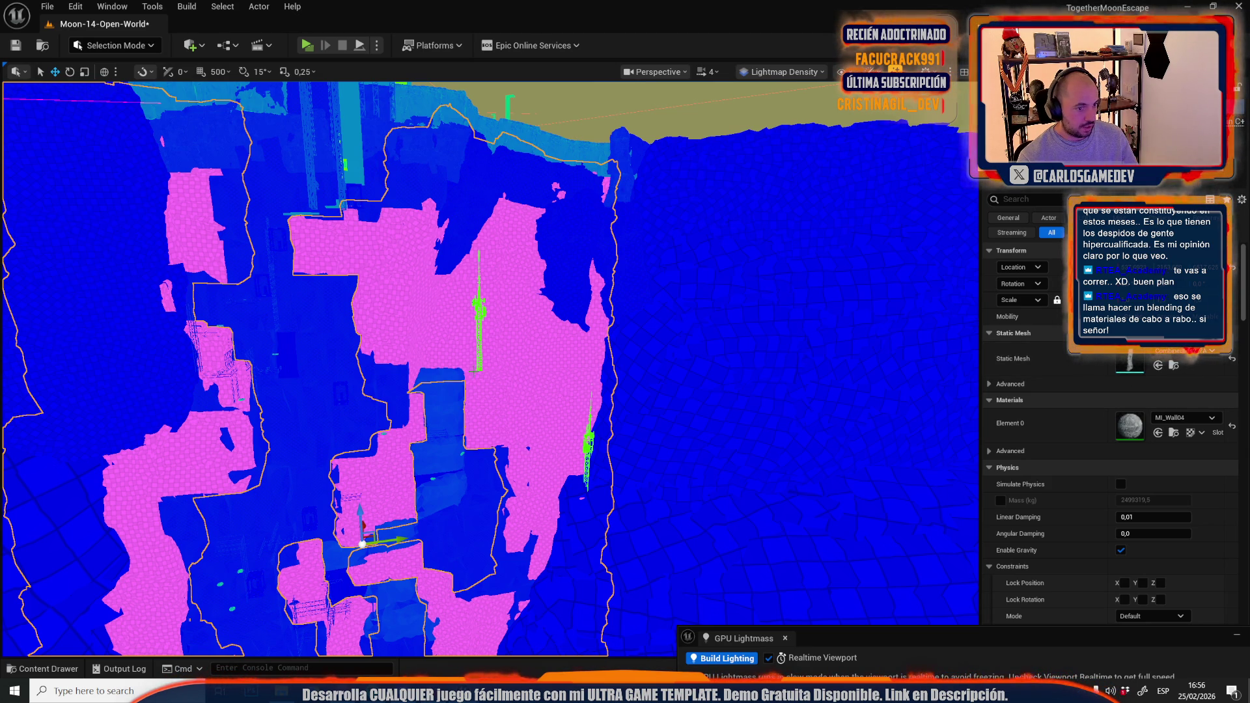
{"action": "left_click", "coordinate": [469, 478]}
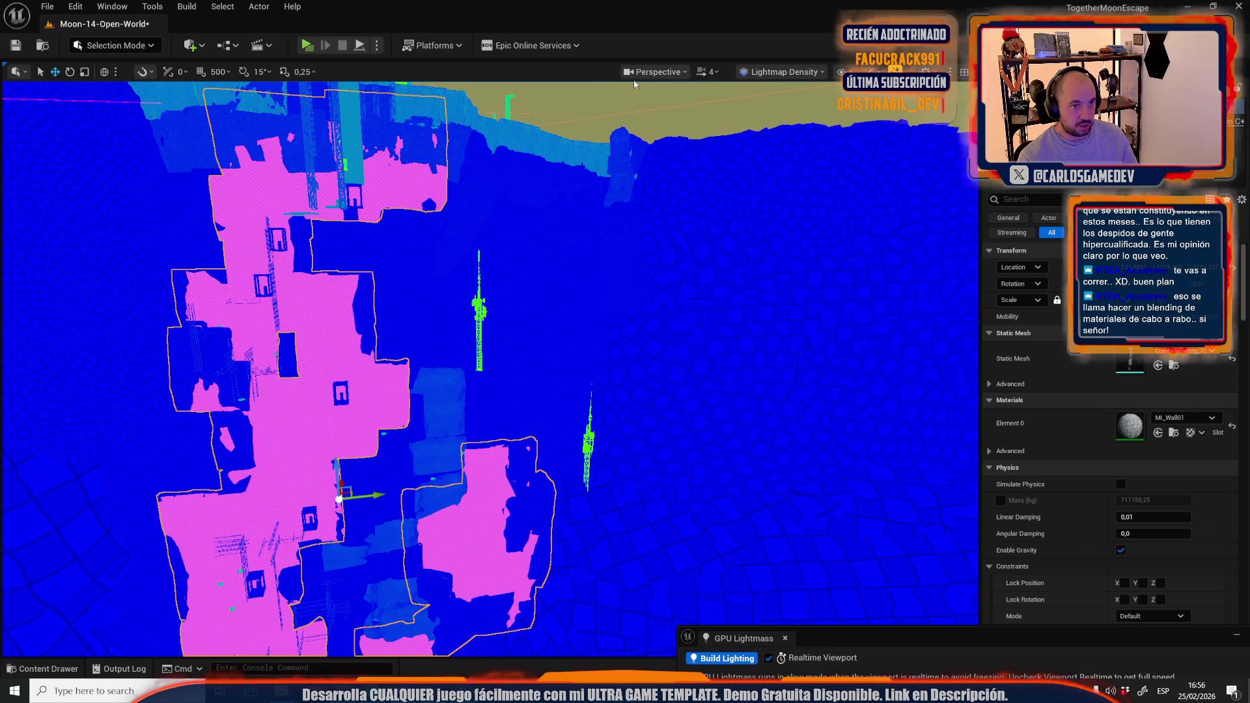
{"action": "left_click", "coordinate": [781, 72]}
{"action": "left_click", "coordinate": [786, 112]}
Frame the selected wall meshes, then fly across the cliff down to the crater floor
{"action": "key", "text": "f"}
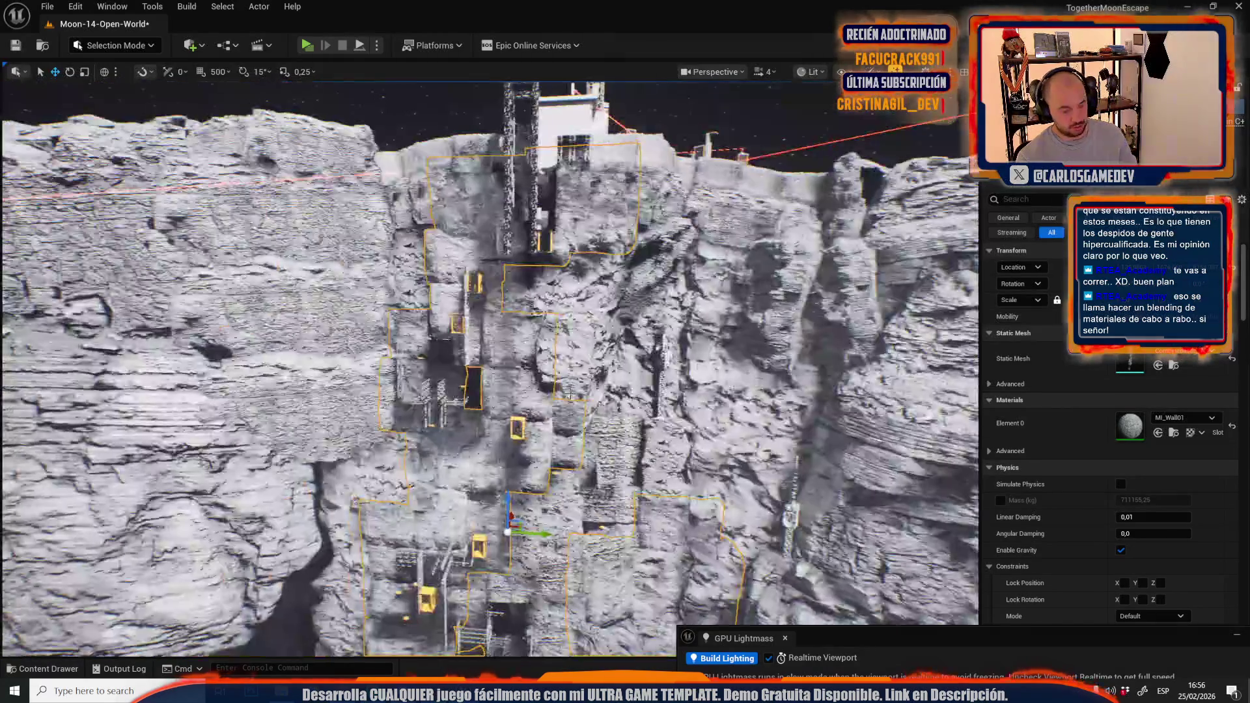
{"action": "scroll", "coordinate": [532, 473], "scroll_direction": "down", "scroll_amount": 5}
{"action": "mouse_move", "coordinate": [532, 473]}
{"action": "left_mouse_down"}
{"action": "mouse_move", "coordinate": [586, 442]}
{"action": "mouse_move", "coordinate": [606, 449]}
{"action": "mouse_move", "coordinate": [573, 456]}
{"action": "mouse_move", "coordinate": [625, 456]}
{"action": "mouse_move", "coordinate": [605, 453]}
{"action": "mouse_move", "coordinate": [625, 443]}
{"action": "mouse_move", "coordinate": [612, 468]}
{"action": "mouse_move", "coordinate": [606, 456]}
{"action": "mouse_move", "coordinate": [615, 478]}
{"action": "mouse_move", "coordinate": [612, 456]}
{"action": "mouse_move", "coordinate": [573, 449]}
{"action": "mouse_move", "coordinate": [570, 495]}
{"action": "mouse_move", "coordinate": [567, 469]}
{"action": "left_mouse_up"}
{"action": "scroll", "coordinate": [586, 443], "scroll_direction": "down", "scroll_amount": 1}
{"action": "scroll", "coordinate": [605, 452], "scroll_direction": "up", "scroll_amount": 1}
{"action": "scroll", "coordinate": [589, 456], "scroll_direction": "down", "scroll_amount": 2}
Select the crater floor mesh and switch to Mesh Paint mode
{"action": "left_click", "coordinate": [566, 469]}
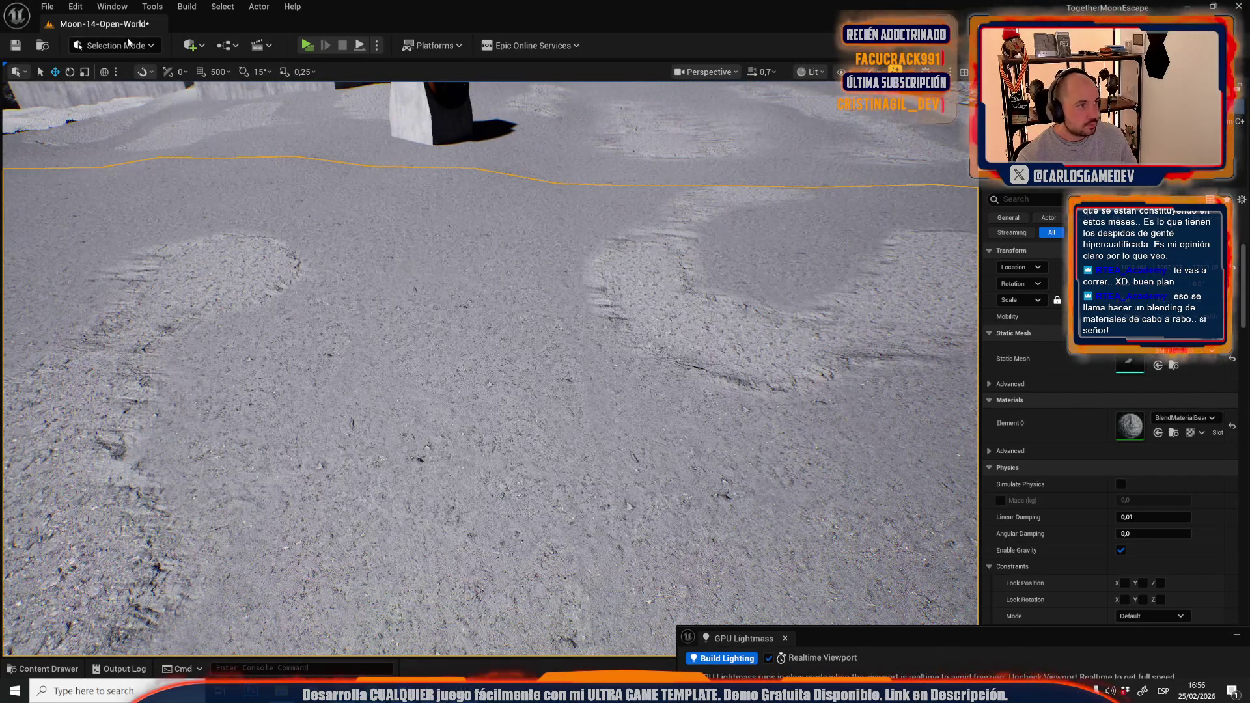
{"action": "left_click", "coordinate": [114, 45]}
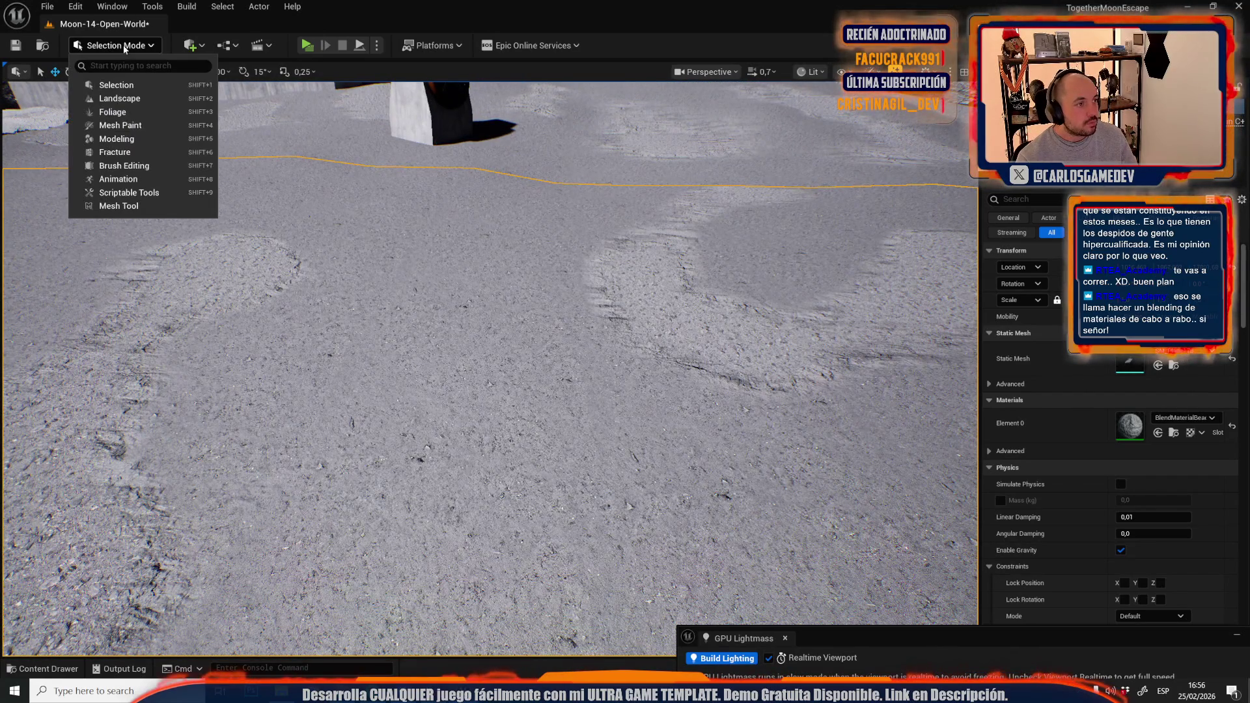
{"action": "left_click", "coordinate": [128, 123]}
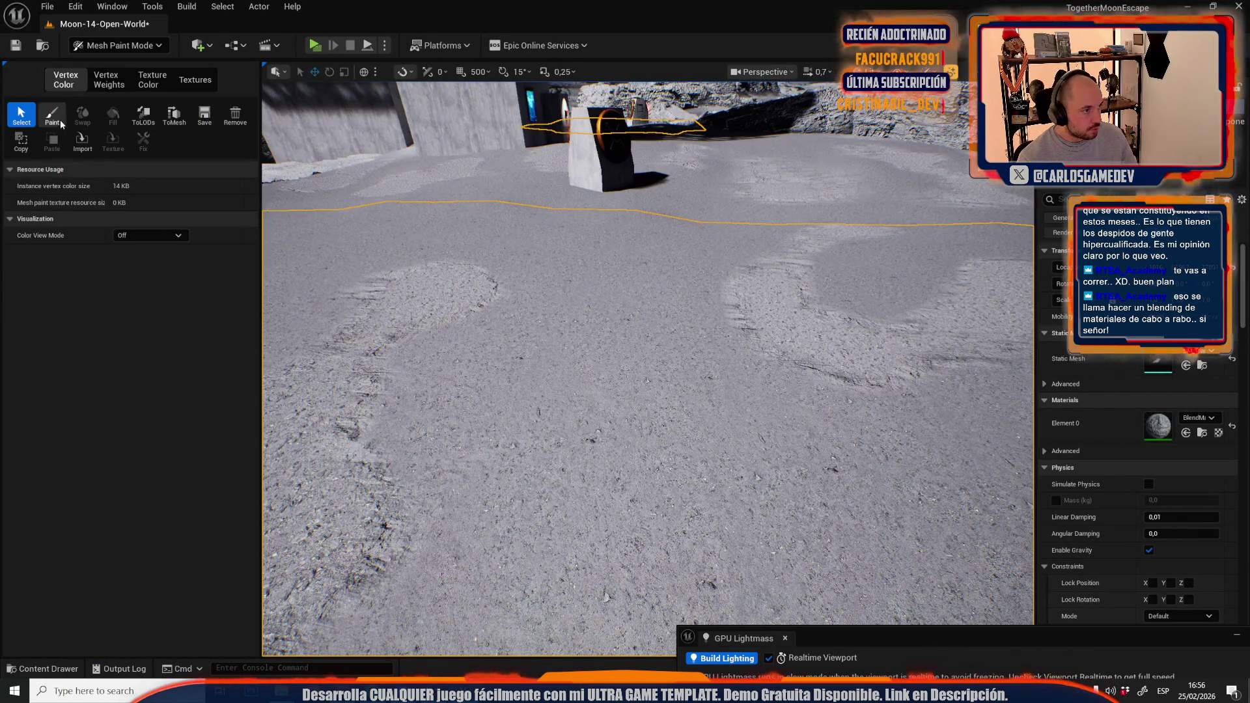
Activate Paint and set the brush to radius 32 and full strength
{"action": "left_click", "coordinate": [57, 119]}
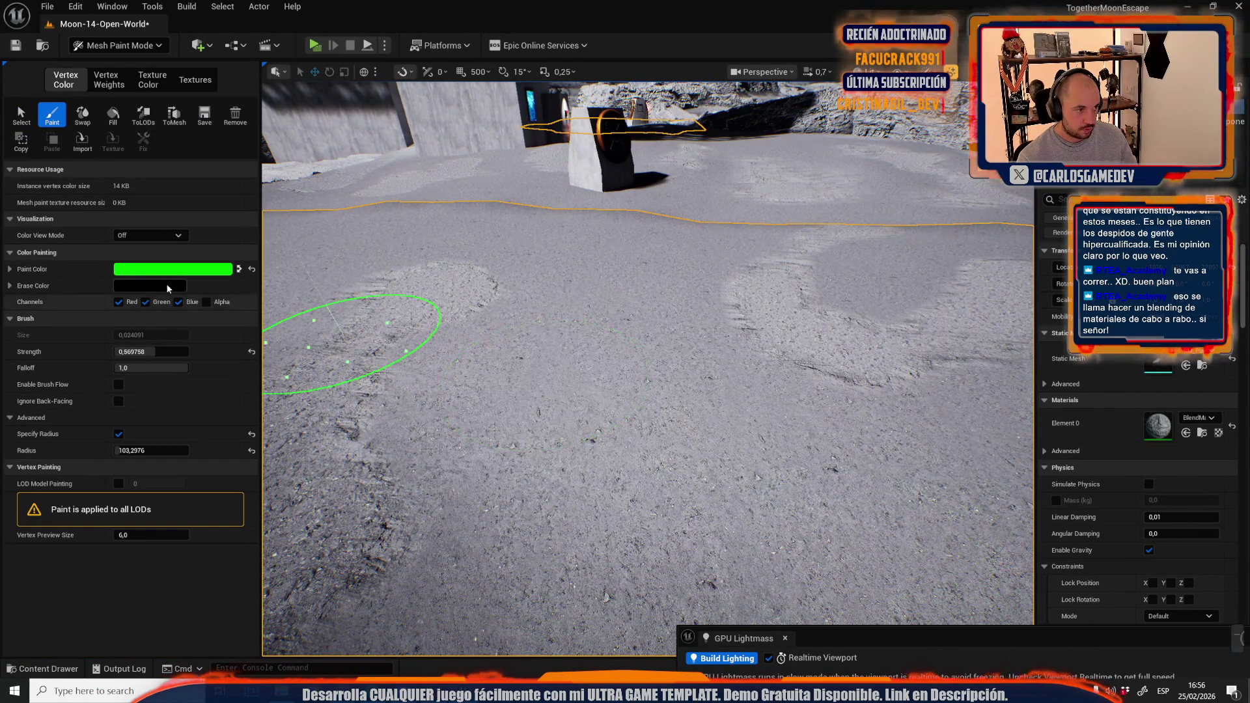
{"action": "key", "text": "ctrl+z"}
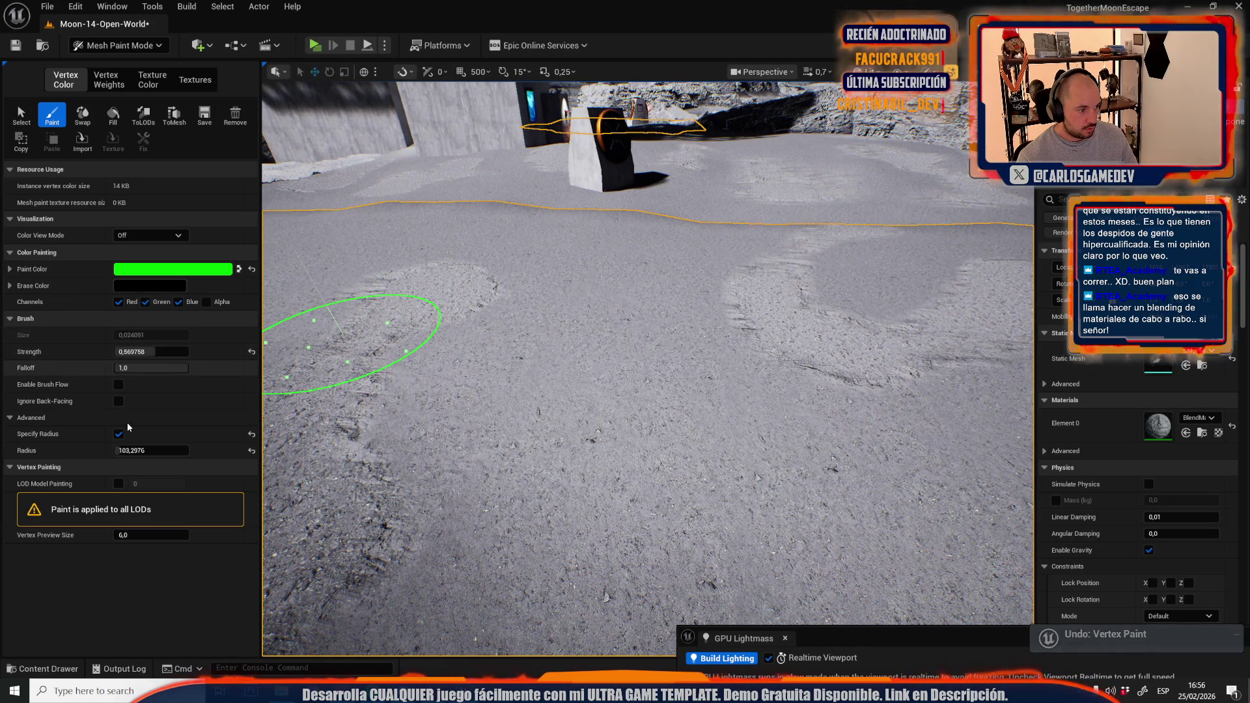
{"action": "left_click", "coordinate": [191, 449]}
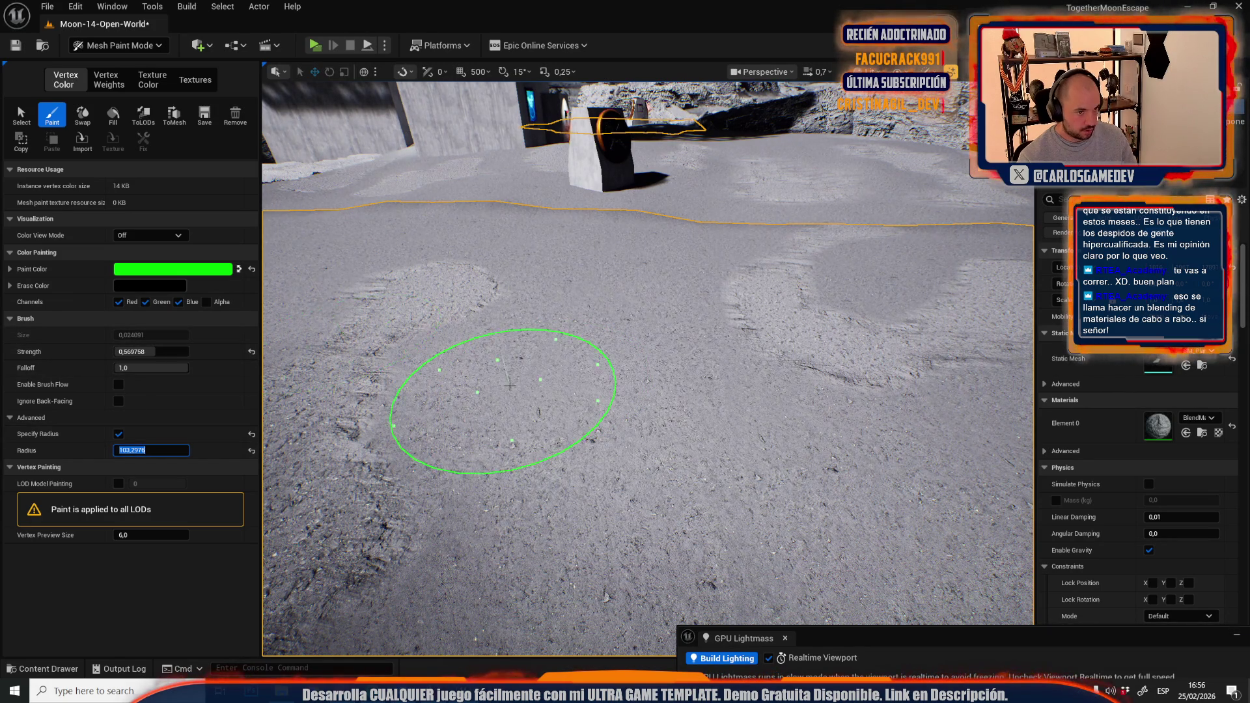
{"action": "type", "text": "32"}
{"action": "key", "text": "Return"}
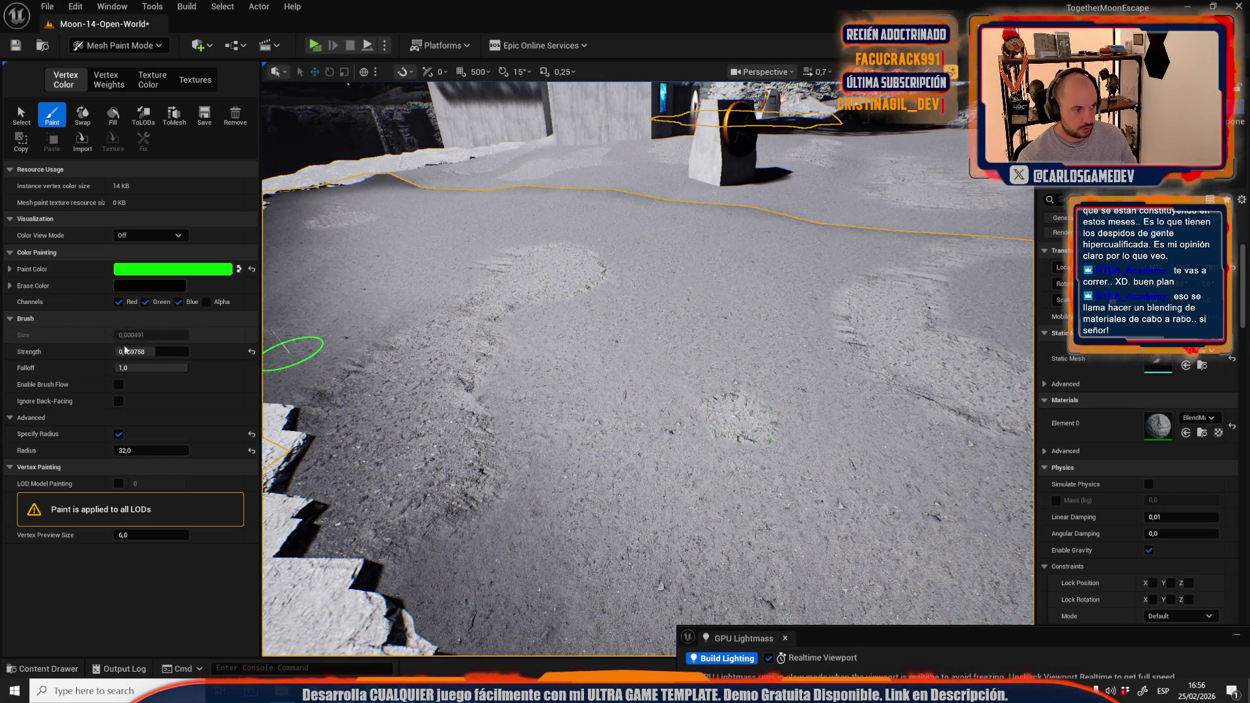
{"action": "left_click_drag", "start_coordinate": [136, 351], "coordinate": [196, 352]}
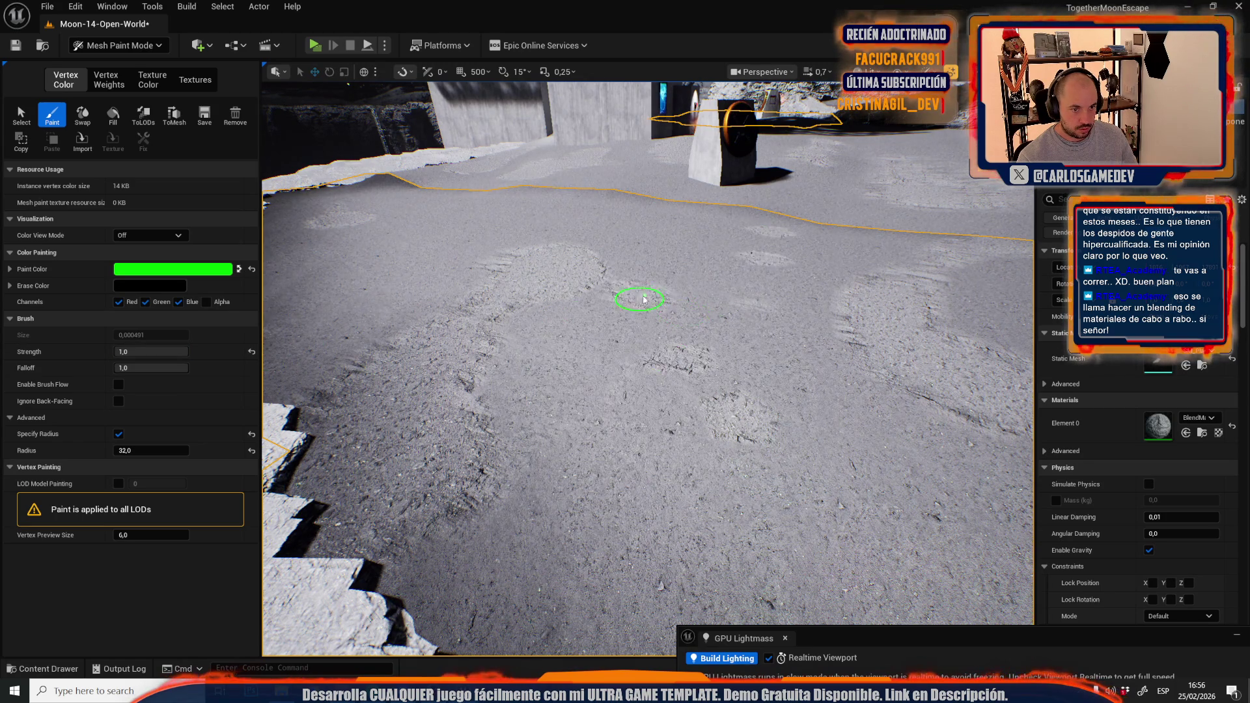
Paint a vertex-colour stroke across the crater floor near the rim
{"action": "scroll", "coordinate": [856, 304], "scroll_direction": "up", "scroll_amount": 3}
{"action": "scroll", "coordinate": [856, 304], "scroll_direction": "down", "scroll_amount": 5}
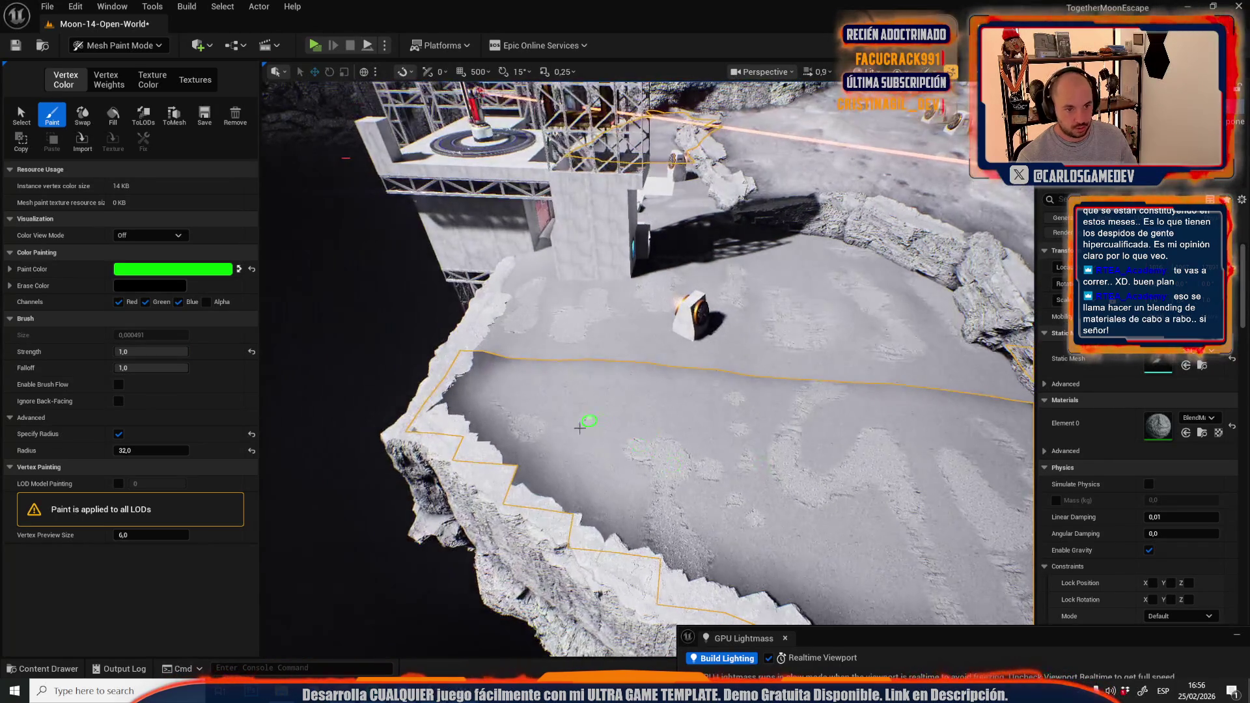
{"action": "scroll", "coordinate": [674, 301], "scroll_direction": "up", "scroll_amount": 5}
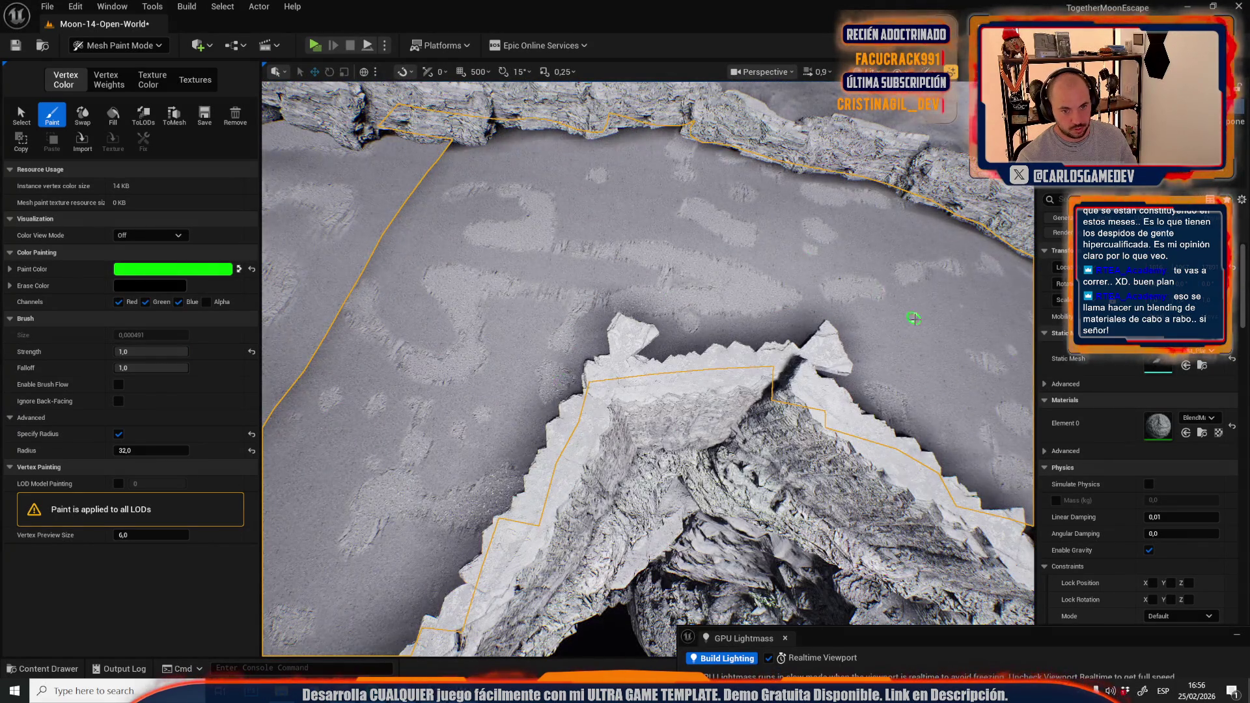
{"action": "scroll", "coordinate": [796, 284], "scroll_direction": "down", "scroll_amount": 3}
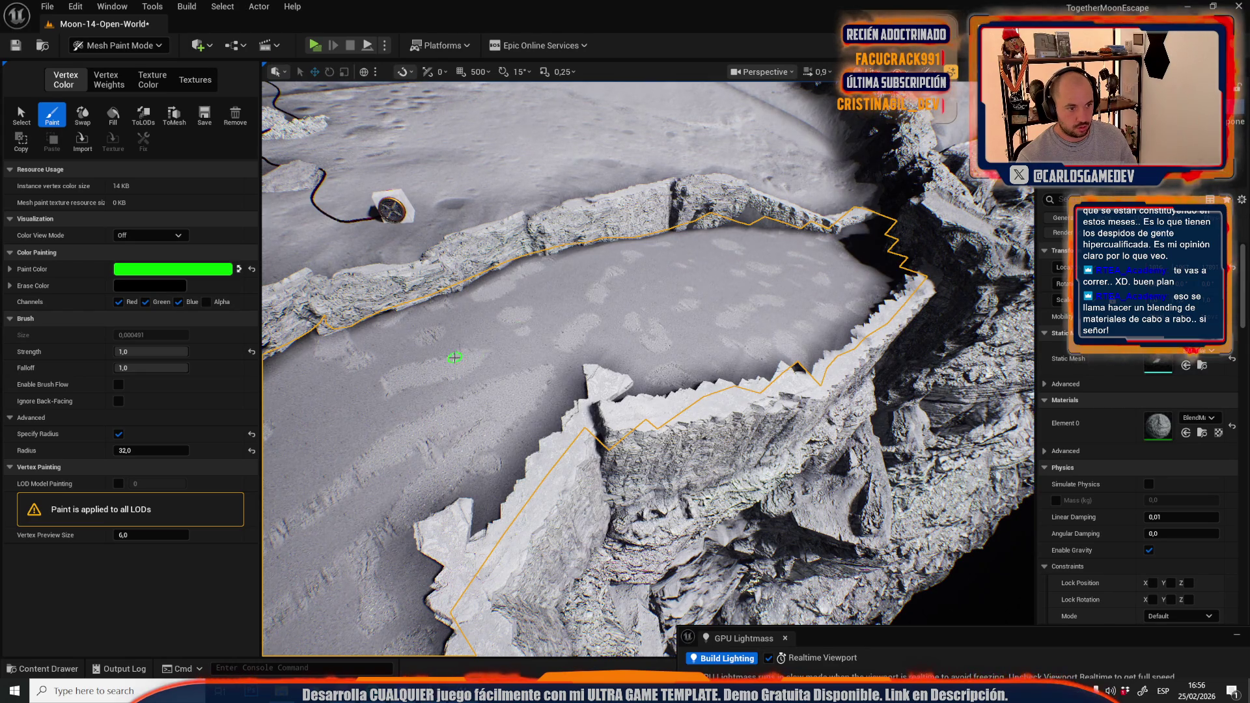
{"action": "key", "text": "f"}
{"action": "scroll", "coordinate": [736, 384], "scroll_direction": "up", "scroll_amount": 3}
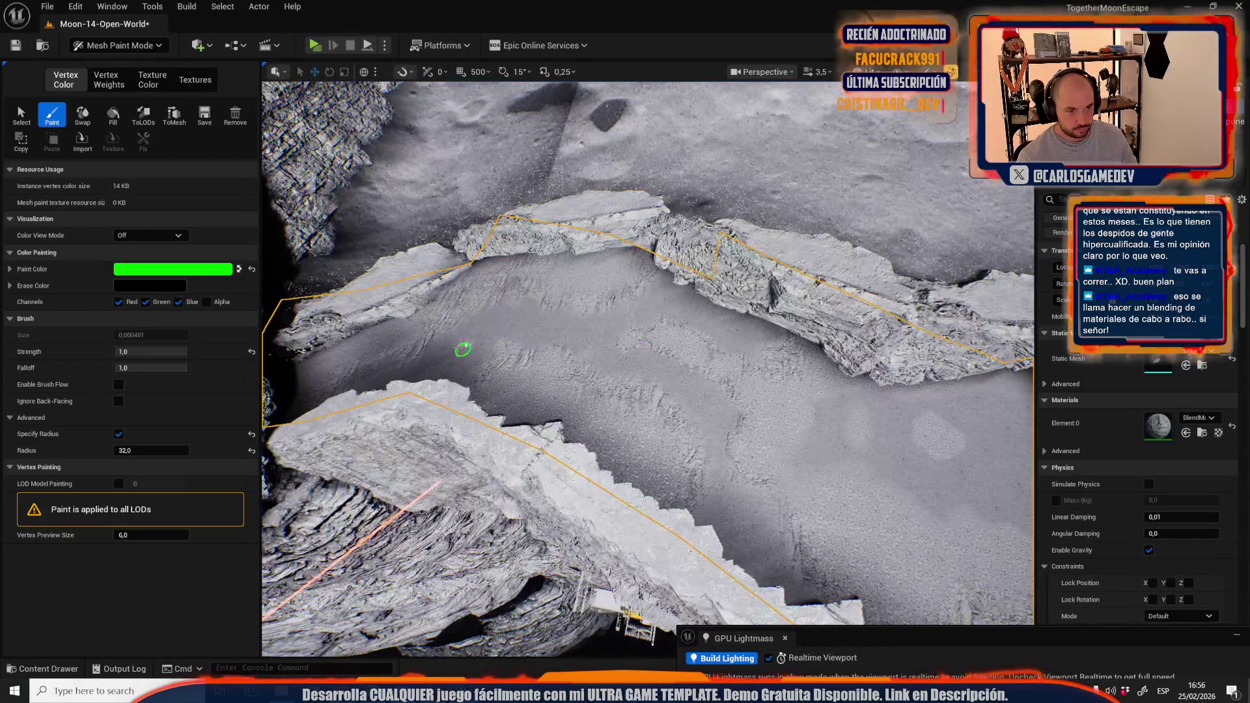
{"action": "mouse_move", "coordinate": [462, 349]}
{"action": "left_mouse_down"}
{"action": "mouse_move", "coordinate": [621, 413]}
{"action": "mouse_move", "coordinate": [879, 429]}
{"action": "mouse_move", "coordinate": [986, 400]}
{"action": "mouse_move", "coordinate": [985, 485]}
{"action": "left_mouse_up"}
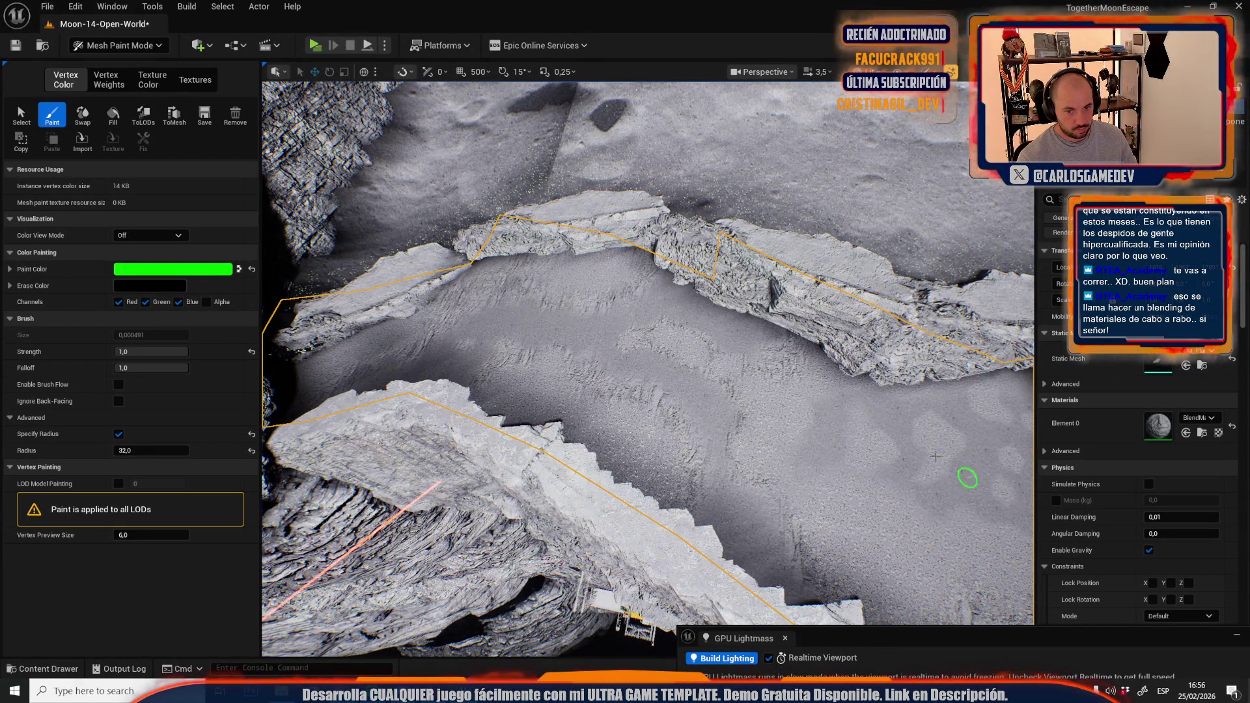
{"action": "key", "text": "f"}
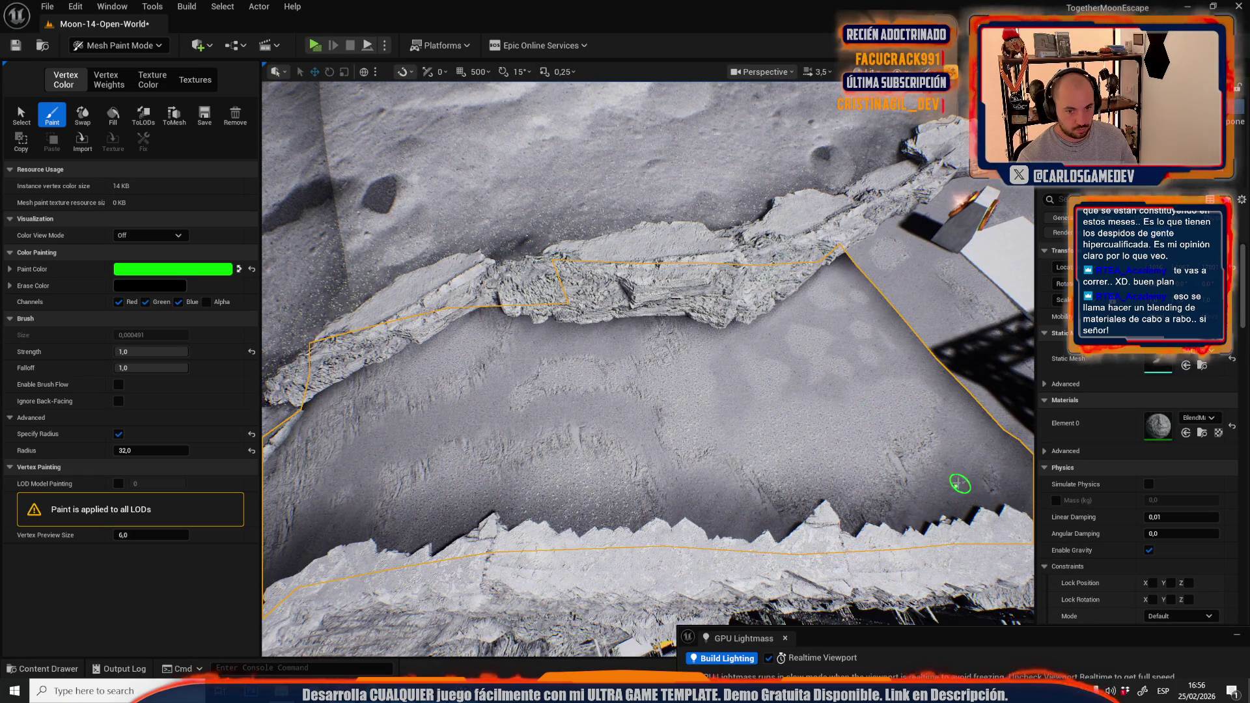
{"action": "scroll", "coordinate": [371, 371], "scroll_direction": "up", "scroll_amount": 5}
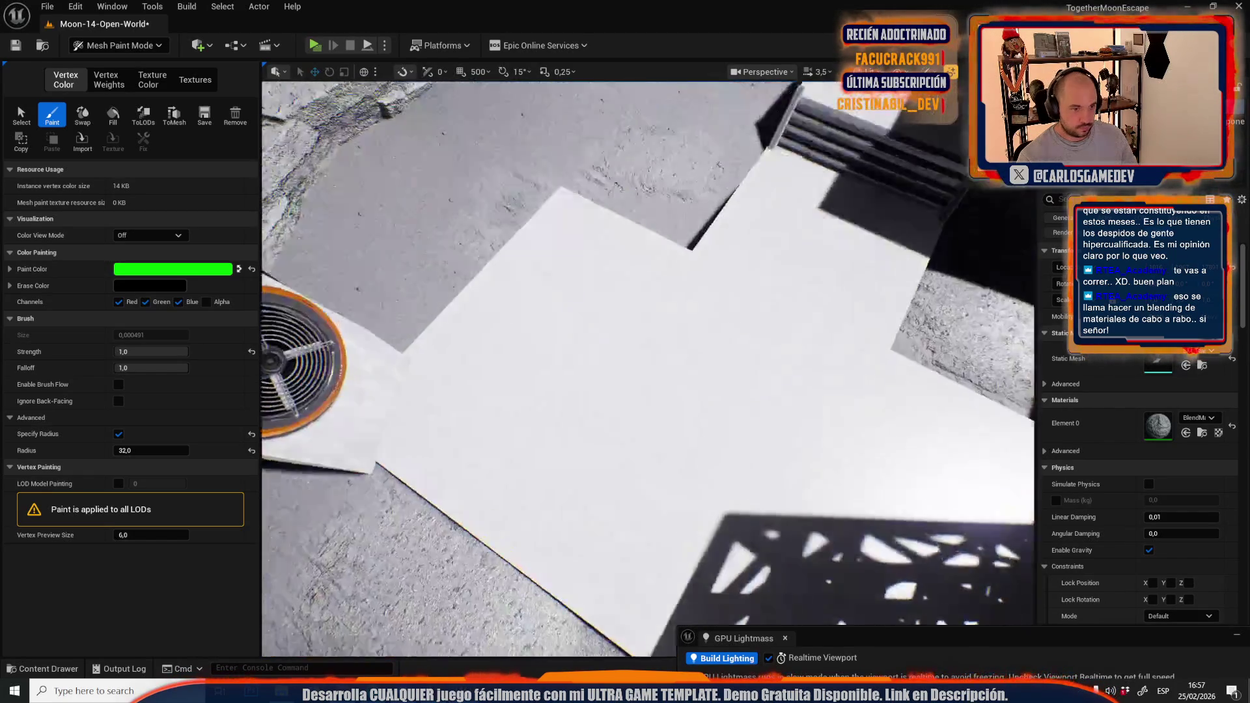
{"action": "scroll", "coordinate": [569, 263], "scroll_direction": "down", "scroll_amount": 5}
Select the large ground and slab mesh and resume painting it
{"action": "key", "text": "Escape"}
{"action": "left_click", "coordinate": [569, 262]}
{"action": "left_click", "coordinate": [52, 116]}
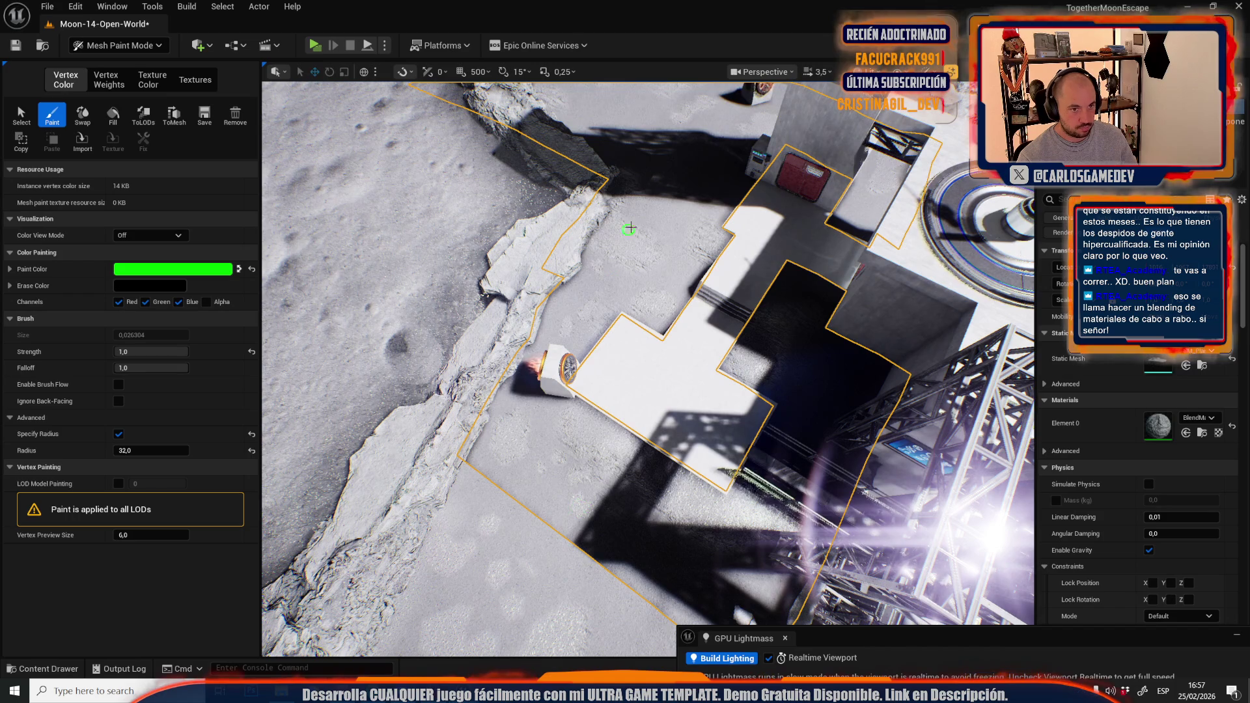
{"action": "left_click_drag", "start_coordinate": [627, 231], "coordinate": [511, 342]}
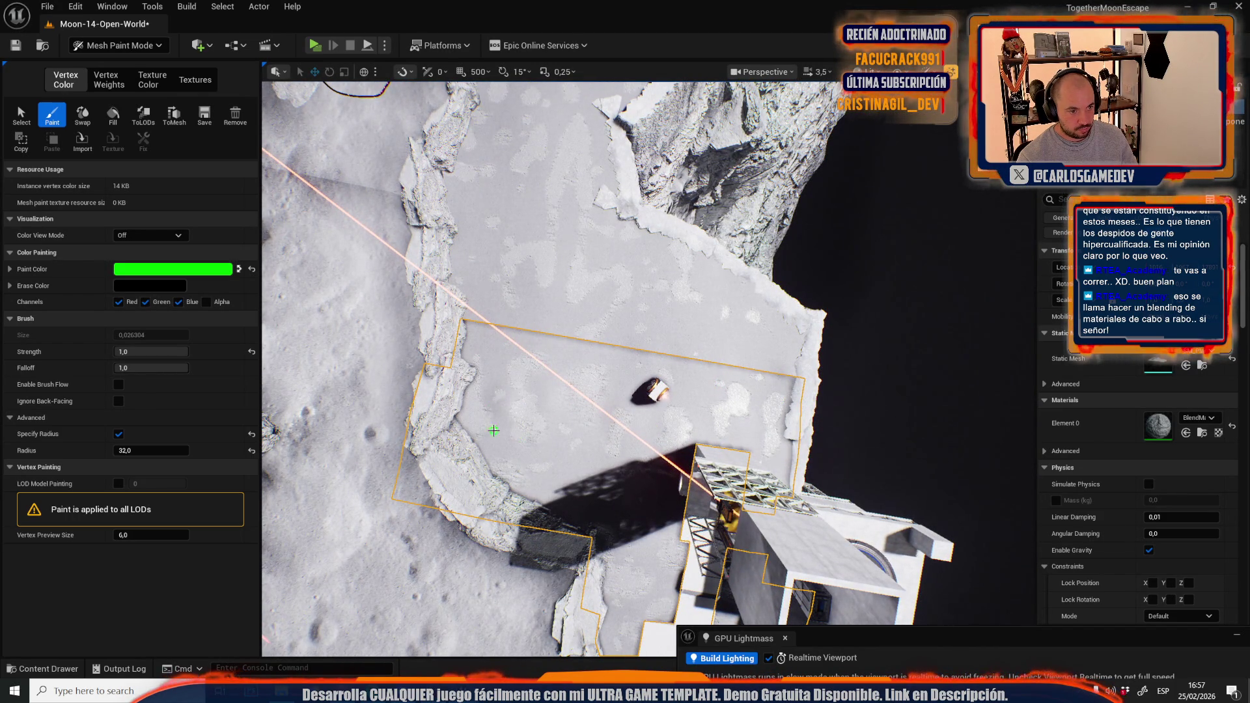
{"action": "left_click", "coordinate": [129, 47]}
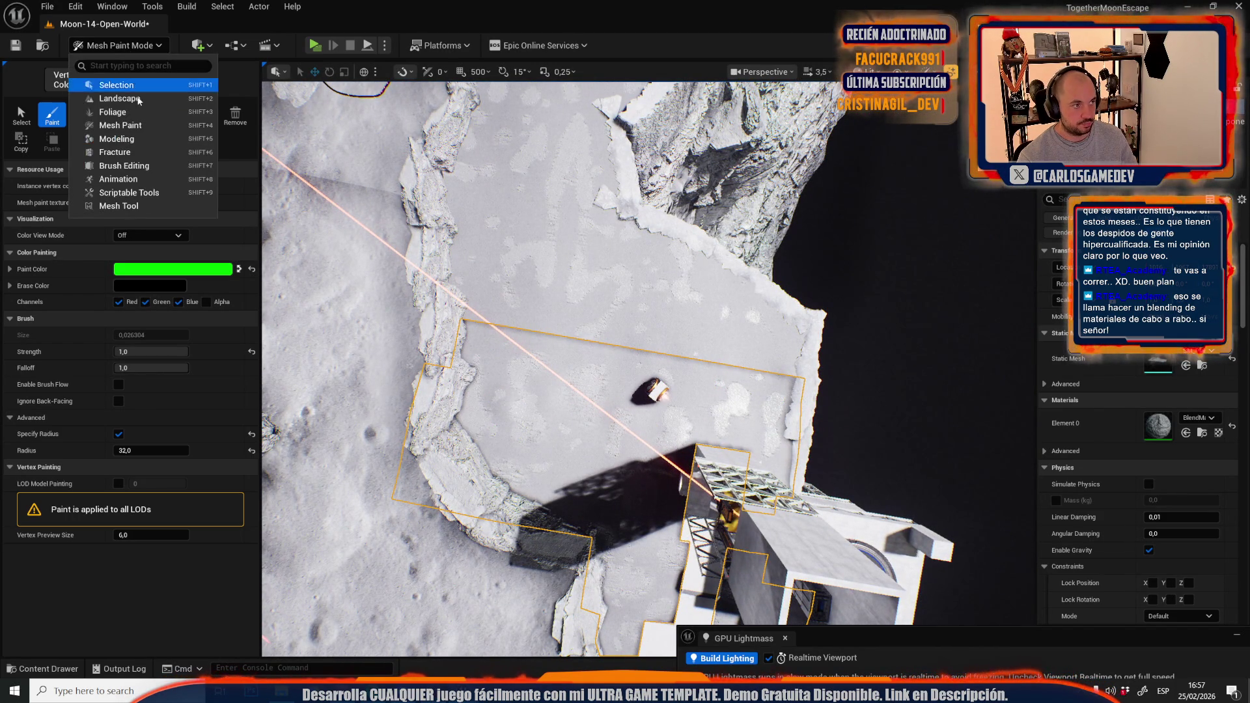
Return to Selection Mode and select the floor plane between the concrete walls
{"action": "left_click", "coordinate": [154, 90]}
{"action": "mouse_move", "coordinate": [297, 179]}
{"action": "left_mouse_down"}
{"action": "mouse_move", "coordinate": [315, 208]}
{"action": "mouse_move", "coordinate": [281, 165]}
{"action": "mouse_move", "coordinate": [702, 483]}
{"action": "left_mouse_up"}
{"action": "scroll", "coordinate": [314, 203], "scroll_direction": "down", "scroll_amount": 2}
{"action": "scroll", "coordinate": [295, 180], "scroll_direction": "up", "scroll_amount": 2}
{"action": "scroll", "coordinate": [286, 171], "scroll_direction": "down", "scroll_amount": 2}
{"action": "left_click", "coordinate": [702, 482]}
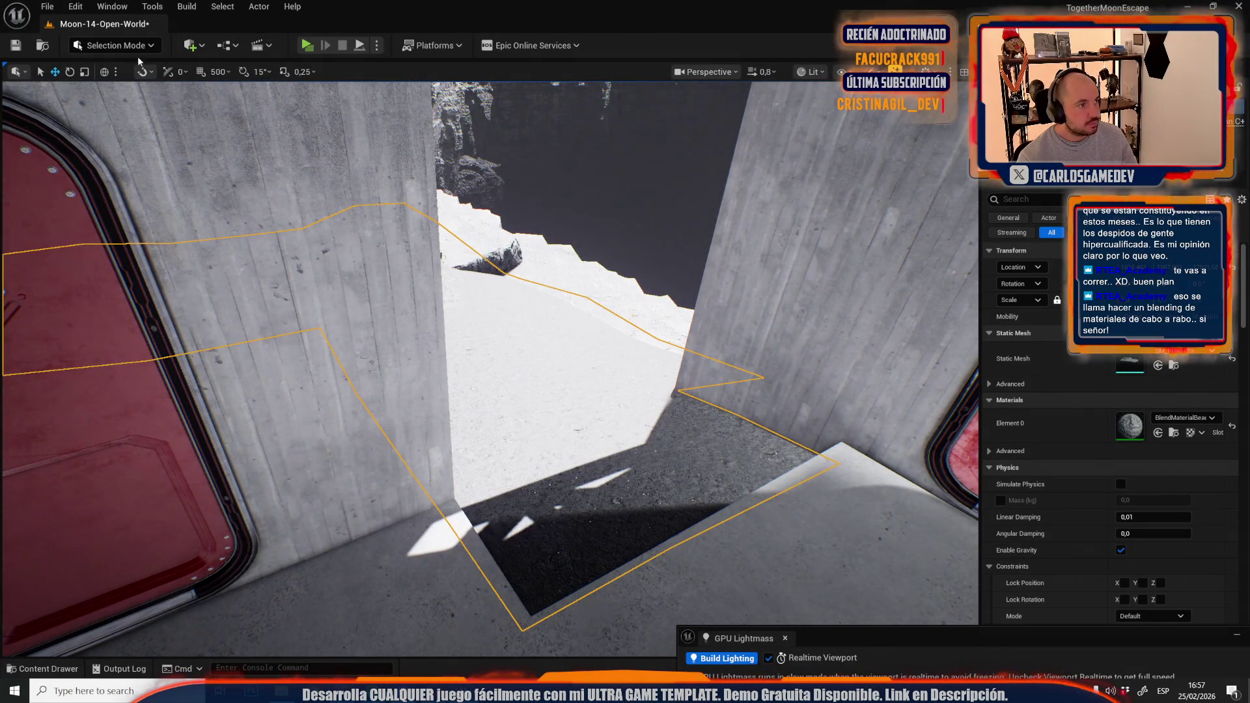
Paint the doorway floor slab in Mesh Paint mode, then switch back to Selection Mode
{"action": "left_click", "coordinate": [112, 46]}
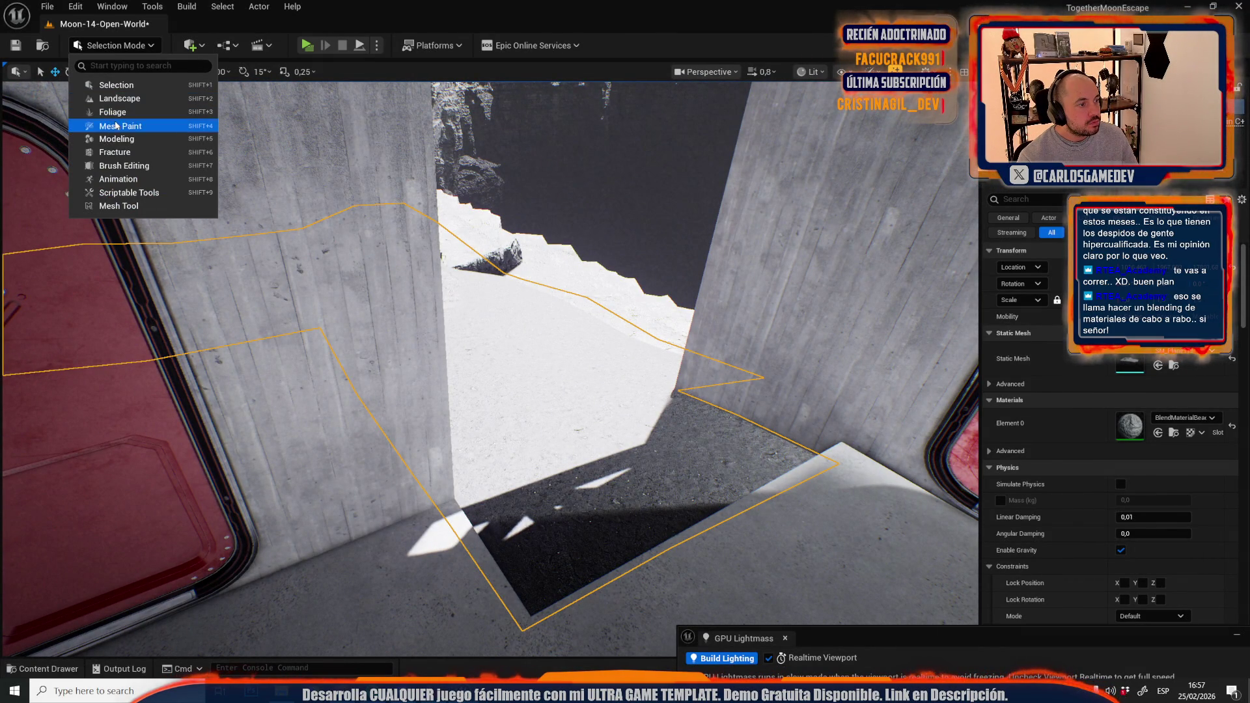
{"action": "left_click", "coordinate": [108, 125]}
{"action": "left_click", "coordinate": [52, 115]}
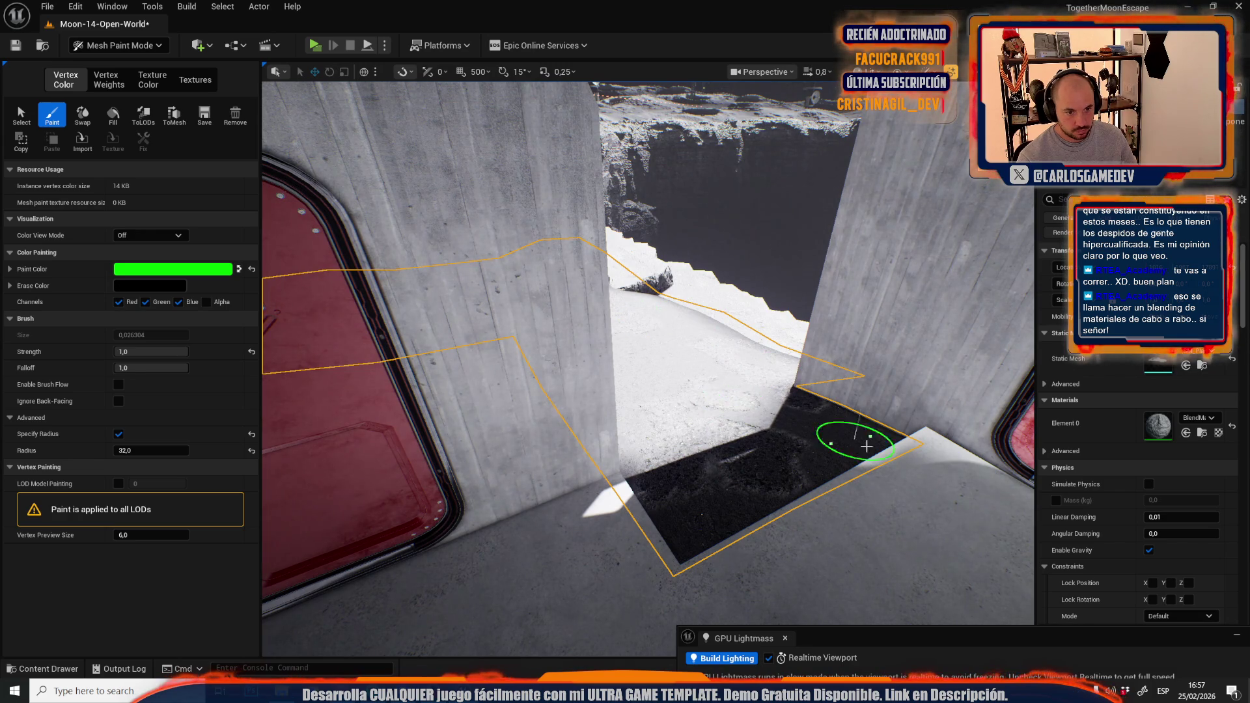
{"action": "scroll", "coordinate": [853, 439], "scroll_direction": "up", "scroll_amount": 10}
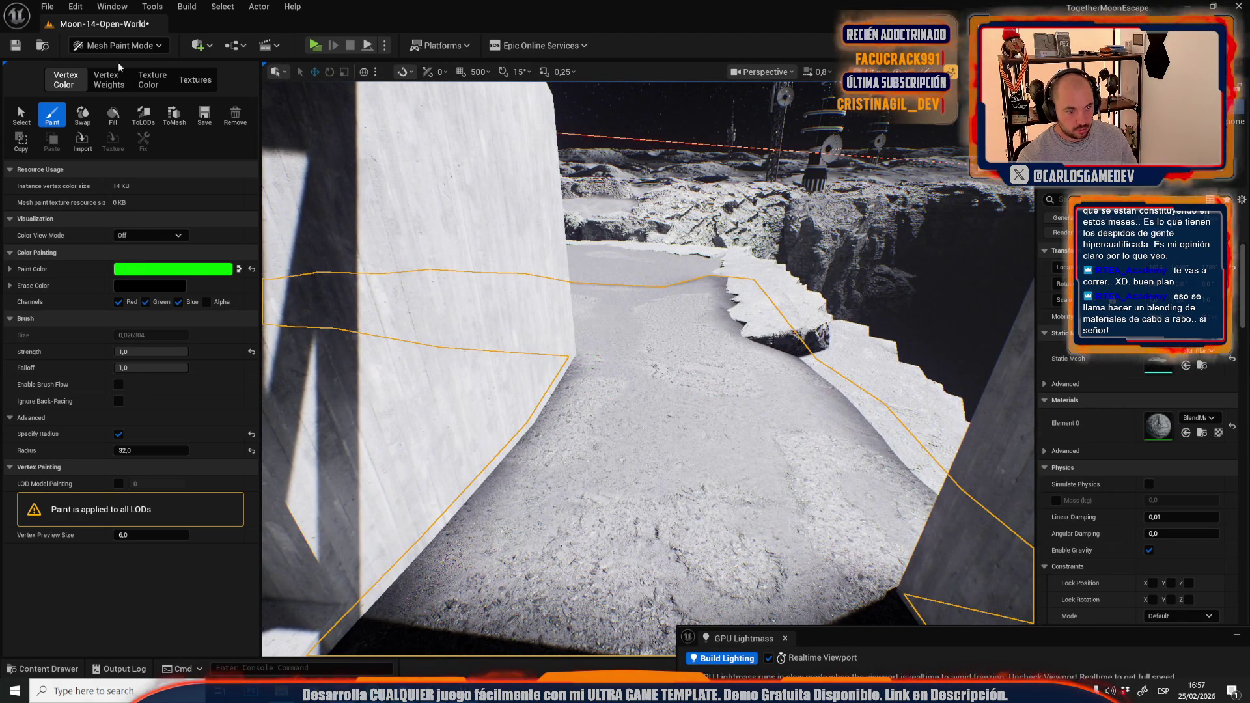
{"action": "left_click", "coordinate": [117, 45]}
{"action": "left_click", "coordinate": [123, 81]}
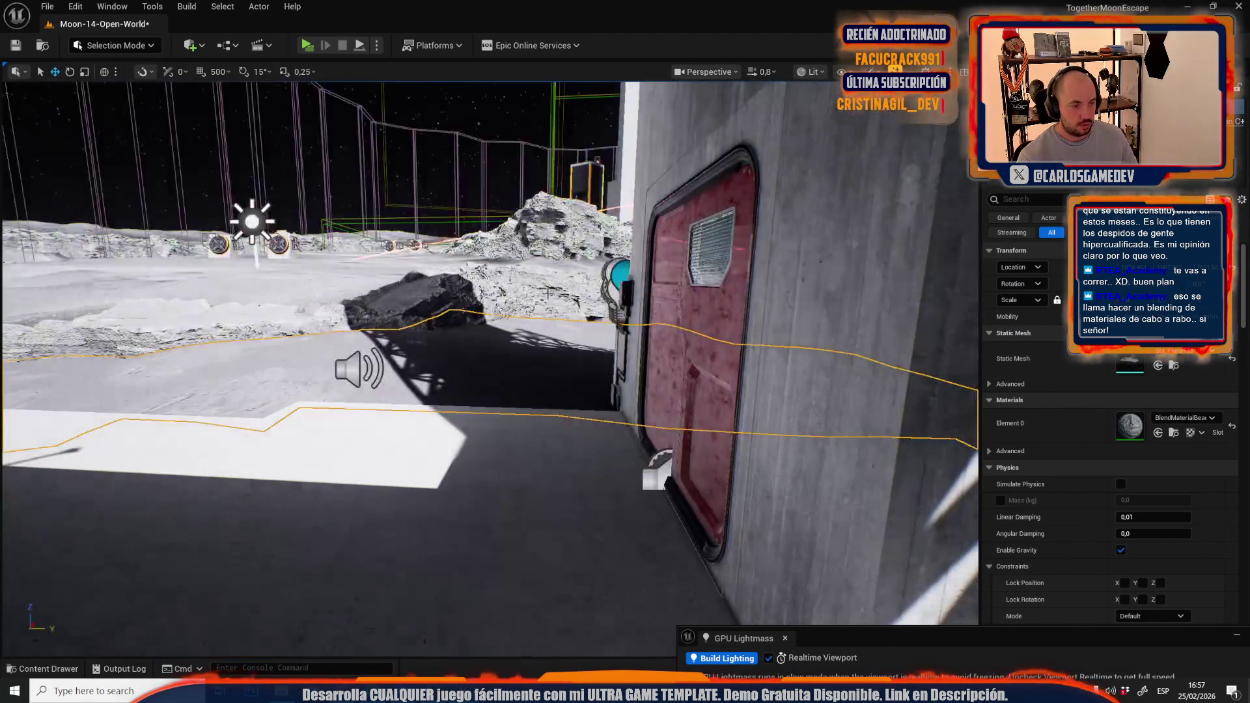
Fly the camera over the terrain, ridge and crater rim back toward the base
{"action": "scroll", "coordinate": [489, 368], "scroll_direction": "up", "scroll_amount": 5}
{"action": "scroll", "coordinate": [490, 369], "scroll_direction": "down", "scroll_amount": 3}
{"action": "key", "text": "w"}
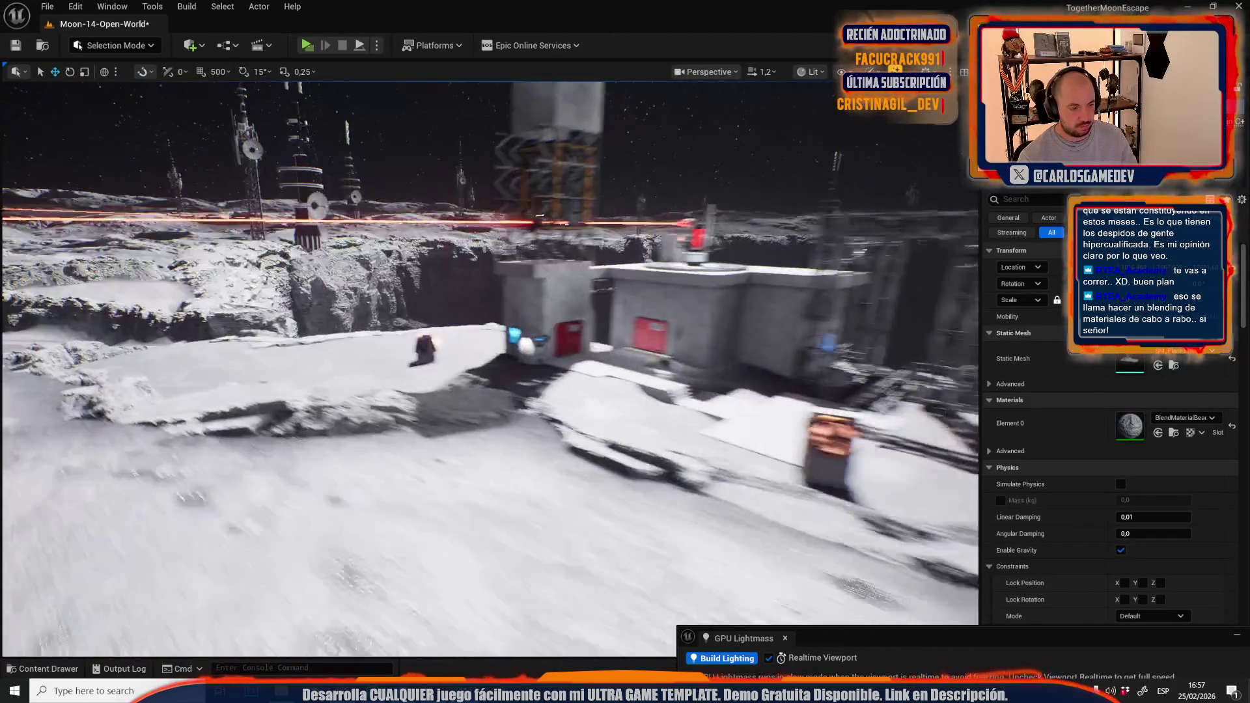
{"action": "key", "text": "w"}
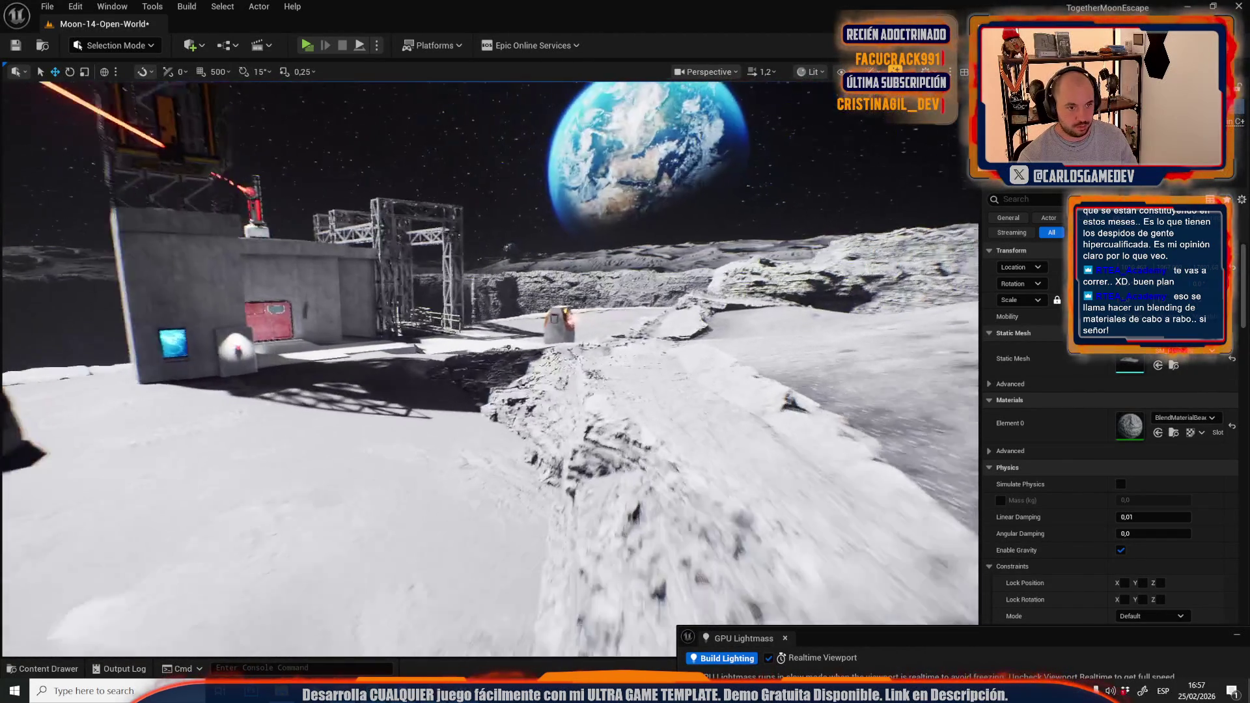
{"action": "key", "text": "w"}
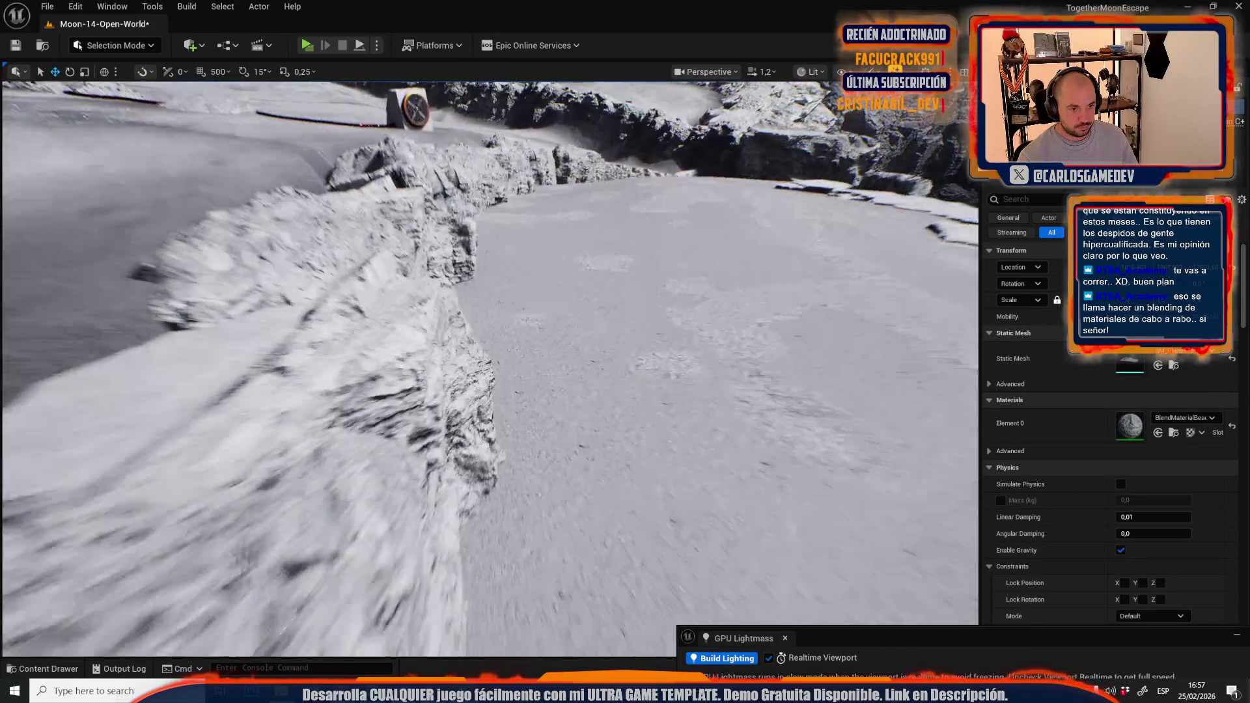
{"action": "key", "text": "w"}
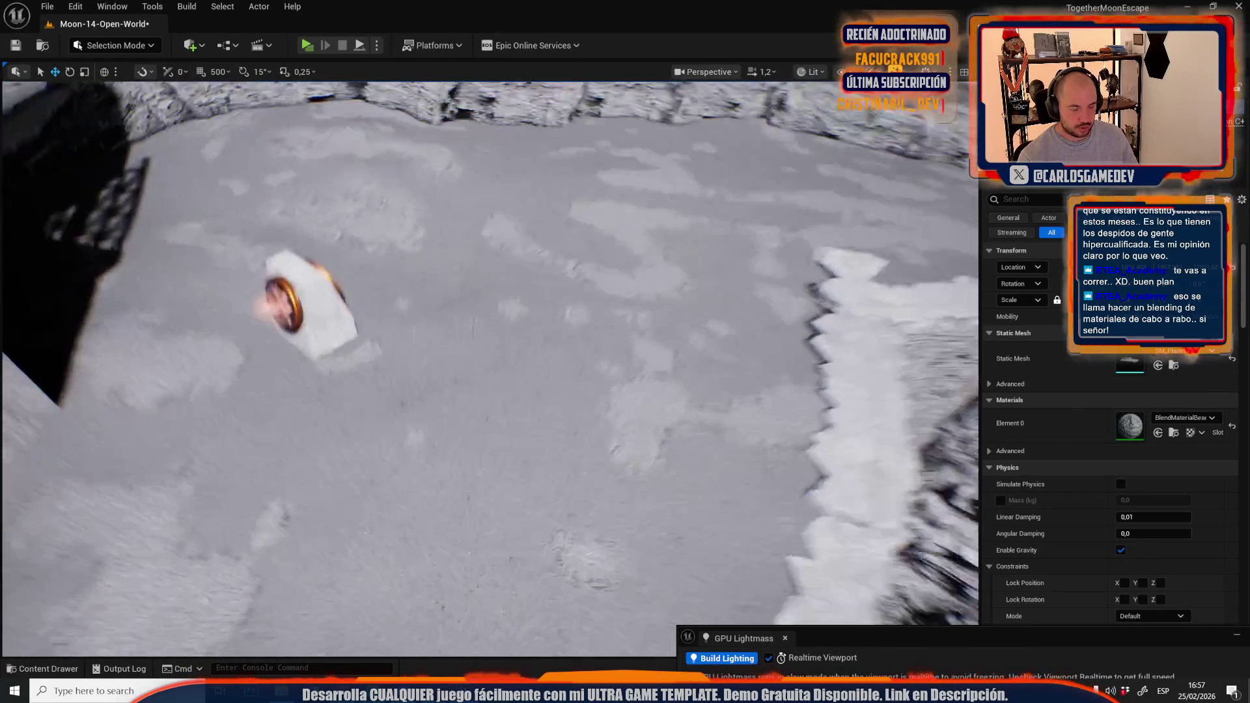
{"action": "key", "text": "w"}
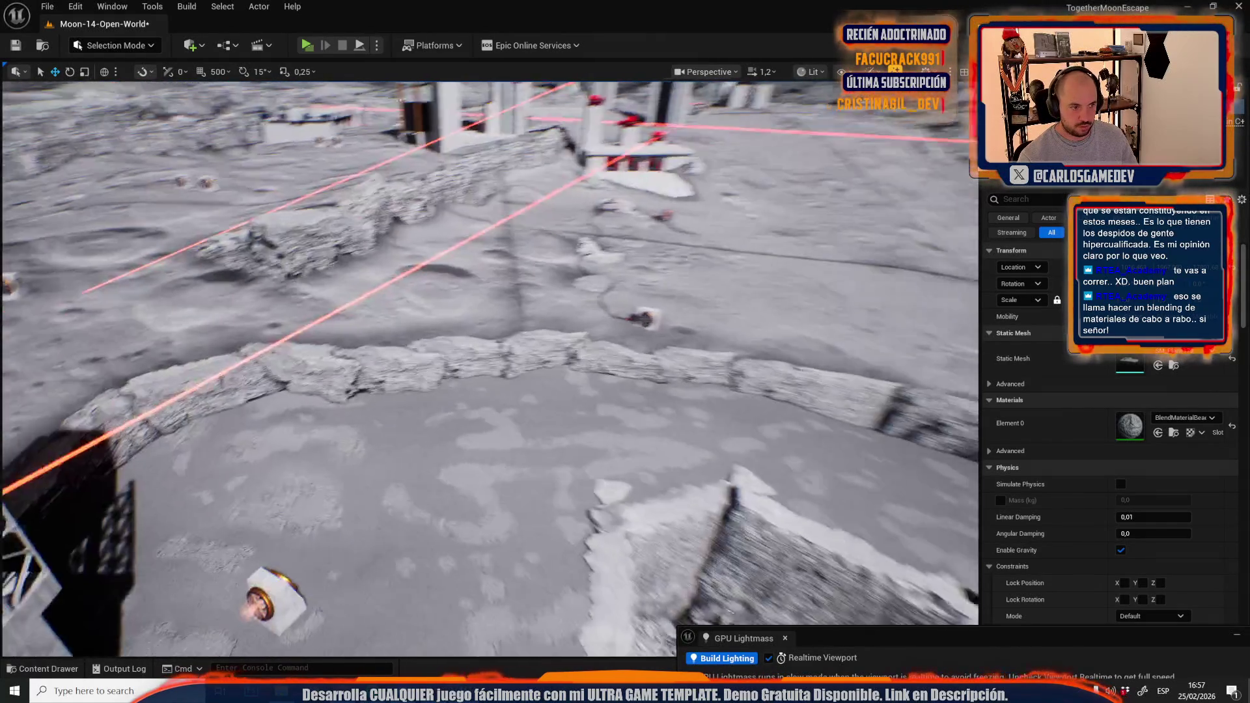
{"action": "key", "text": "w"}
Open the Content Drawer and start saving all unsaved changes
{"action": "scroll", "coordinate": [489, 368], "scroll_direction": "up", "scroll_amount": 2}
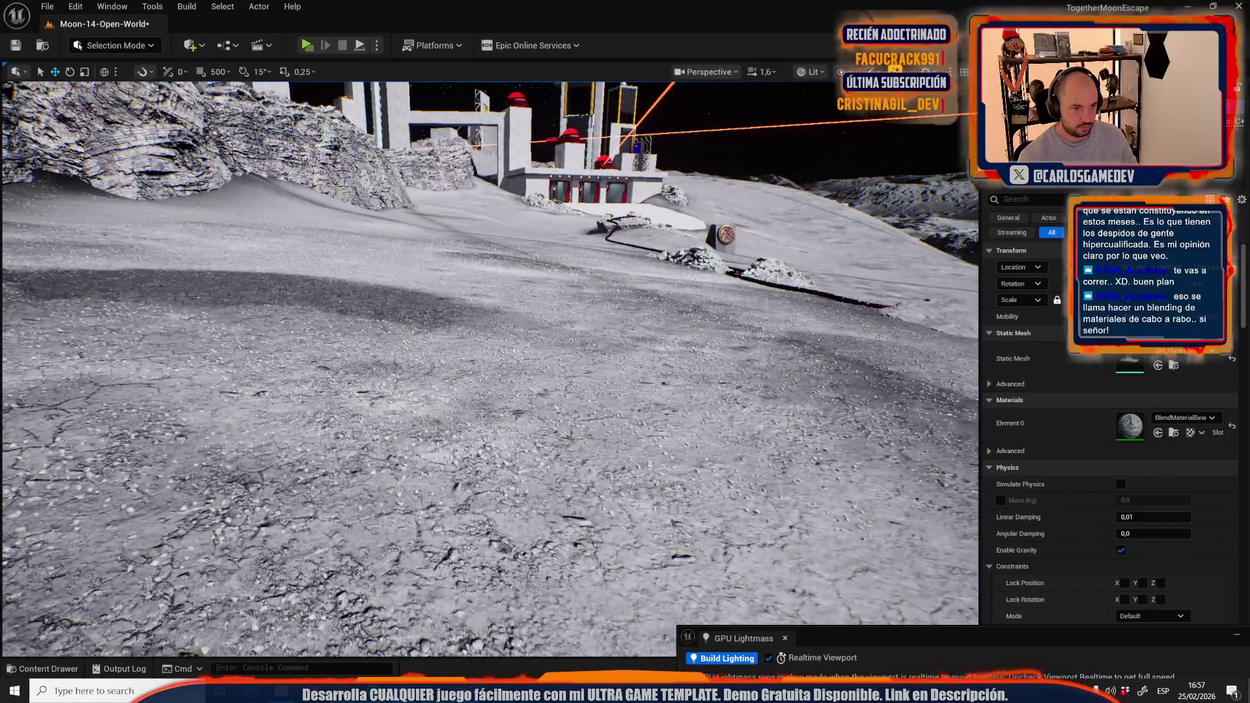
{"action": "key", "text": "ctrl+space"}
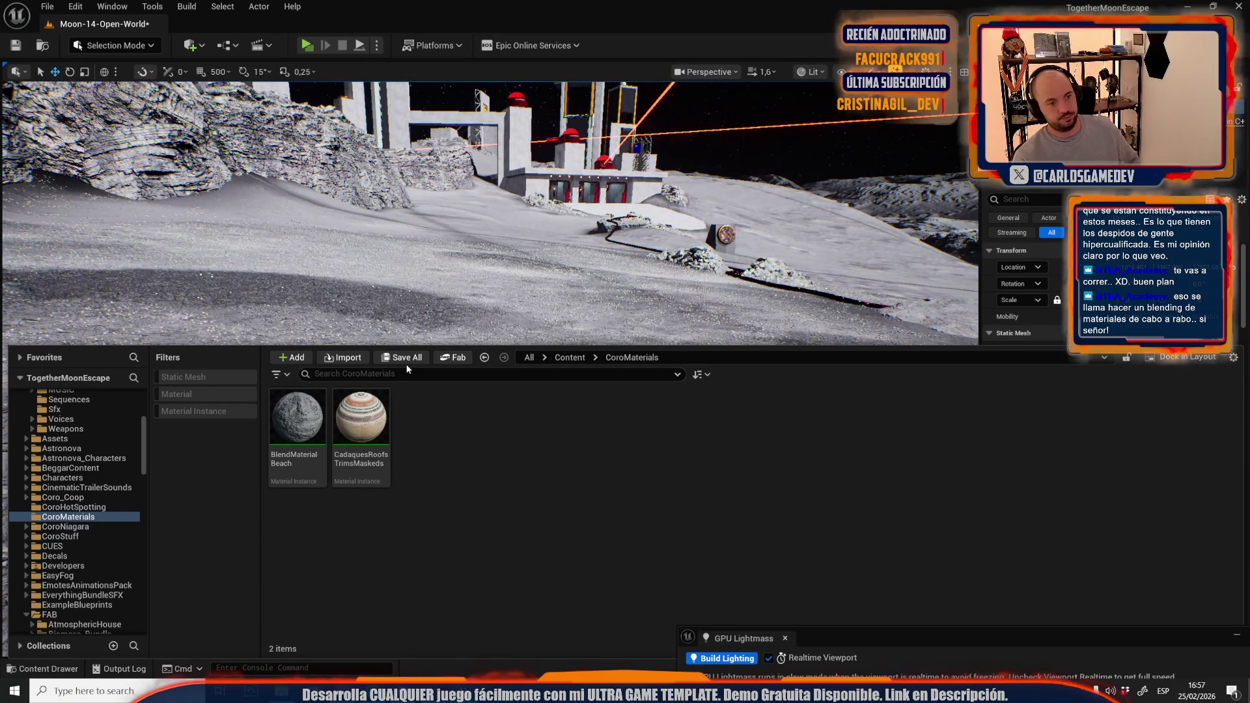
{"action": "left_click", "coordinate": [415, 361]}
Save the selected assets, start the GPU Lightmass lighting build, and turn off Realtime Viewport
{"action": "left_click", "coordinate": [705, 481]}
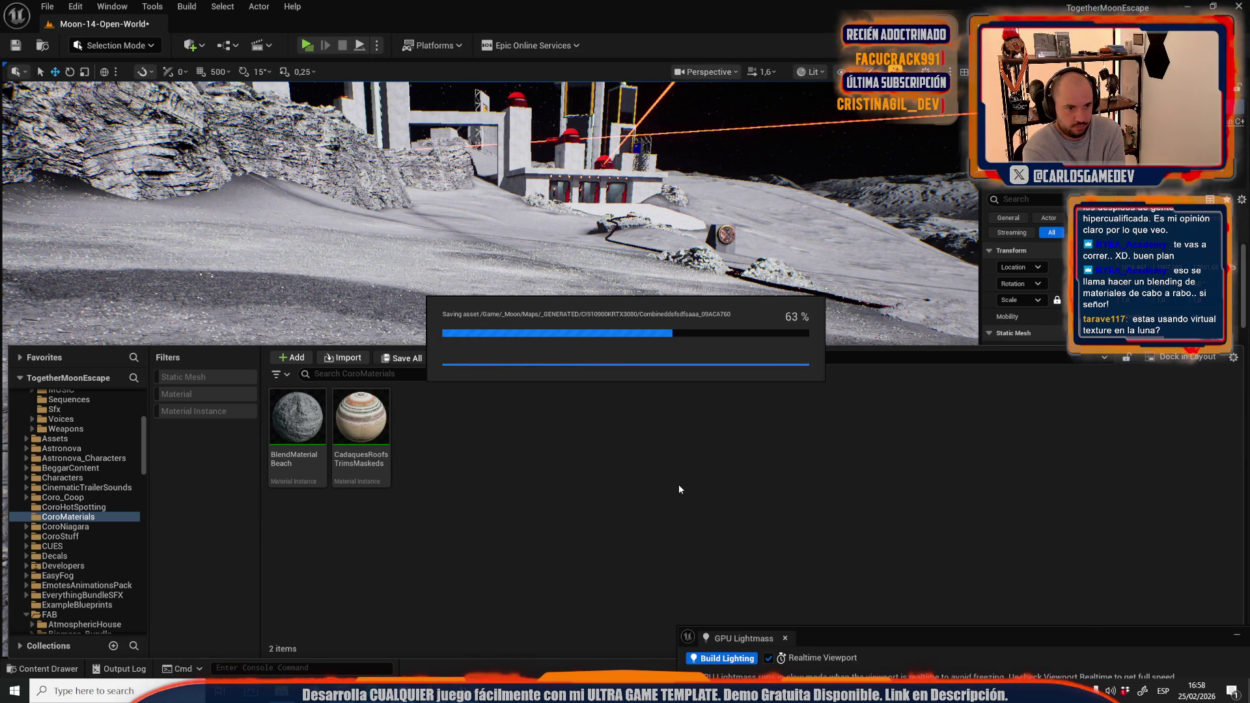
{"action": "left_click", "coordinate": [742, 659]}
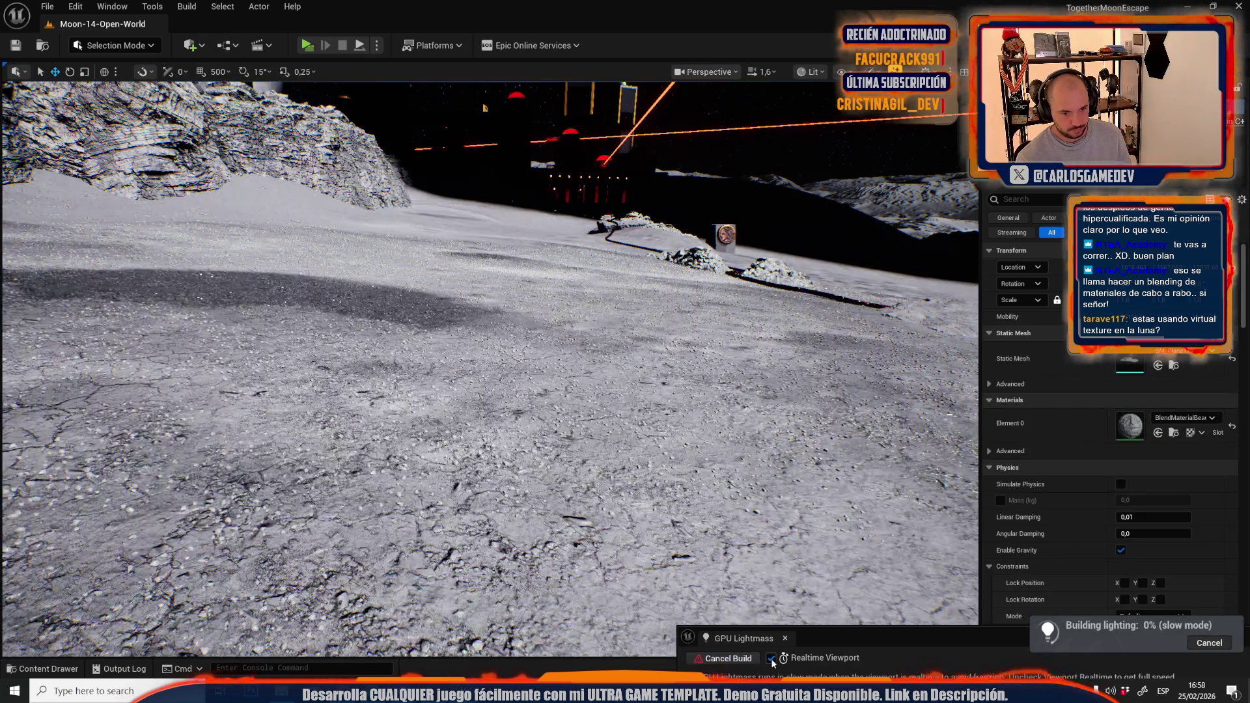
{"action": "left_click", "coordinate": [771, 659]}
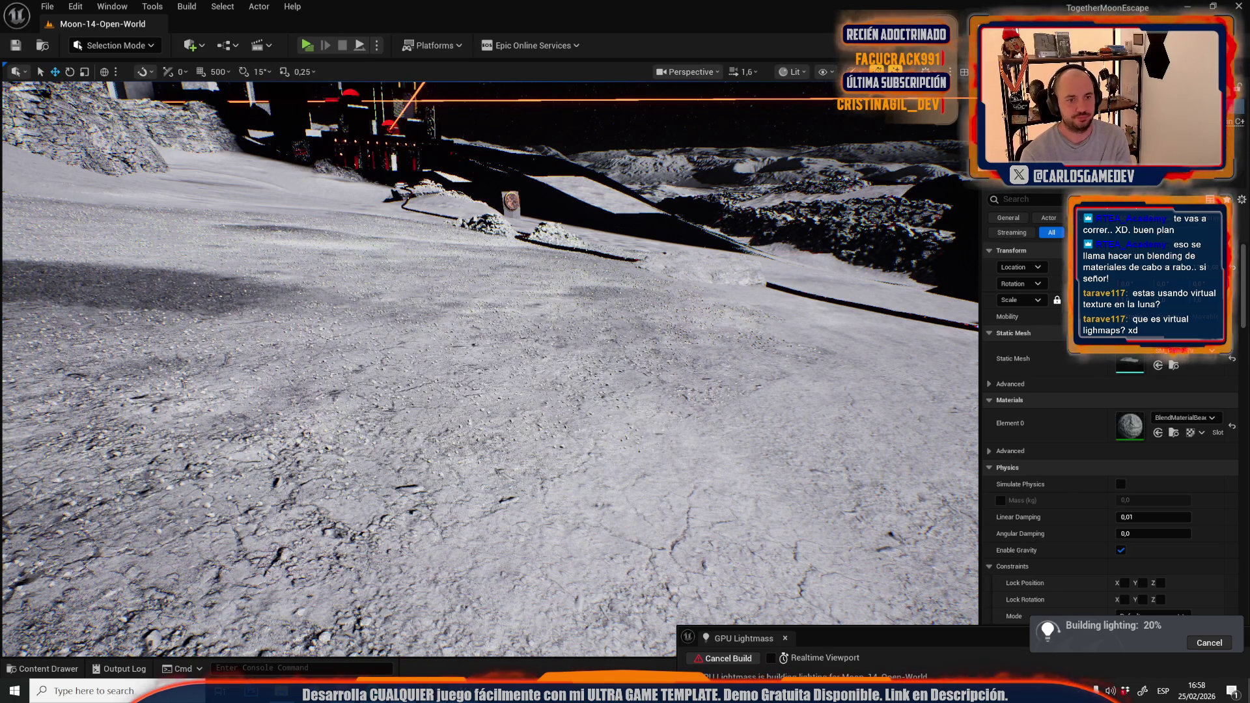
Look around toward the tower and Earth while the lighting build runs
{"action": "mouse_move", "coordinate": [488, 365]}
{"action": "left_mouse_down"}
{"action": "mouse_move", "coordinate": [508, 313]}
{"action": "mouse_move", "coordinate": [527, 371]}
{"action": "left_mouse_up"}
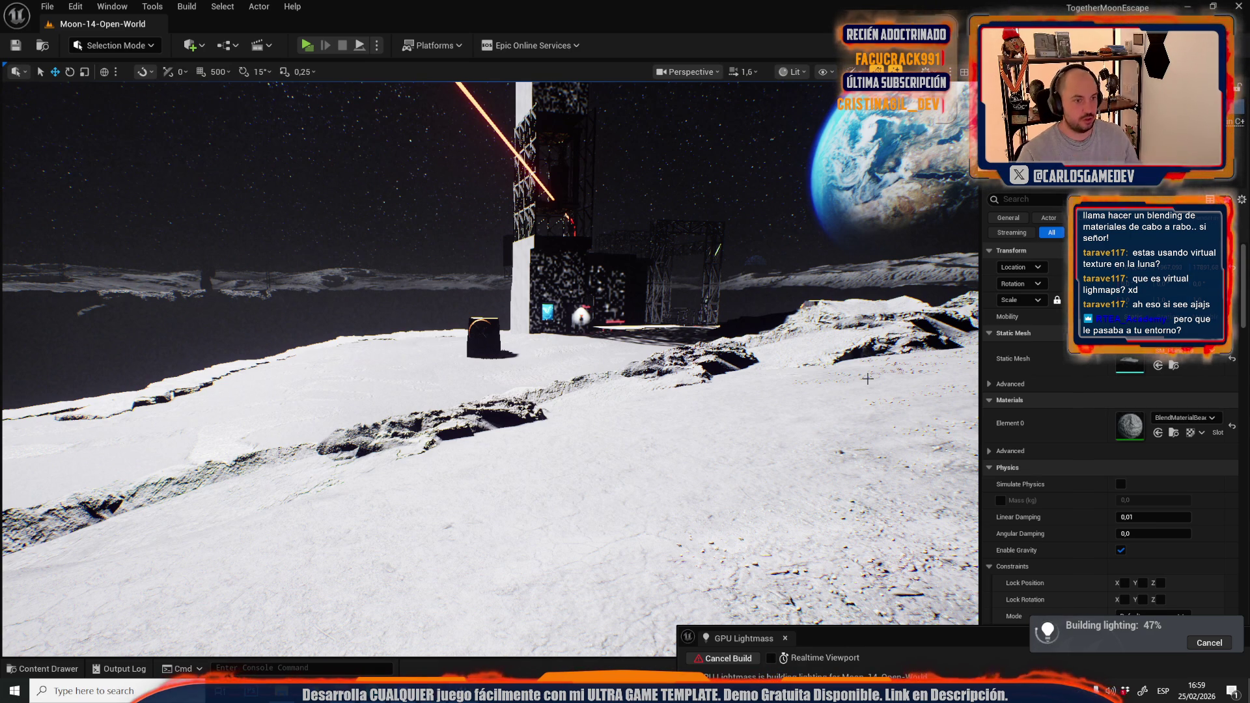
Orbit toward the tower and cliff scaffolding while the lighting build finishes
{"action": "mouse_move", "coordinate": [495, 390]}
{"action": "left_mouse_down"}
{"action": "mouse_move", "coordinate": [423, 358]}
{"action": "mouse_move", "coordinate": [559, 342]}
{"action": "mouse_move", "coordinate": [443, 390]}
{"action": "left_mouse_up"}
{"action": "scroll", "coordinate": [488, 365], "scroll_direction": "up", "scroll_amount": 2}
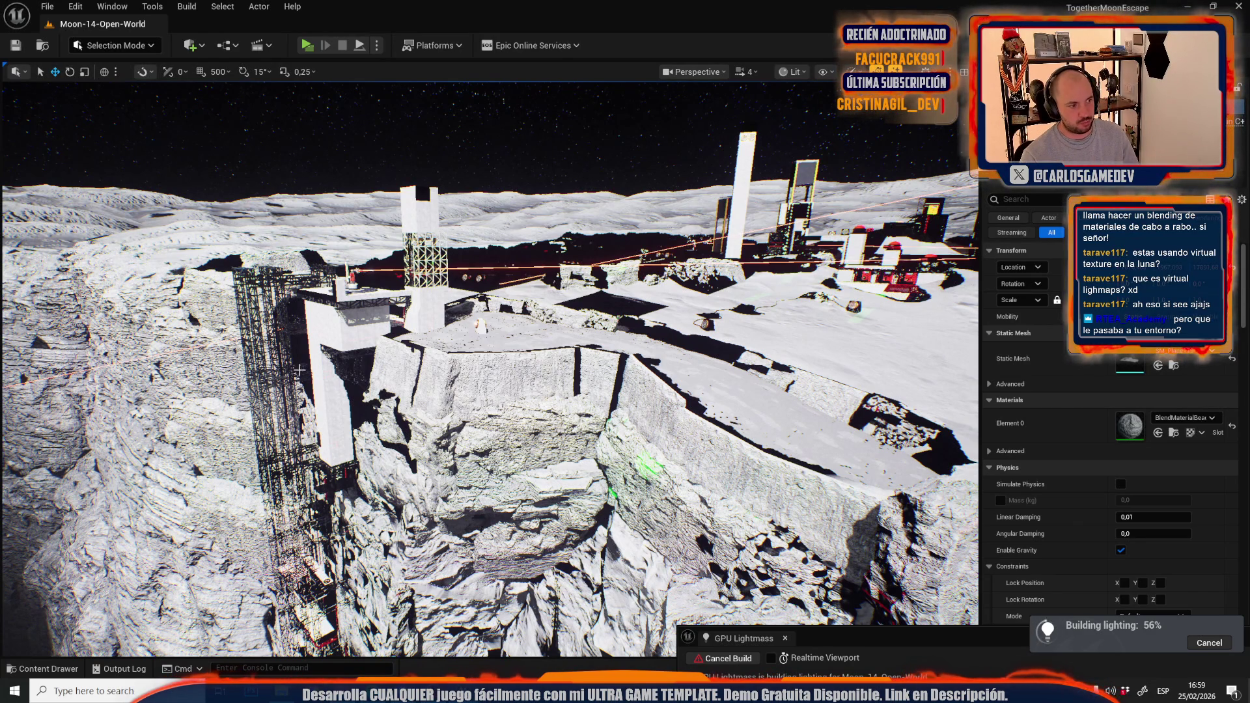
{"action": "mouse_move", "coordinate": [587, 280]}
{"action": "left_mouse_down"}
{"action": "mouse_move", "coordinate": [560, 277]}
{"action": "mouse_move", "coordinate": [587, 280]}
{"action": "left_mouse_up"}
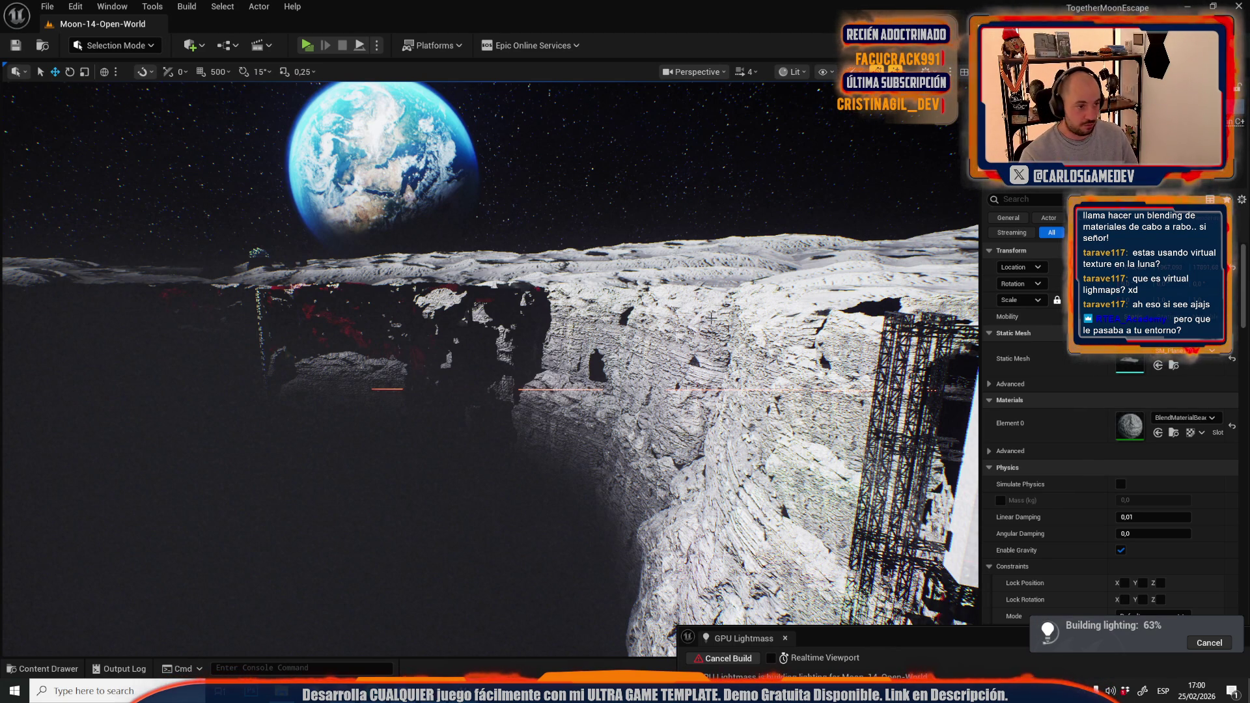
{"action": "left_click_drag", "start_coordinate": [609, 434], "coordinate": [610, 540]}
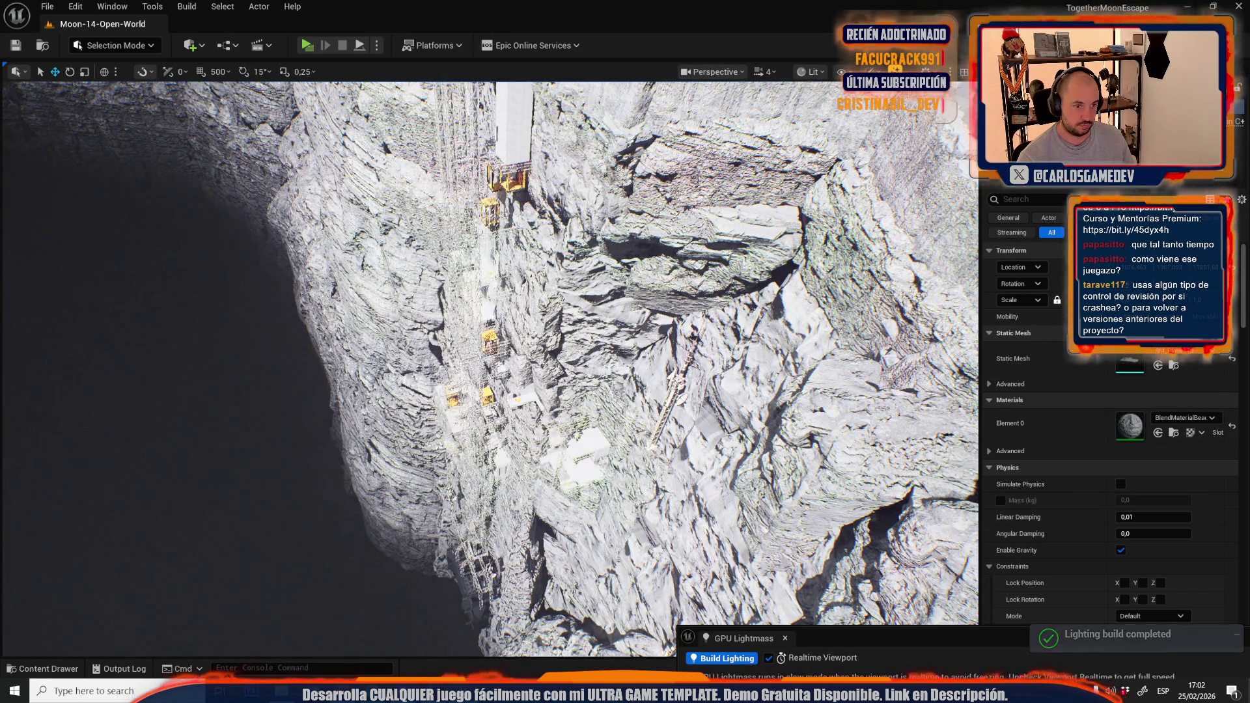
Adjust the camera speed while viewing the baked lighting
{"action": "scroll", "coordinate": [651, 388], "scroll_direction": "down", "scroll_amount": 3}
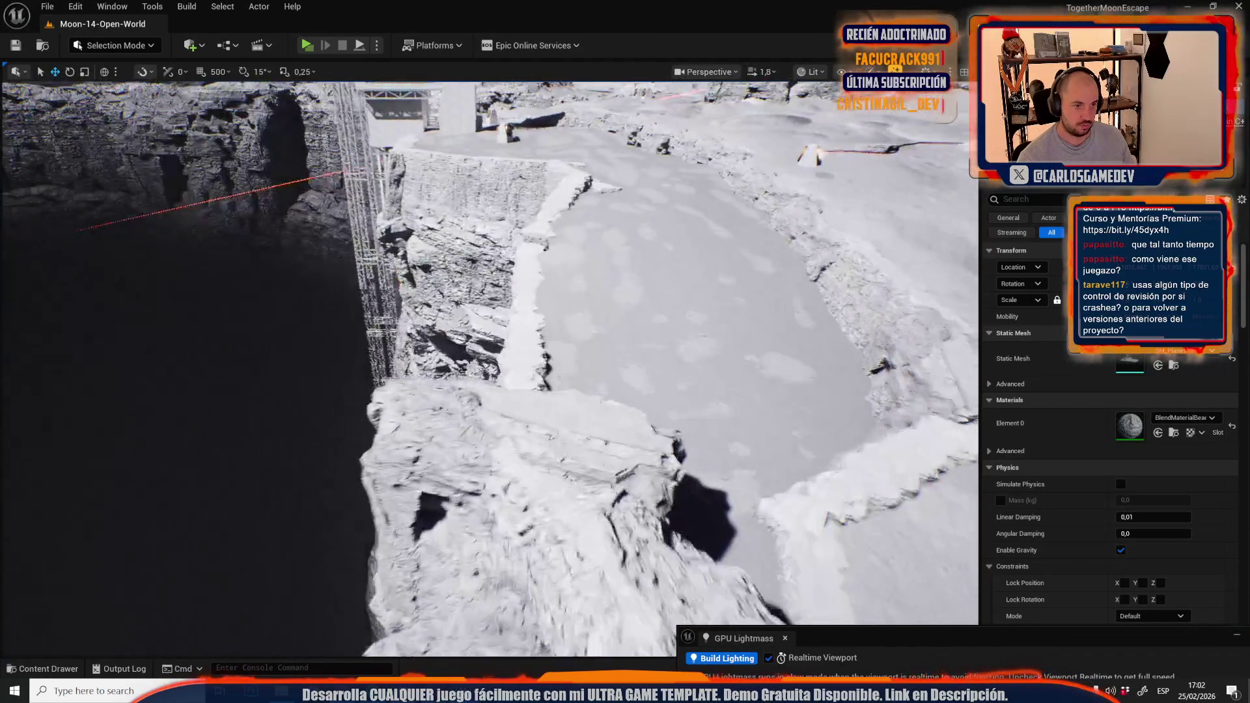
{"action": "scroll", "coordinate": [489, 368], "scroll_direction": "down", "scroll_amount": 1}
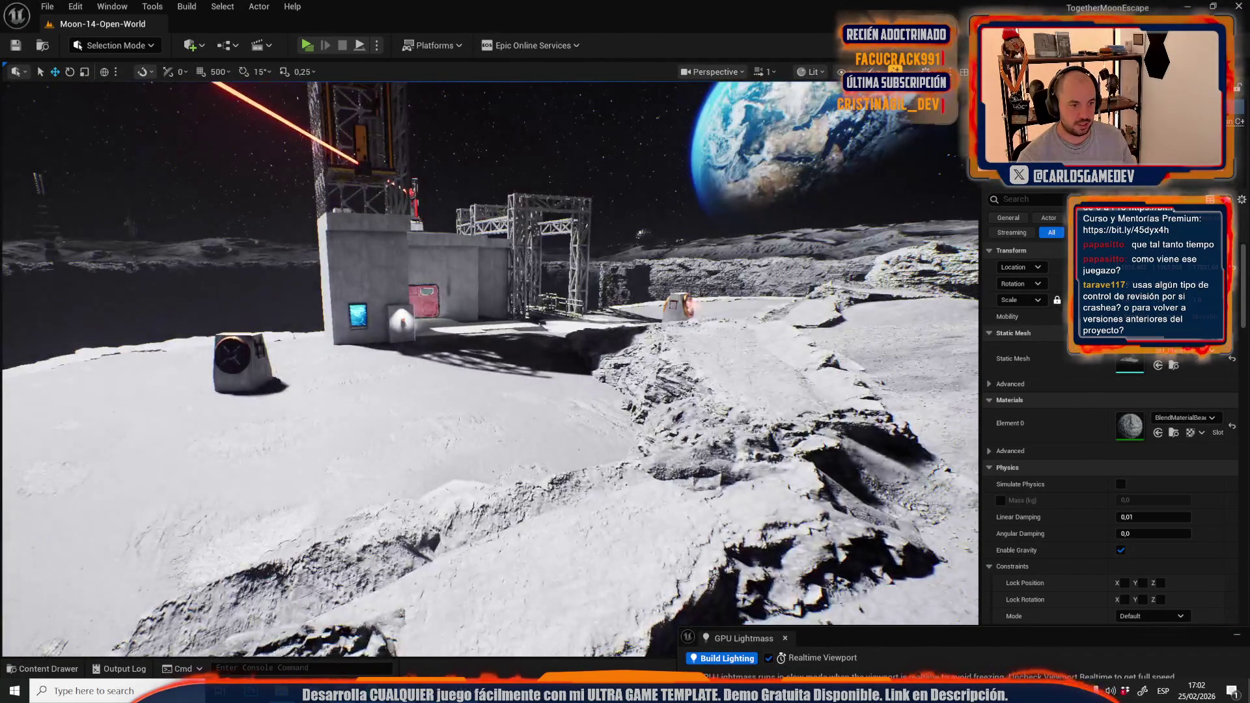
{"action": "scroll", "coordinate": [489, 368], "scroll_direction": "down", "scroll_amount": 1}
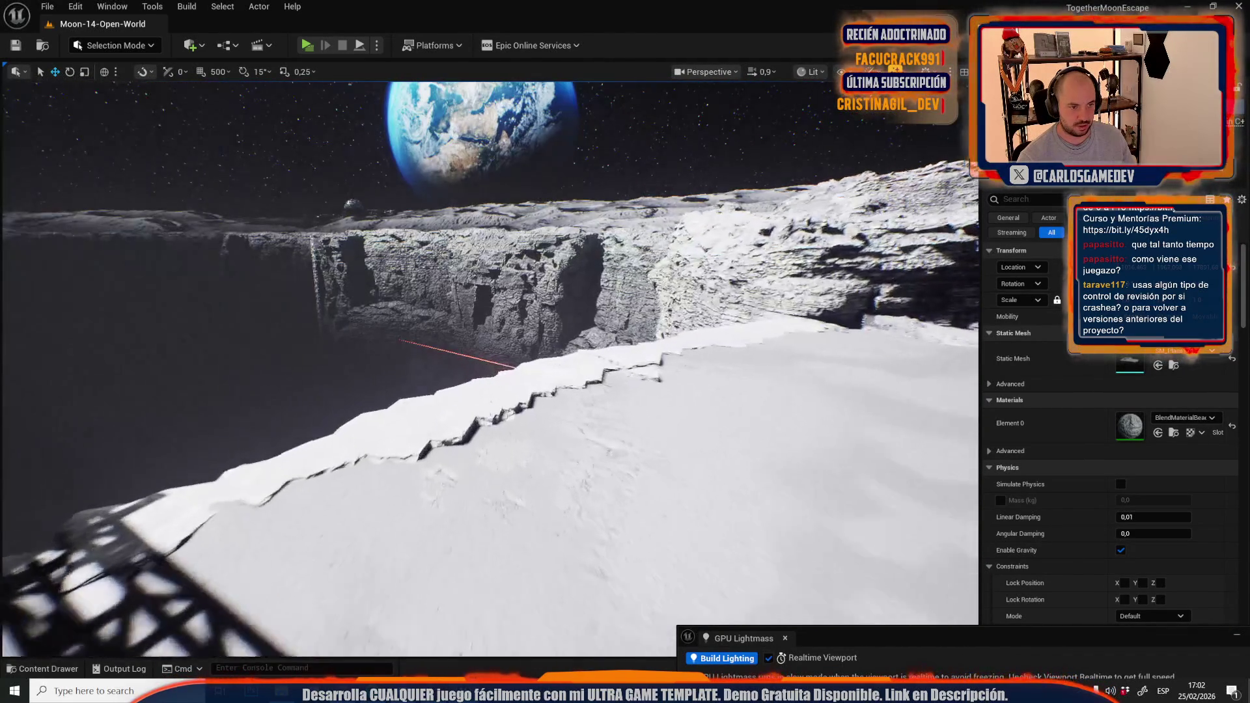
{"action": "scroll", "coordinate": [489, 367], "scroll_direction": "up", "scroll_amount": 3}
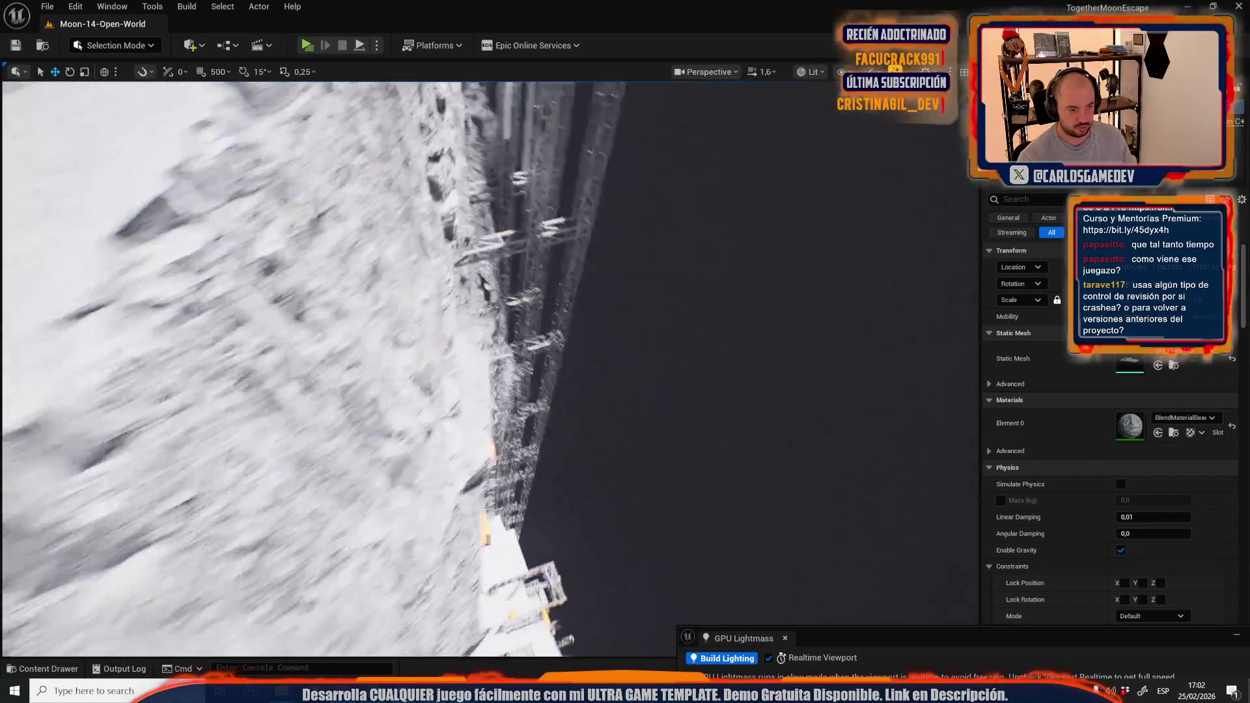
{"action": "scroll", "coordinate": [490, 368], "scroll_direction": "down", "scroll_amount": 2}
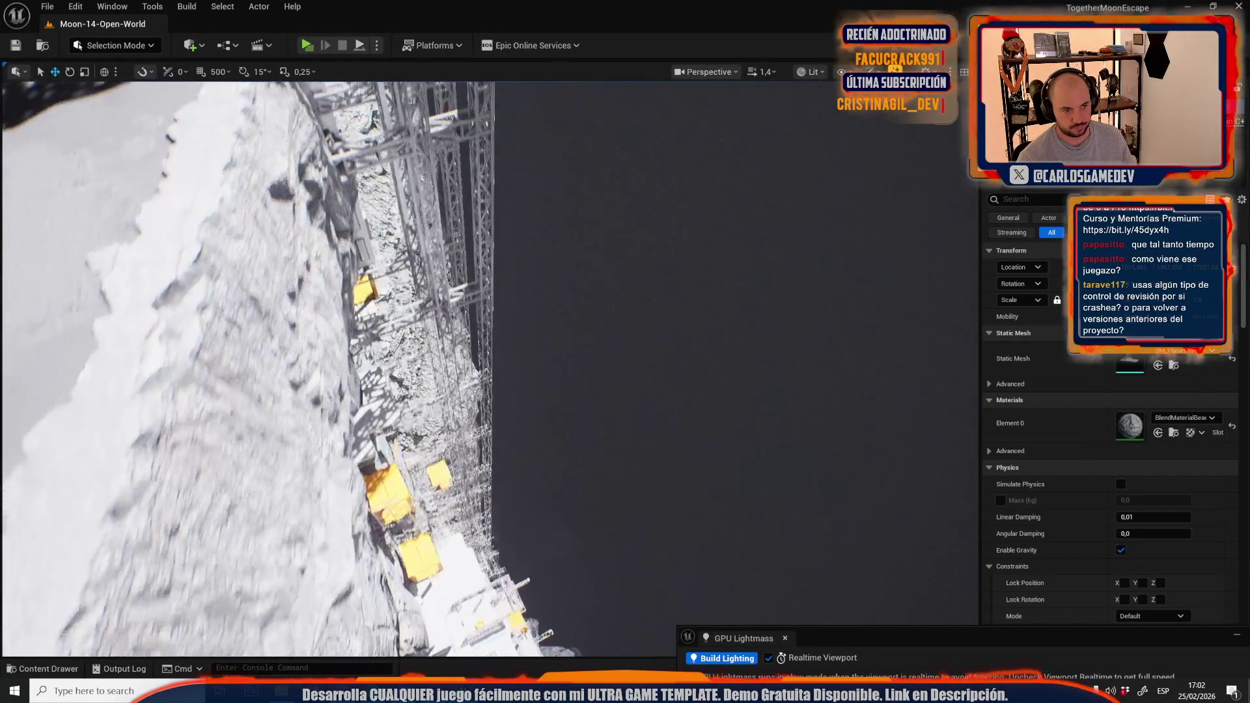
{"action": "scroll", "coordinate": [489, 368], "scroll_direction": "up", "scroll_amount": 2}
{"action": "scroll", "coordinate": [490, 368], "scroll_direction": "down", "scroll_amount": 2}
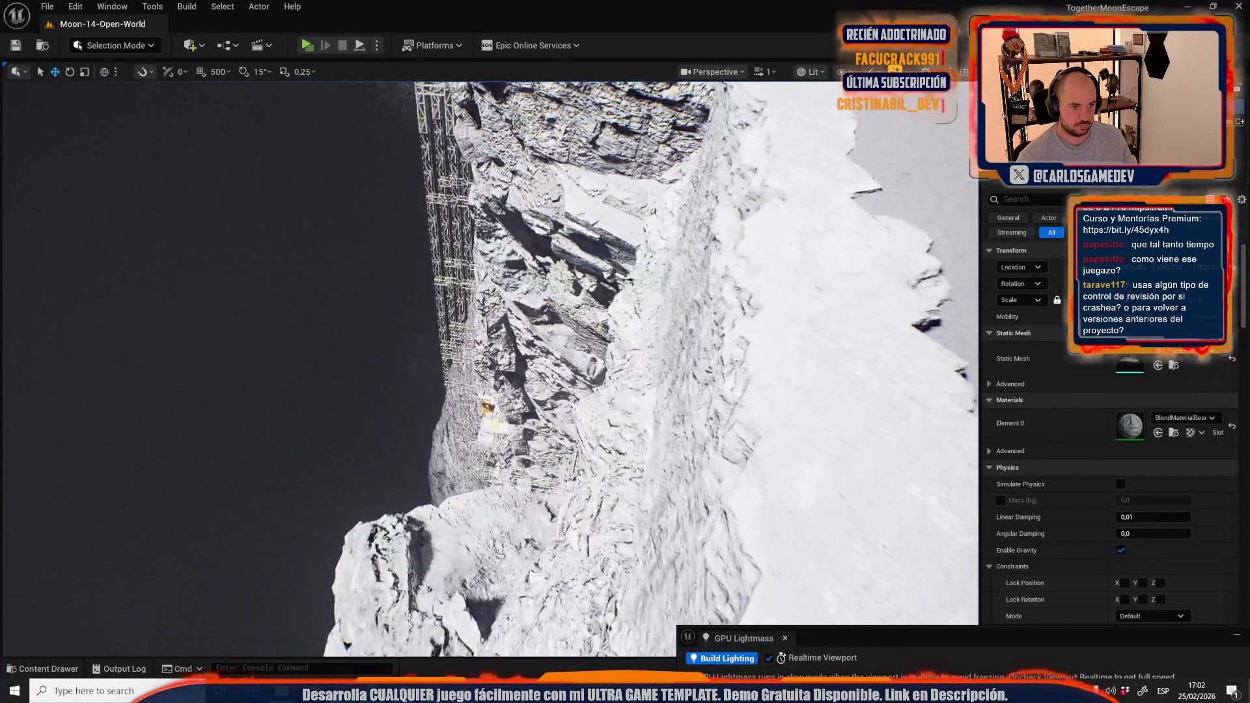
{"action": "scroll", "coordinate": [489, 368], "scroll_direction": "down", "scroll_amount": 1}
Save all assets including the built lighting data, then launch a play-test
{"action": "key", "text": "ctrl+space"}
{"action": "left_click", "coordinate": [388, 361]}
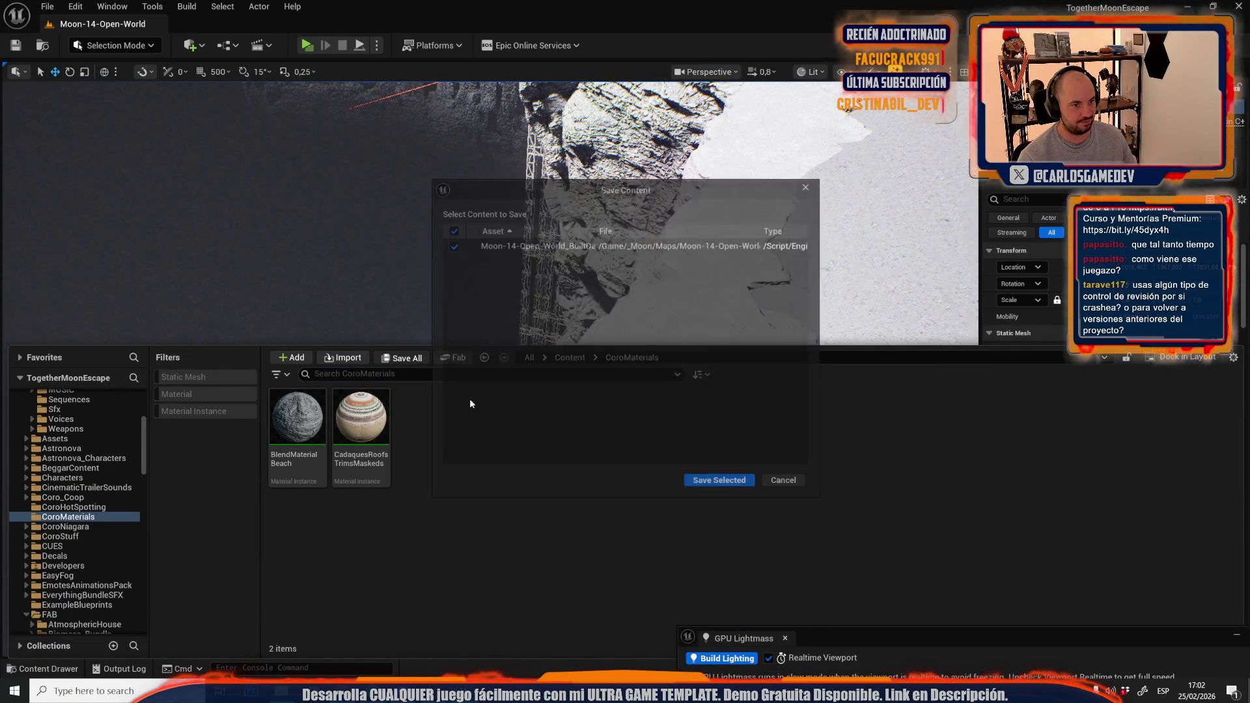
{"action": "left_click", "coordinate": [717, 488]}
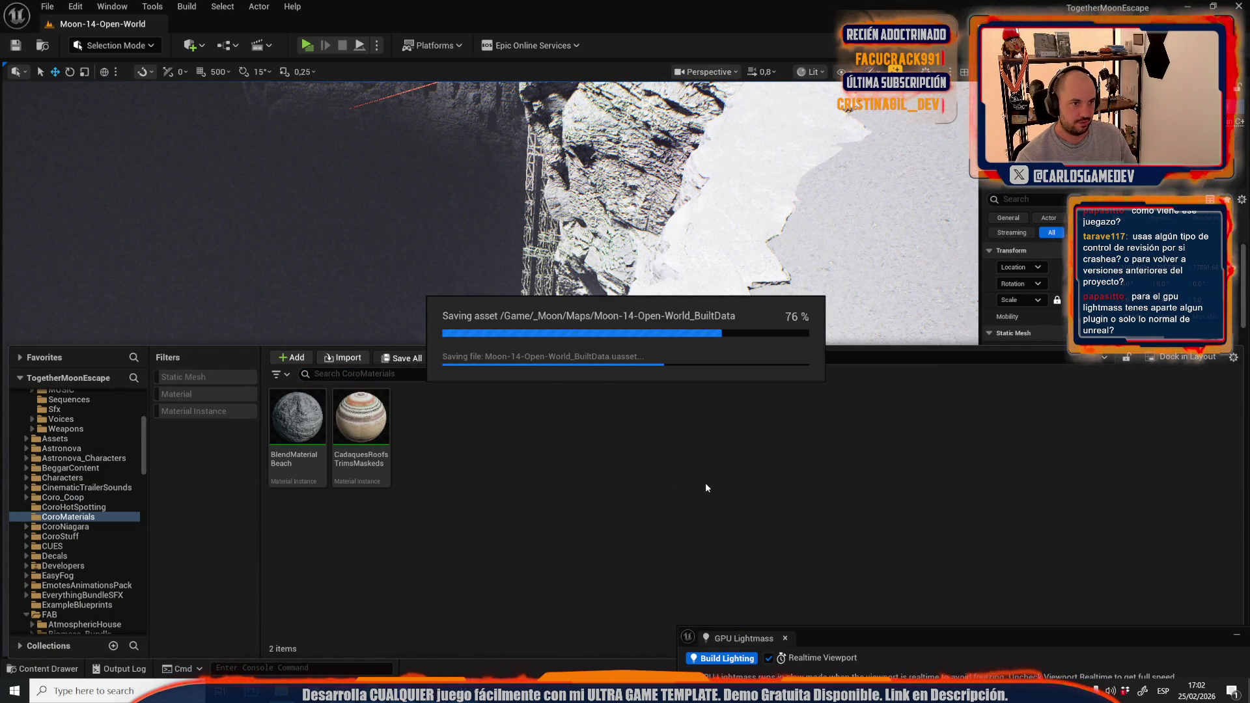
{"action": "left_click", "coordinate": [306, 47]}
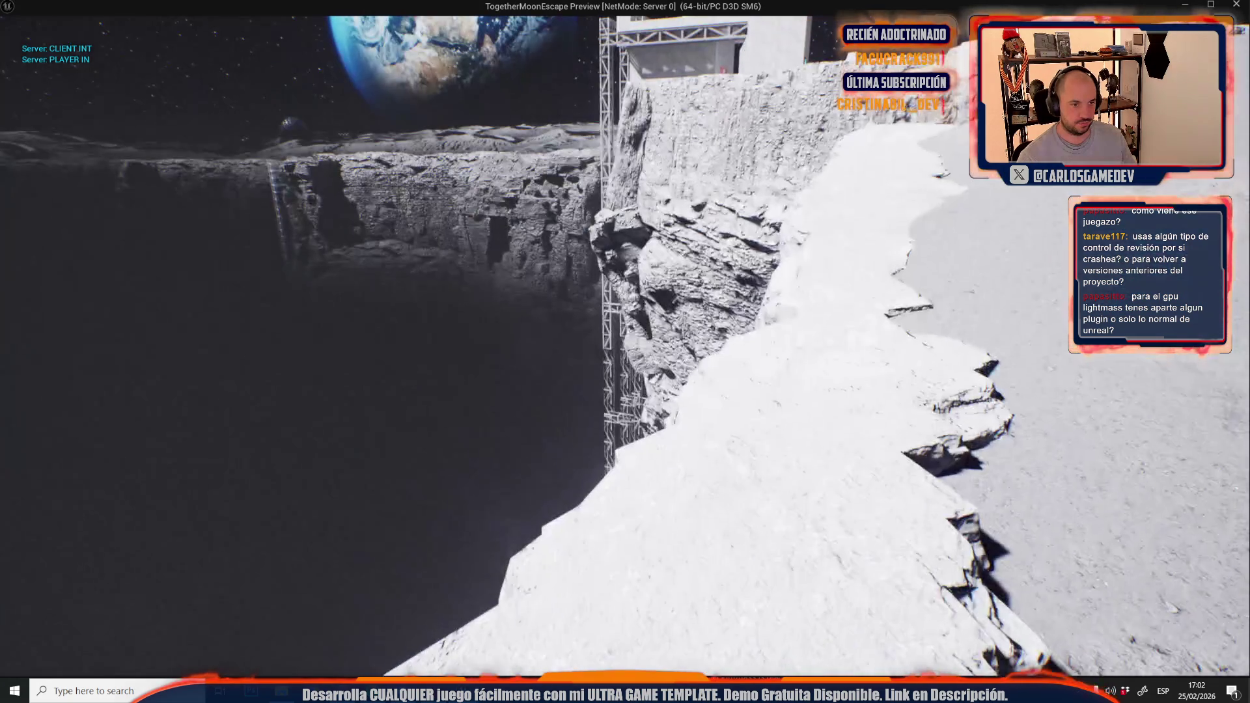
Walk the player along the ridge to the cliff edge by the scaffold tower, then exit the preview
{"action": "key", "text": "w"}
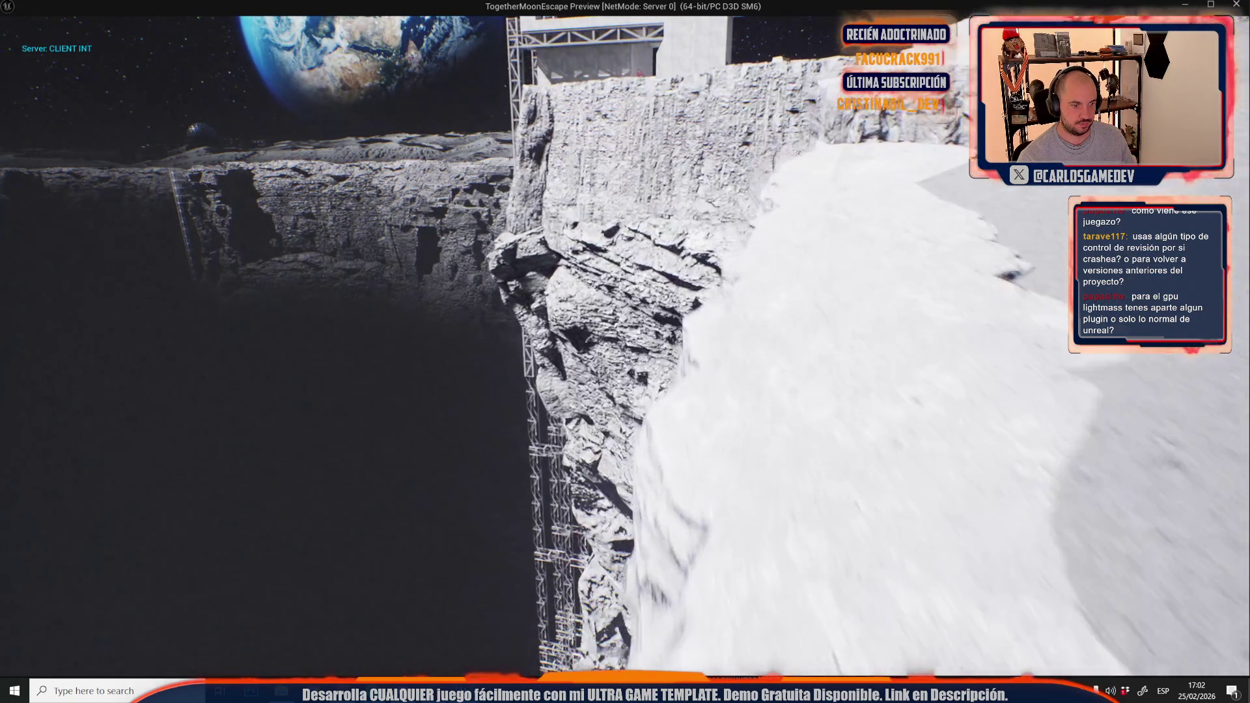
{"action": "key", "text": "w"}
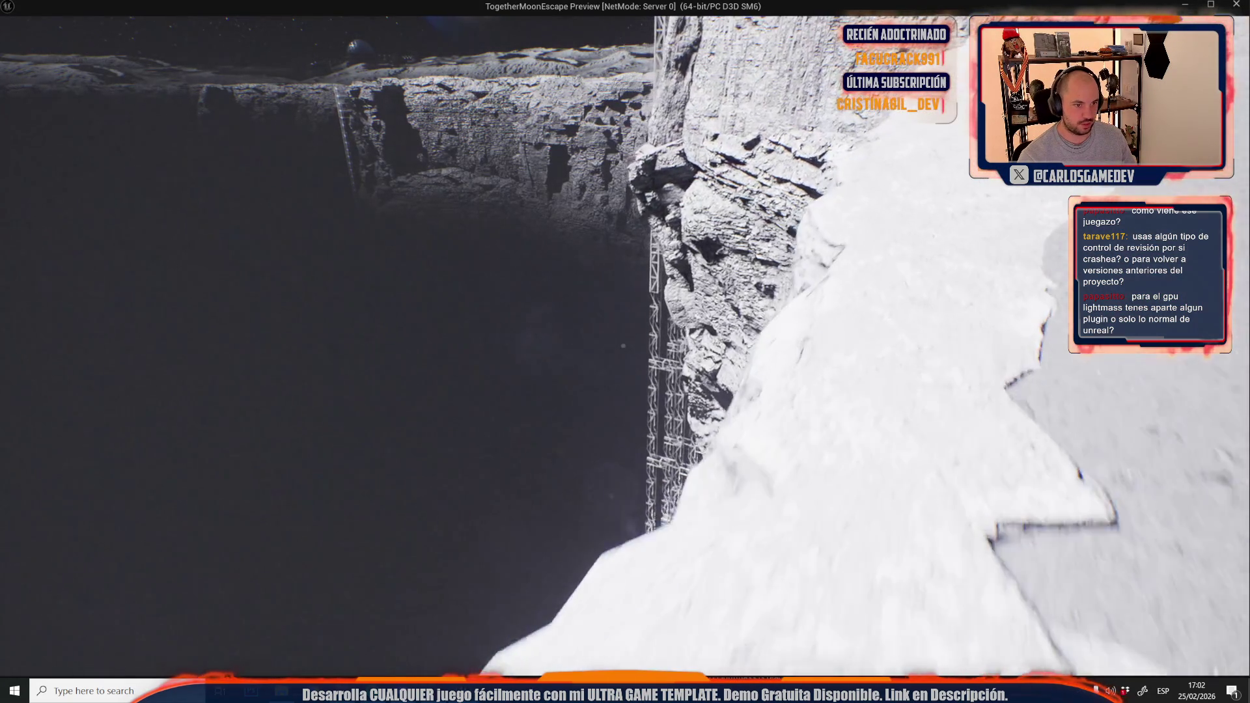
{"action": "key", "text": "w"}
{"action": "key", "text": "w"}
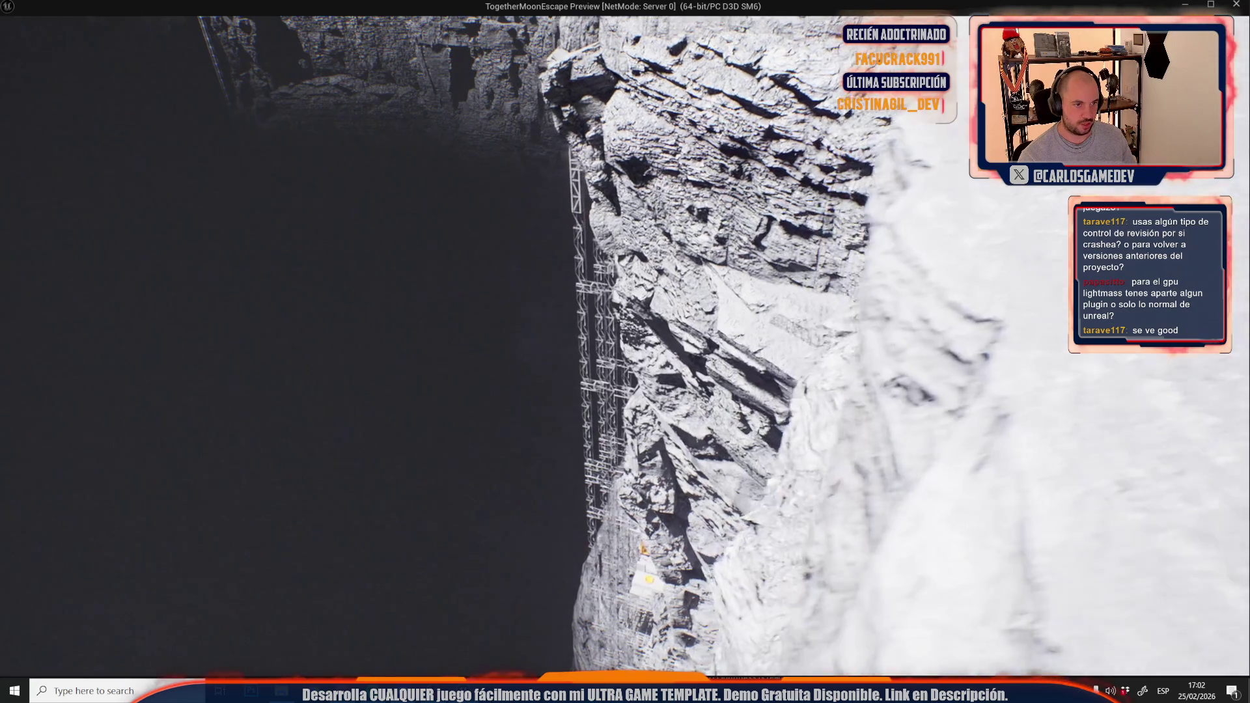
{"action": "key", "text": "w"}
{"action": "key", "text": "w"}
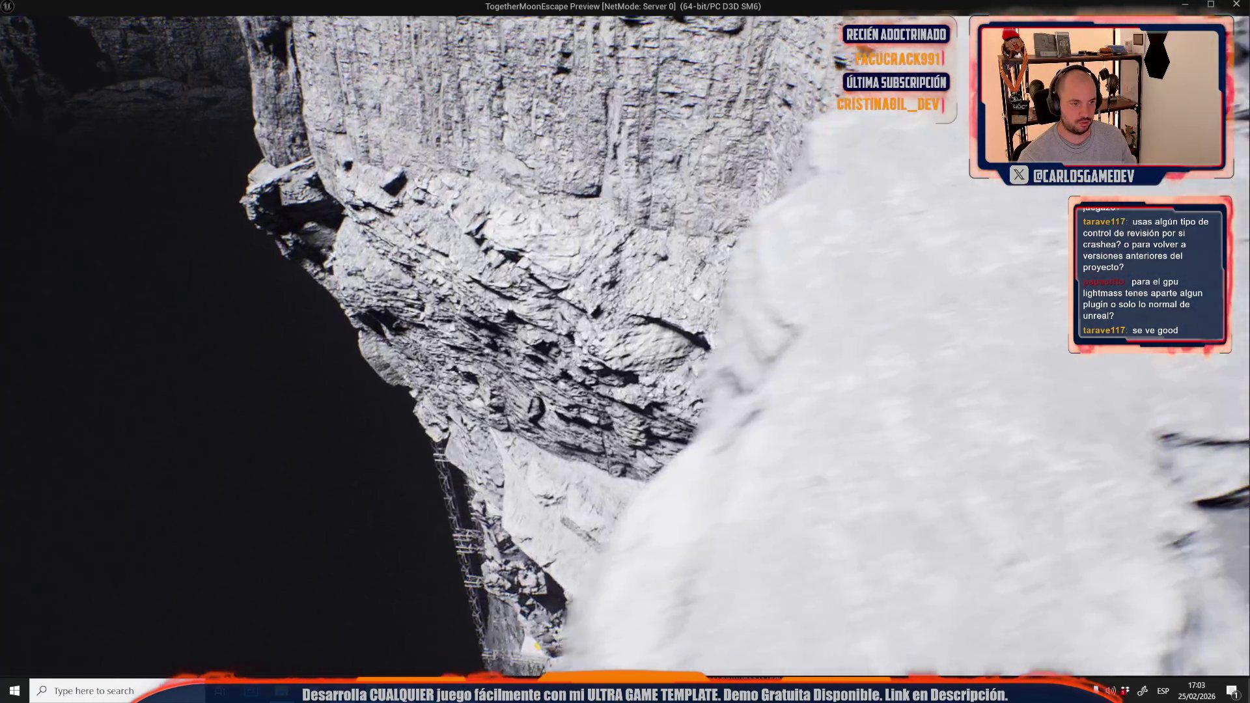
{"action": "key", "text": "w"}
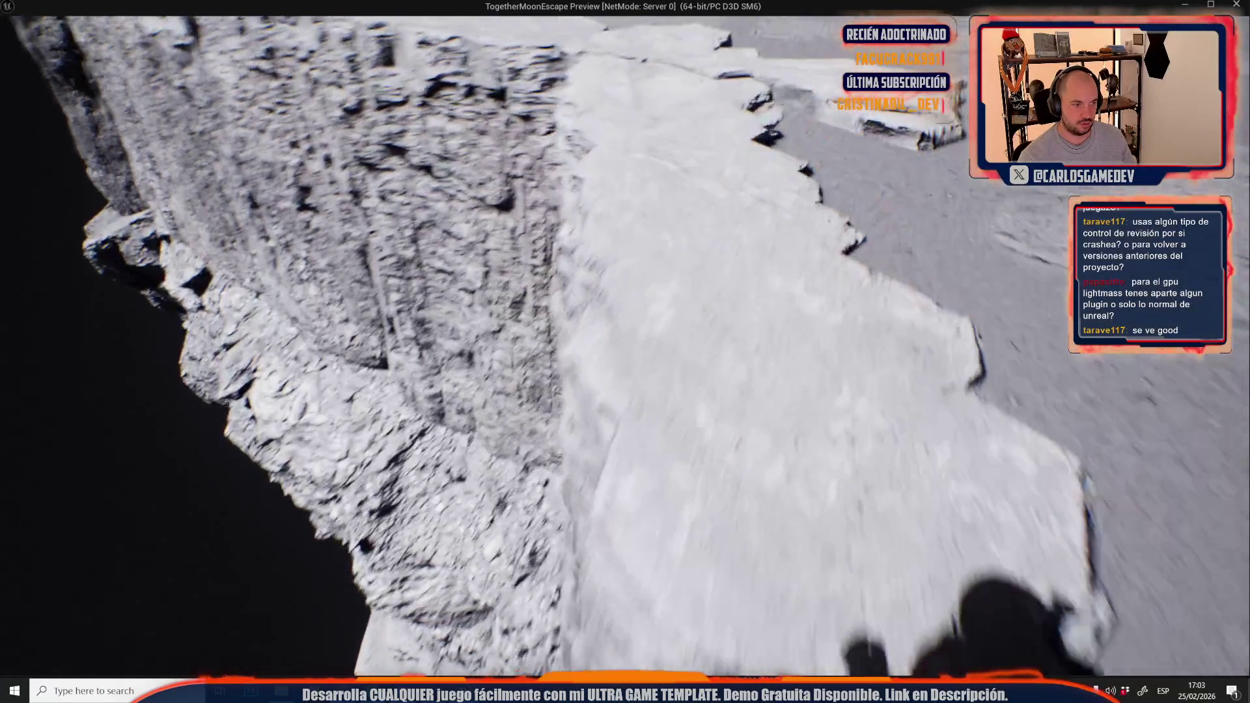
{"action": "key", "text": "w"}
{"action": "key", "text": "w"}
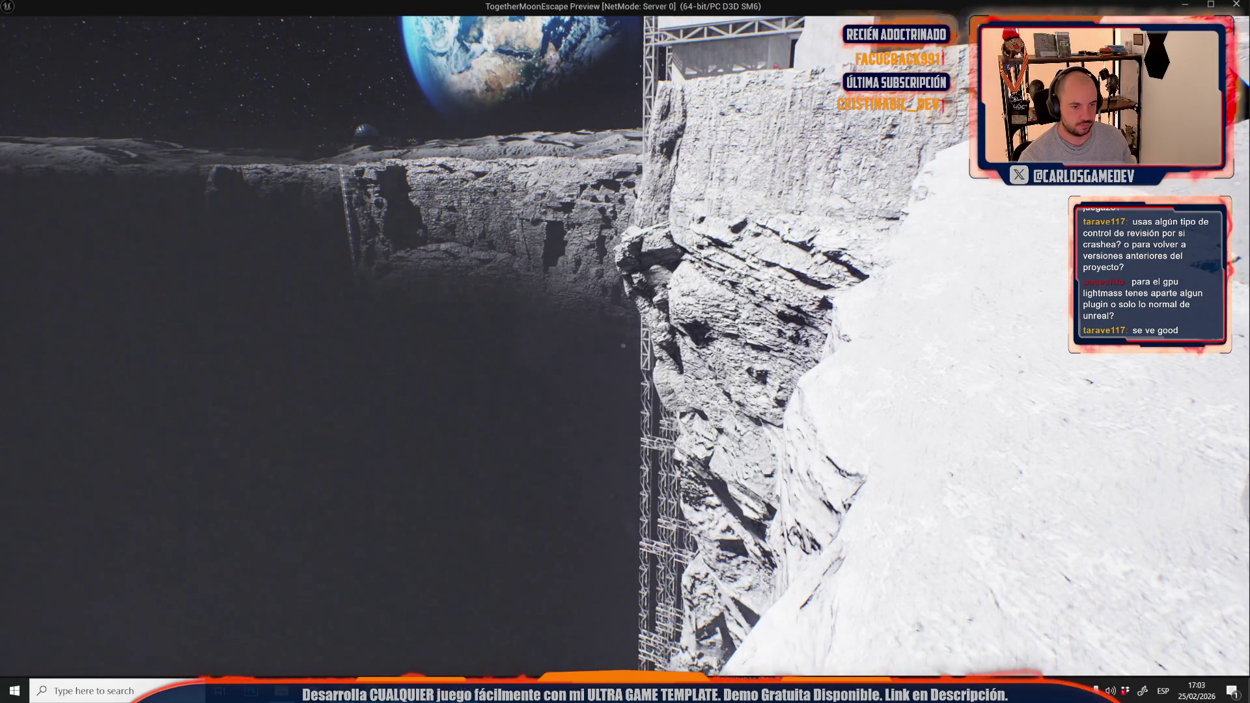
{"action": "key", "text": "Escape"}
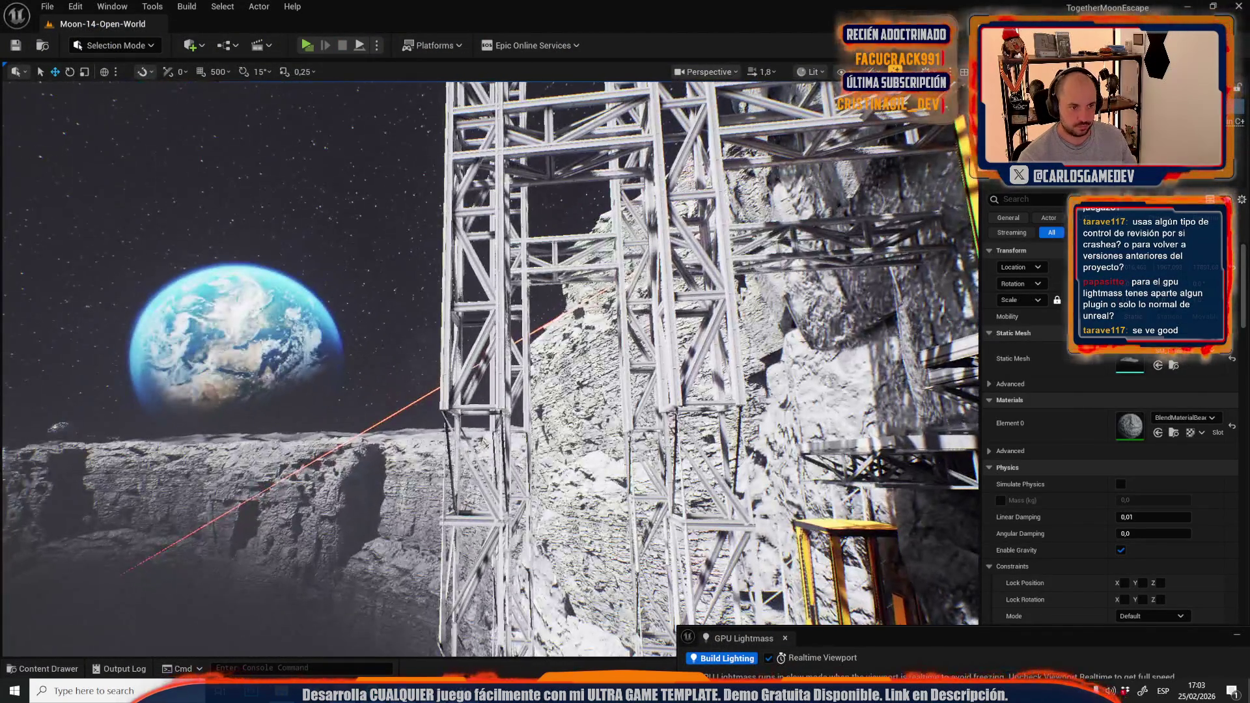
Select the left and right truss towers and frame them in the viewport
{"action": "left_click", "coordinate": [531, 308]}
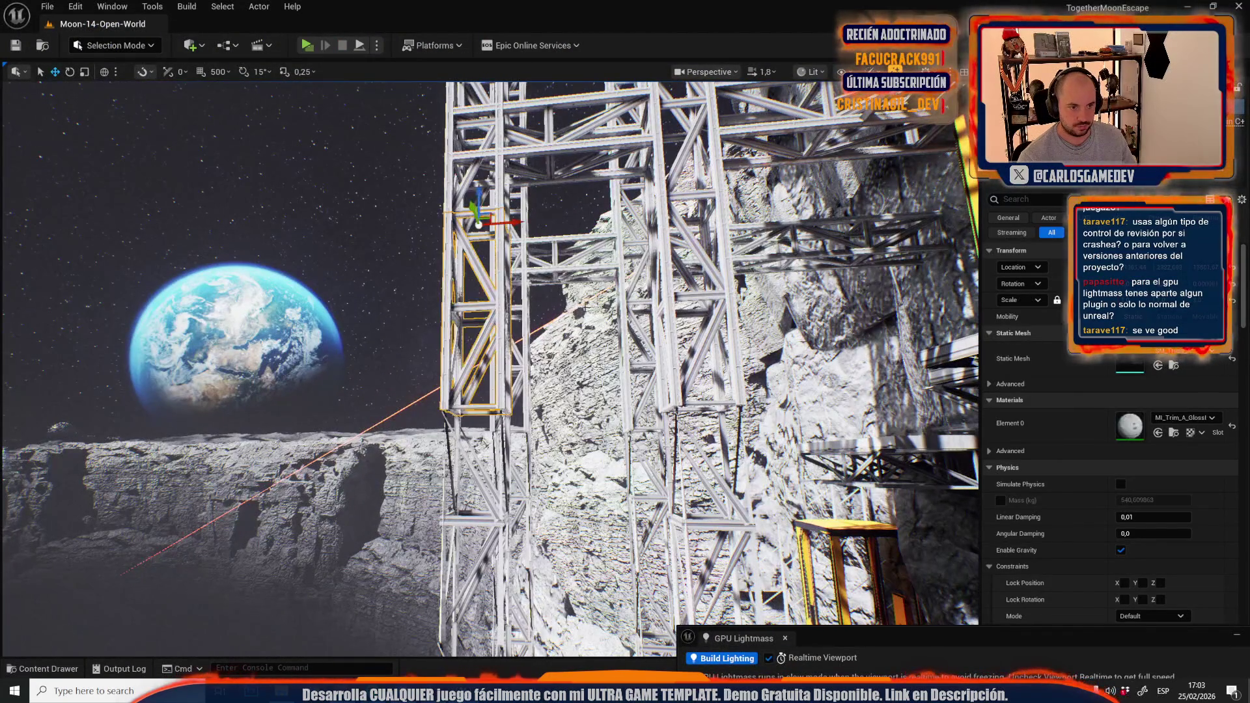
{"action": "left_click", "coordinate": [664, 303], "text": "ctrl"}
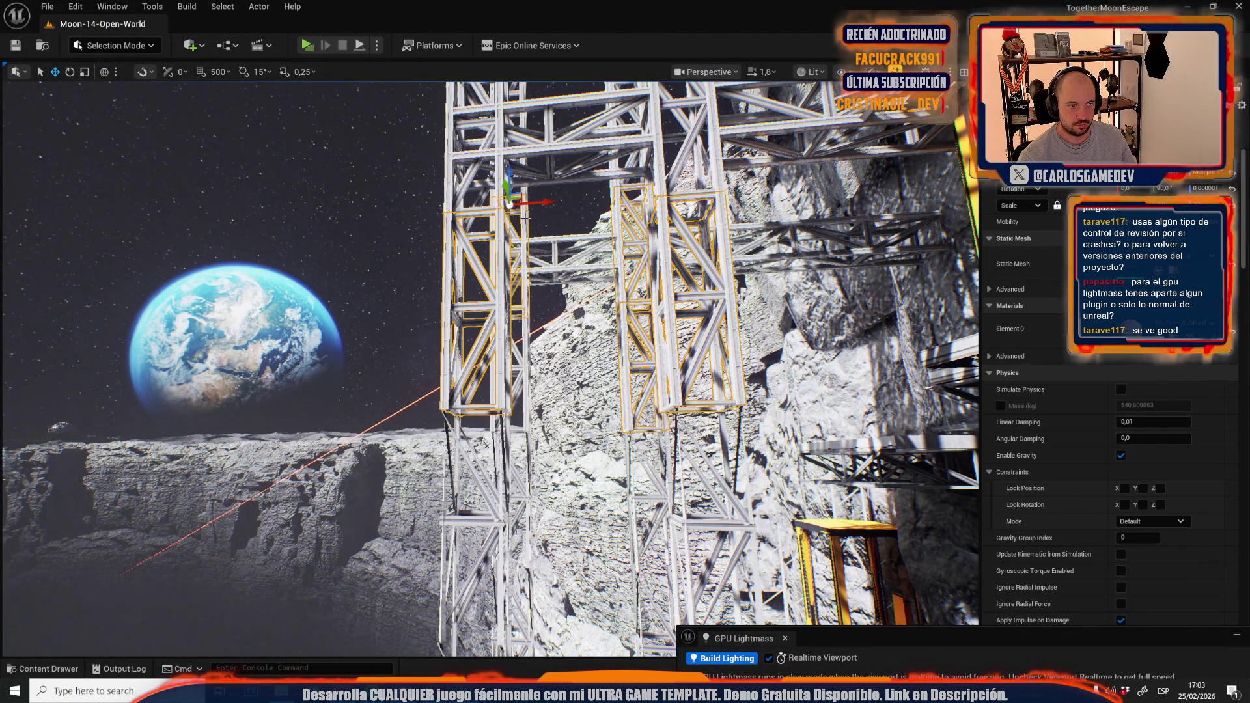
{"action": "mouse_move", "coordinate": [517, 309]}
{"action": "left_mouse_down"}
{"action": "mouse_move", "coordinate": [541, 388]}
{"action": "mouse_move", "coordinate": [488, 354]}
{"action": "mouse_move", "coordinate": [453, 349]}
{"action": "left_mouse_up"}
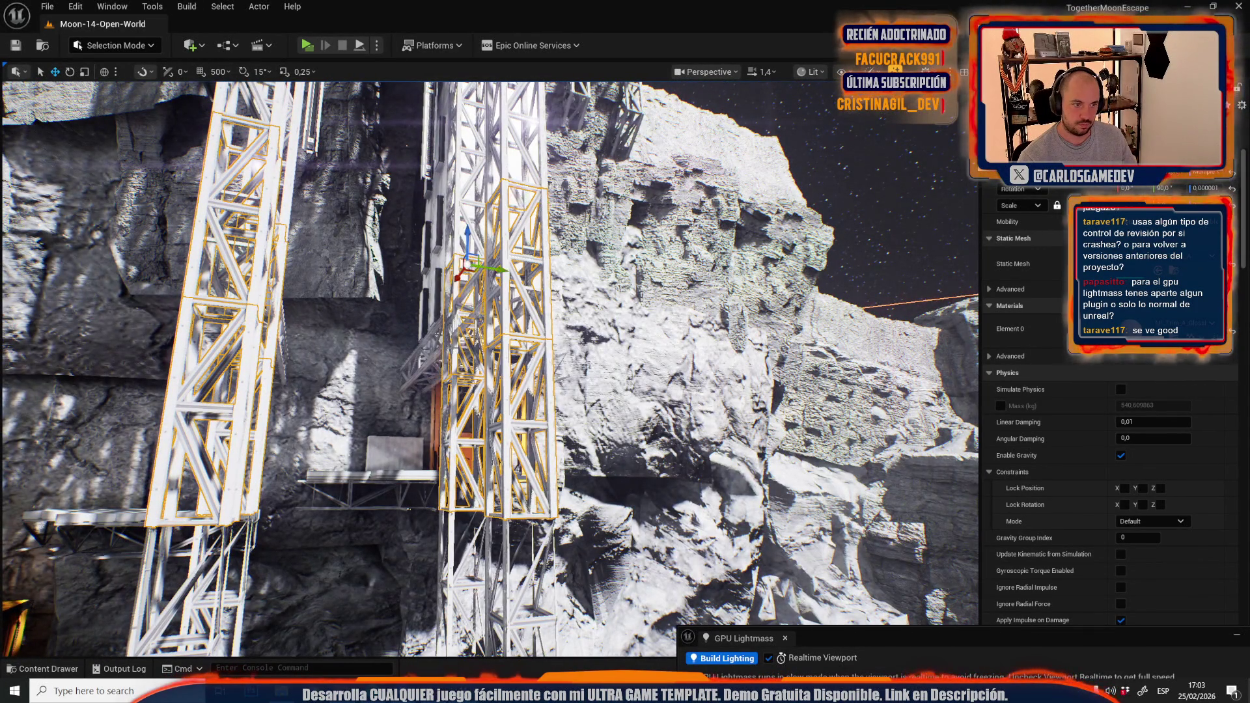
{"action": "key", "text": "ctrl+z"}
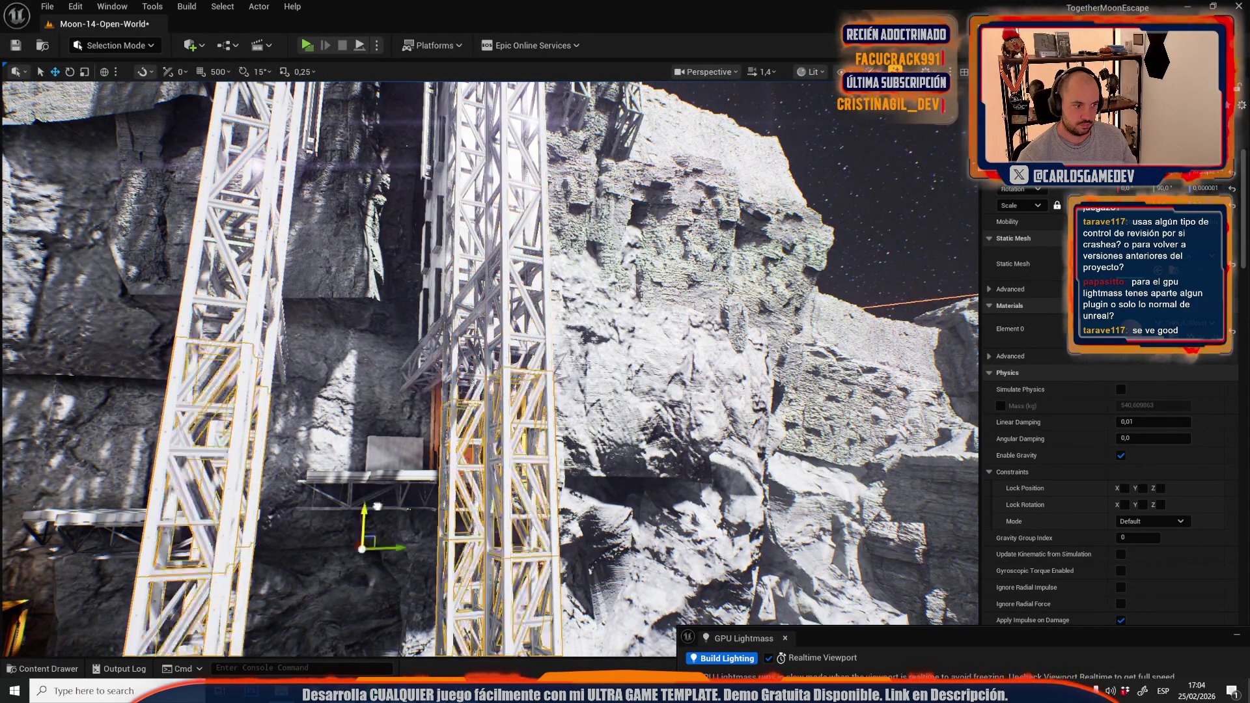
{"action": "key", "text": "f"}
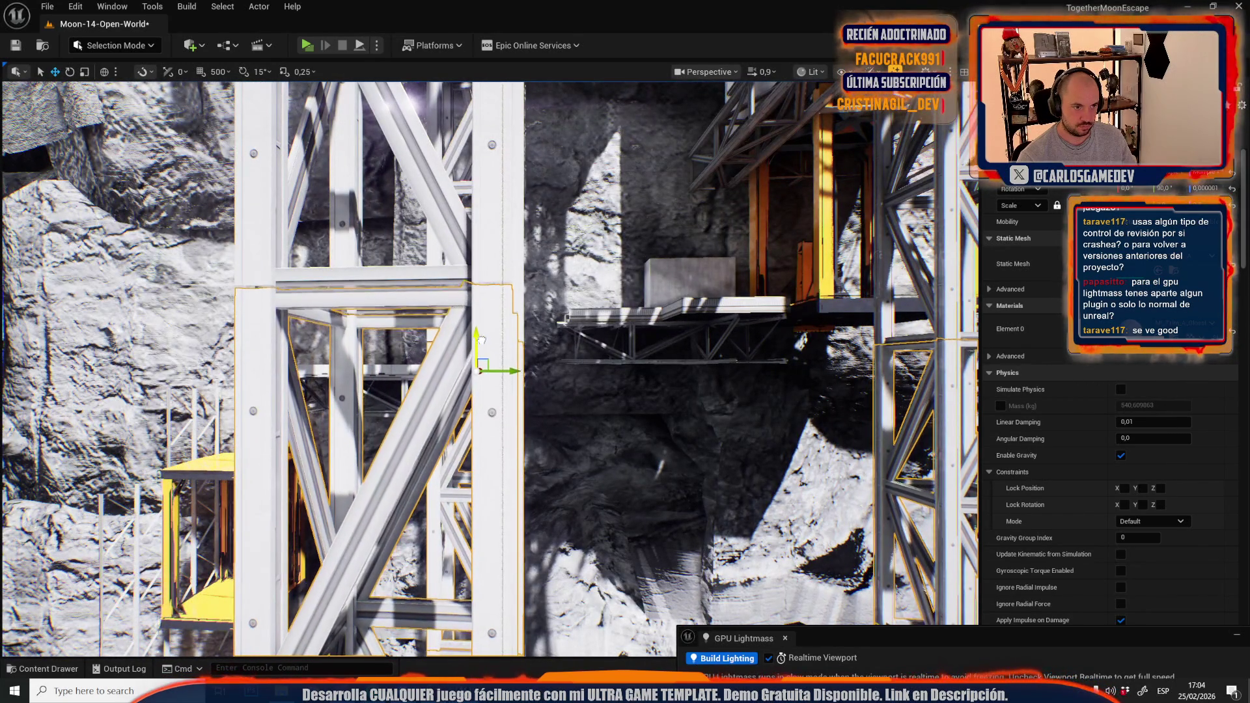
Add the upper truss sections to the selection and raise them up the shaft
{"action": "left_click", "coordinate": [479, 252], "text": "ctrl"}
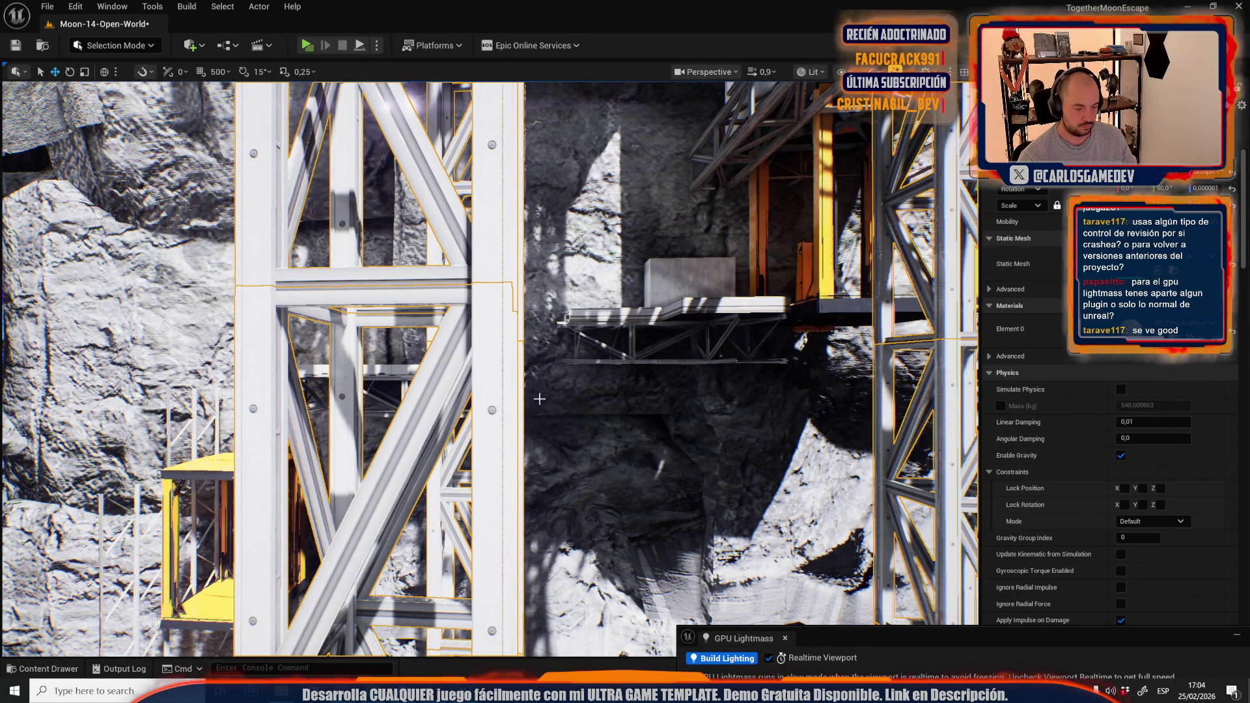
{"action": "key", "text": "f"}
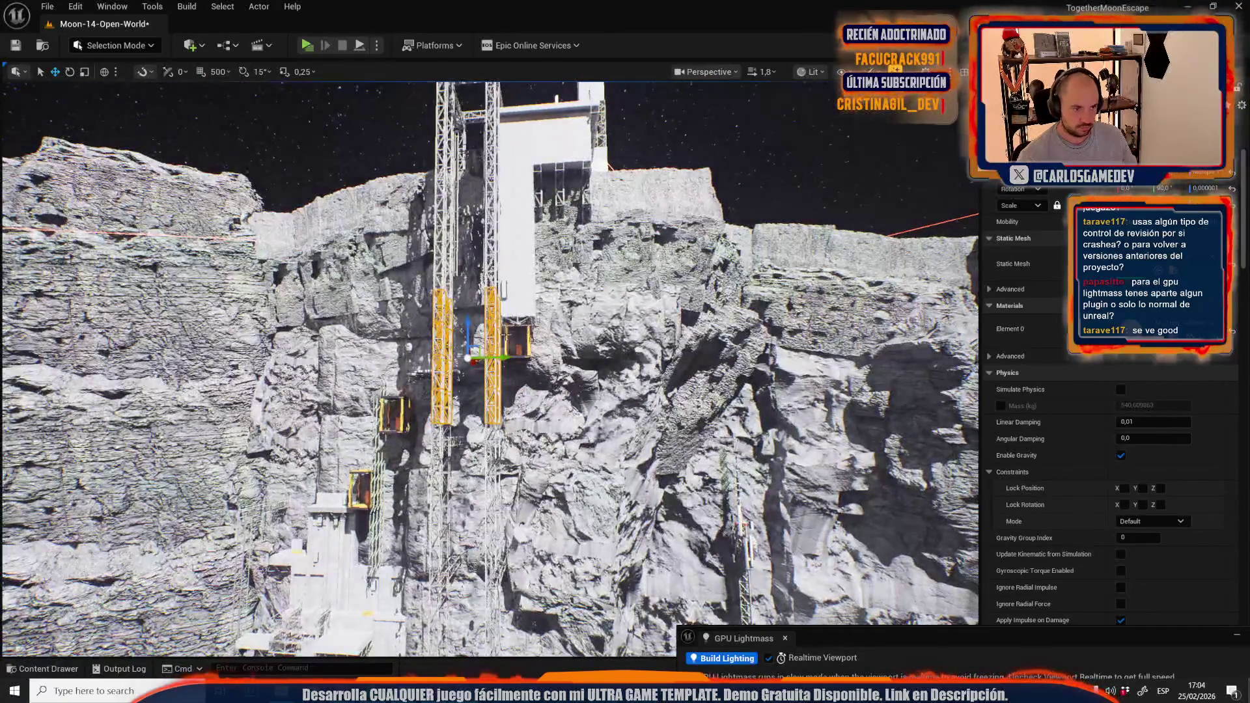
{"action": "scroll", "coordinate": [476, 481], "scroll_direction": "down", "scroll_amount": 10}
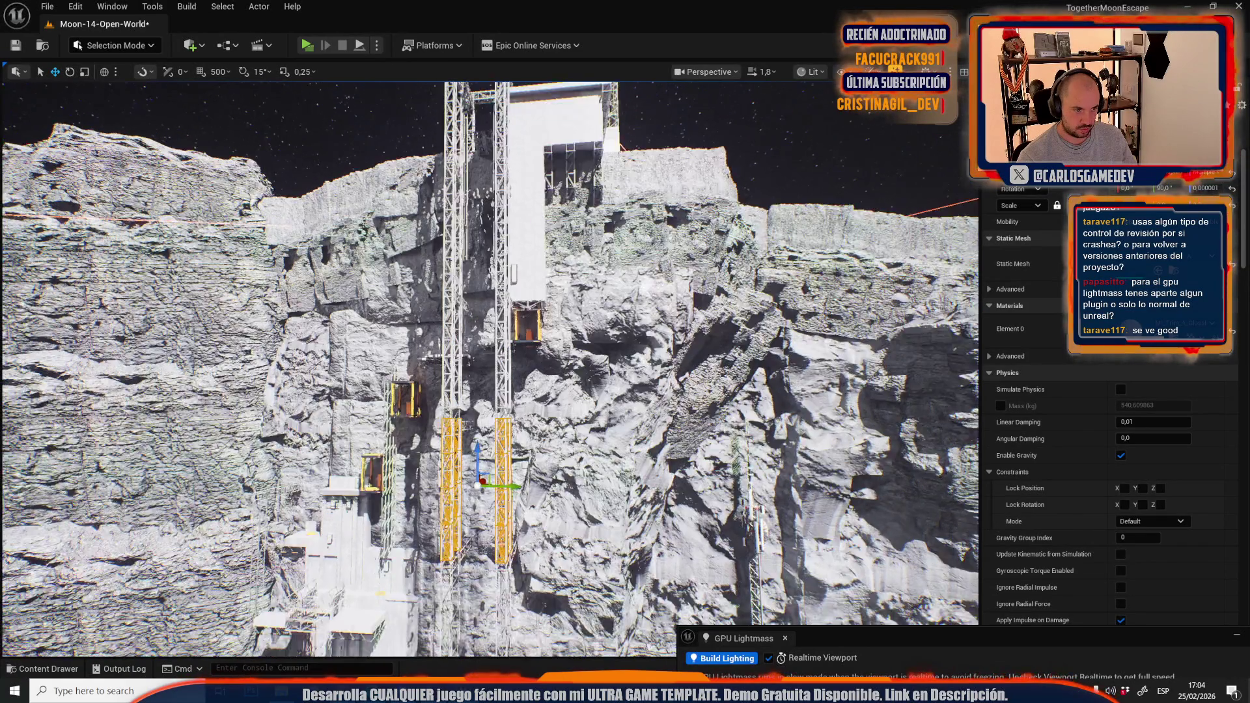
{"action": "scroll", "coordinate": [476, 481], "scroll_direction": "up", "scroll_amount": 3}
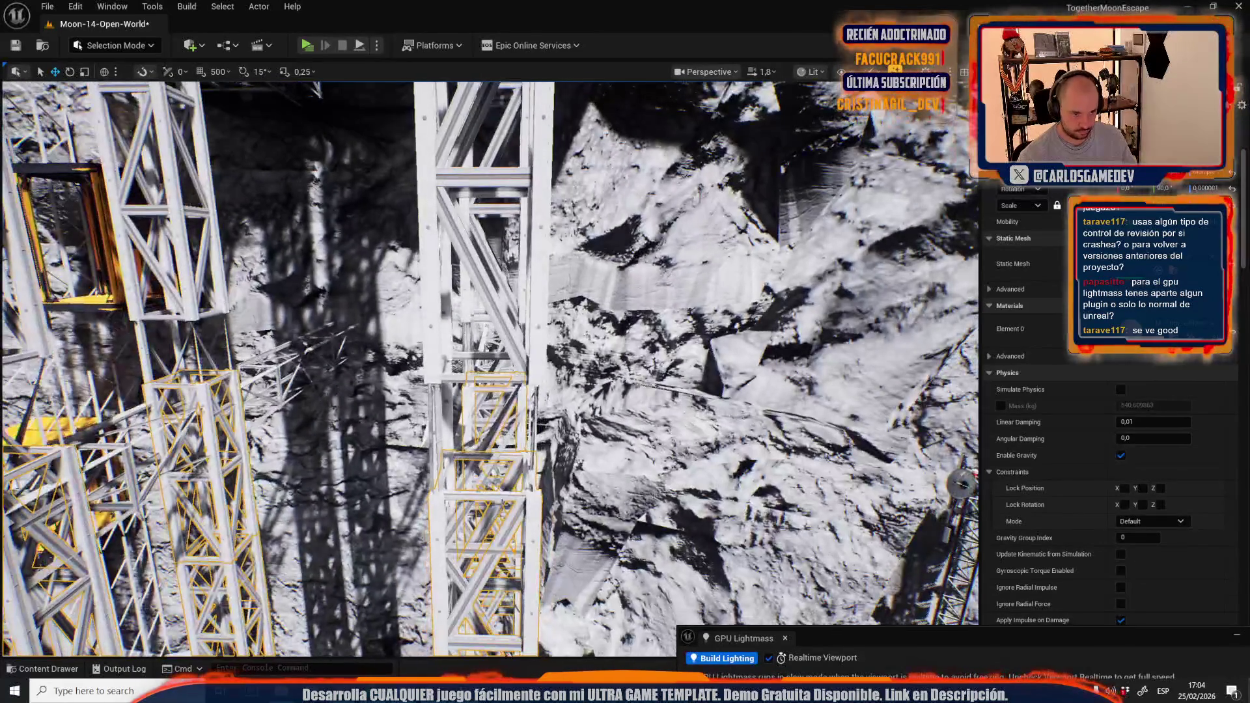
{"action": "left_click_drag", "start_coordinate": [502, 480], "coordinate": [527, 388]}
{"action": "scroll", "coordinate": [528, 388], "scroll_direction": "up", "scroll_amount": 15}
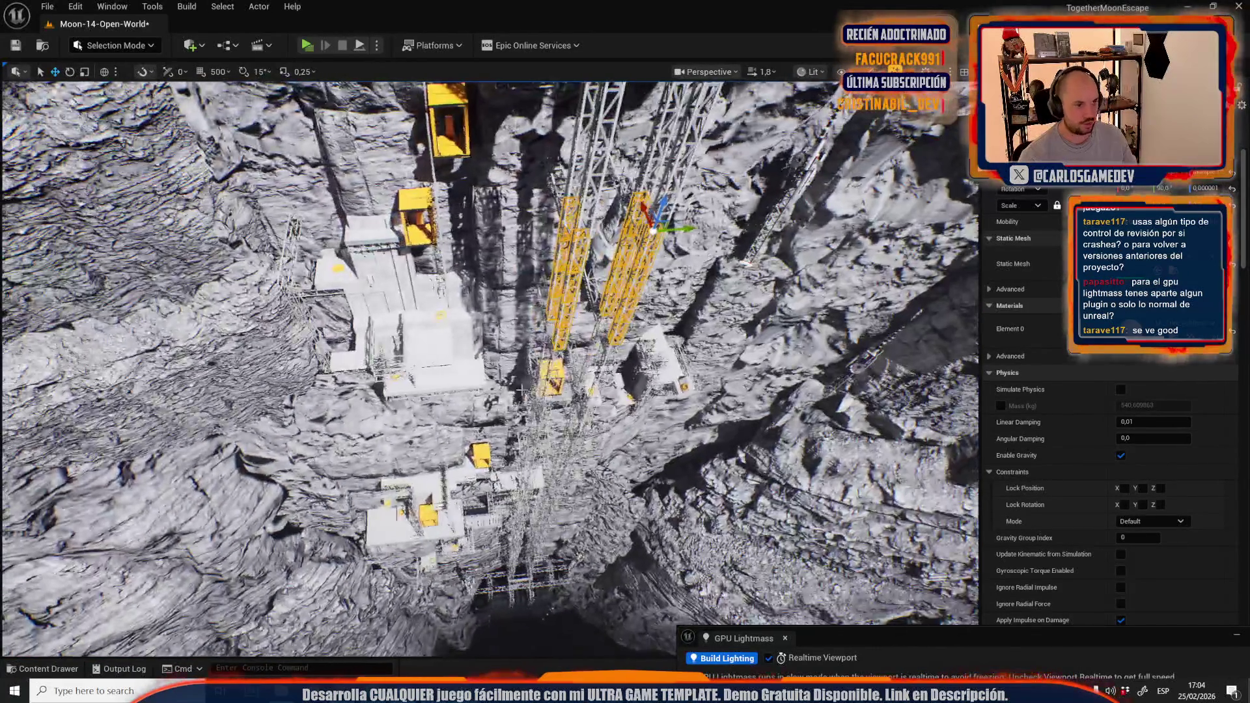
{"action": "scroll", "coordinate": [521, 389], "scroll_direction": "up", "scroll_amount": 2}
Undo an accidental resize of the trusses and return to the Move tool
{"action": "key", "text": "w"}
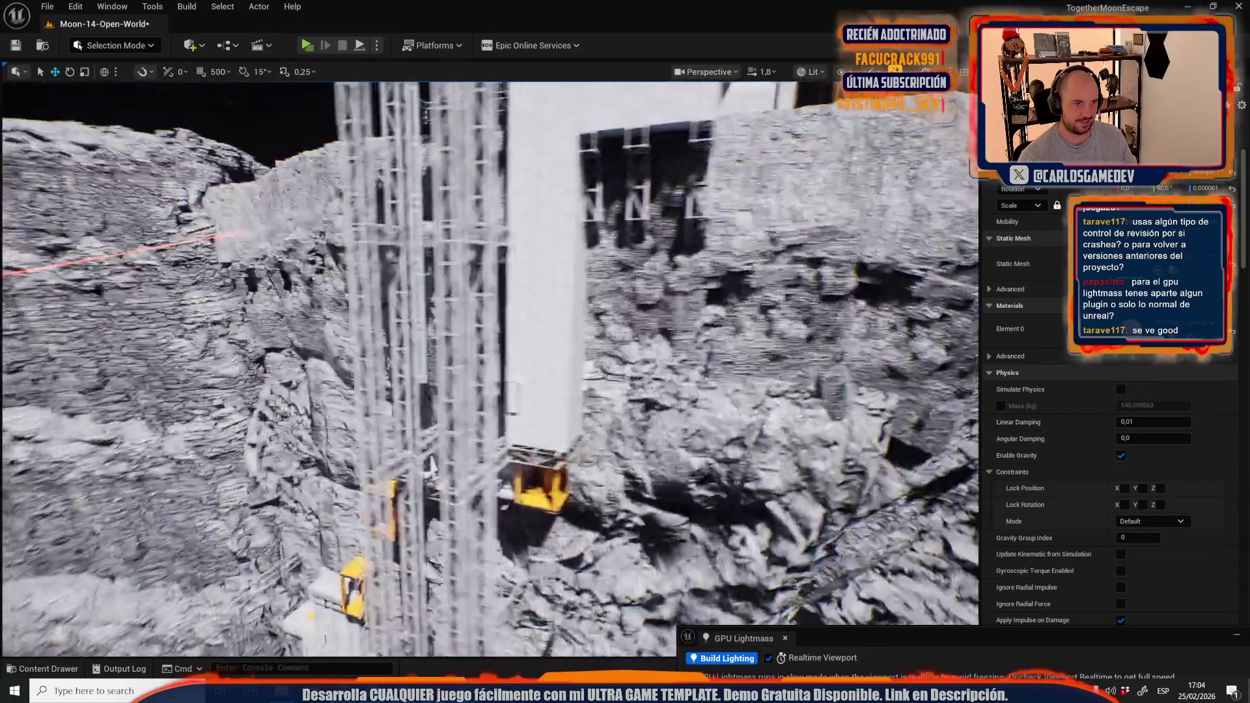
{"action": "scroll", "coordinate": [522, 389], "scroll_direction": "down", "scroll_amount": 2}
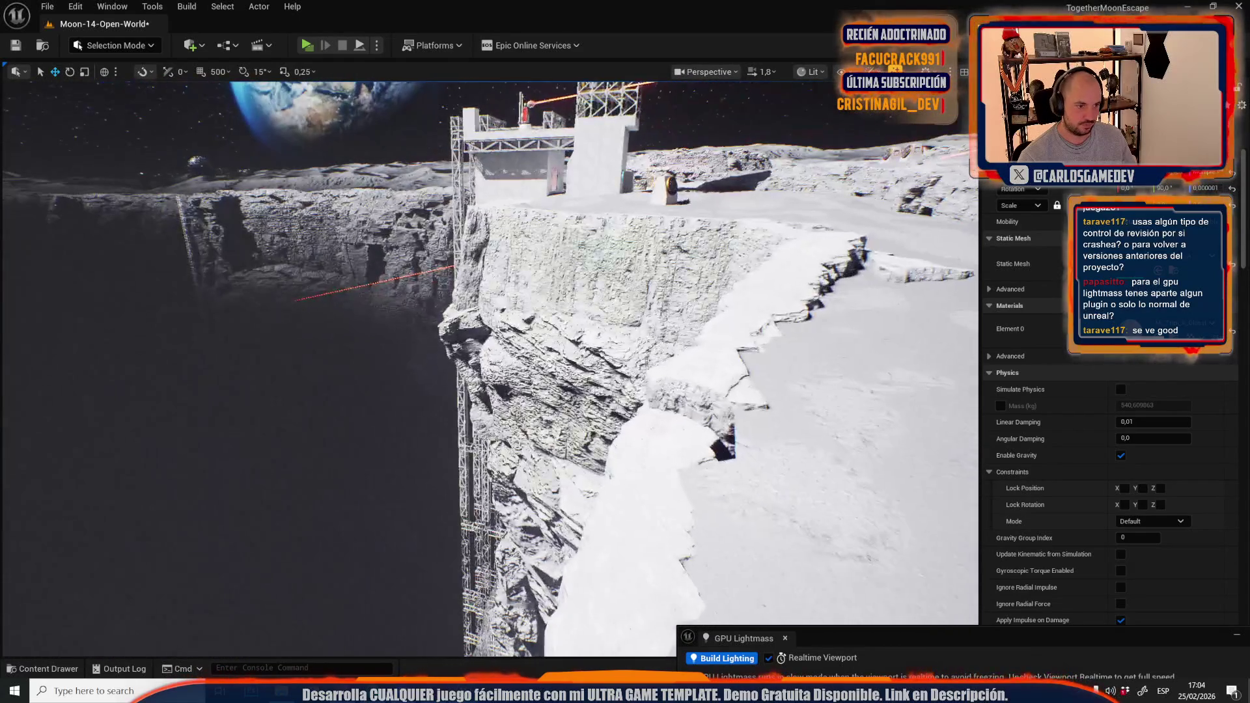
{"action": "scroll", "coordinate": [521, 389], "scroll_direction": "up", "scroll_amount": 2}
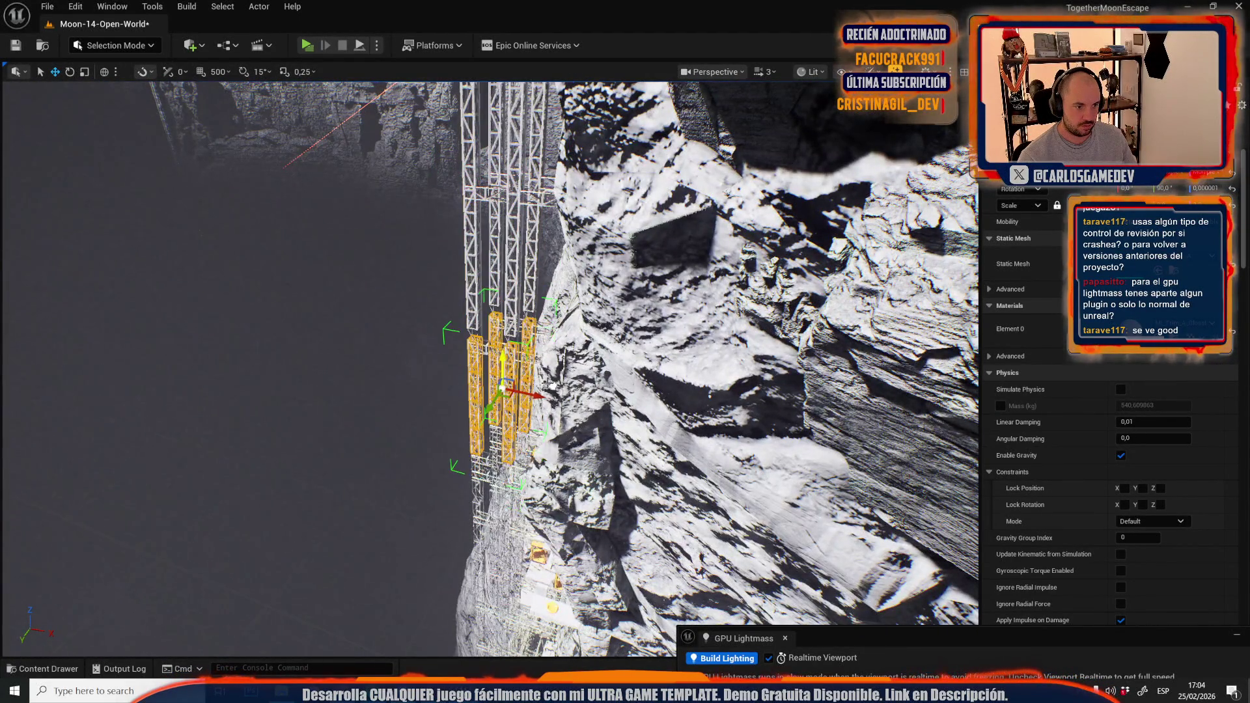
{"action": "scroll", "coordinate": [519, 376], "scroll_direction": "up", "scroll_amount": 2}
{"action": "key", "text": "r"}
{"action": "key", "text": "ctrl+z"}
{"action": "scroll", "coordinate": [515, 376], "scroll_direction": "down", "scroll_amount": 1}
{"action": "scroll", "coordinate": [534, 350], "scroll_direction": "up", "scroll_amount": 2}
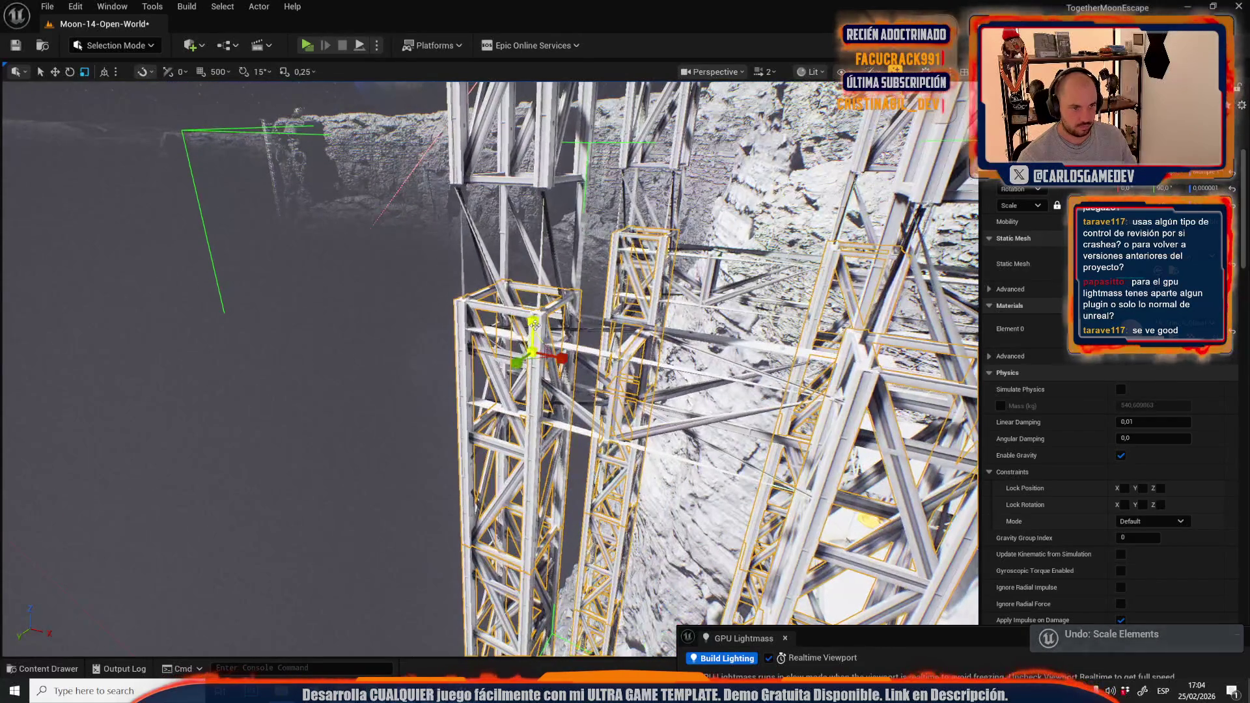
{"action": "key", "text": "w"}
Select only the left truss section and lower it slightly down the shaft
{"action": "scroll", "coordinate": [581, 202], "scroll_direction": "down", "scroll_amount": 1}
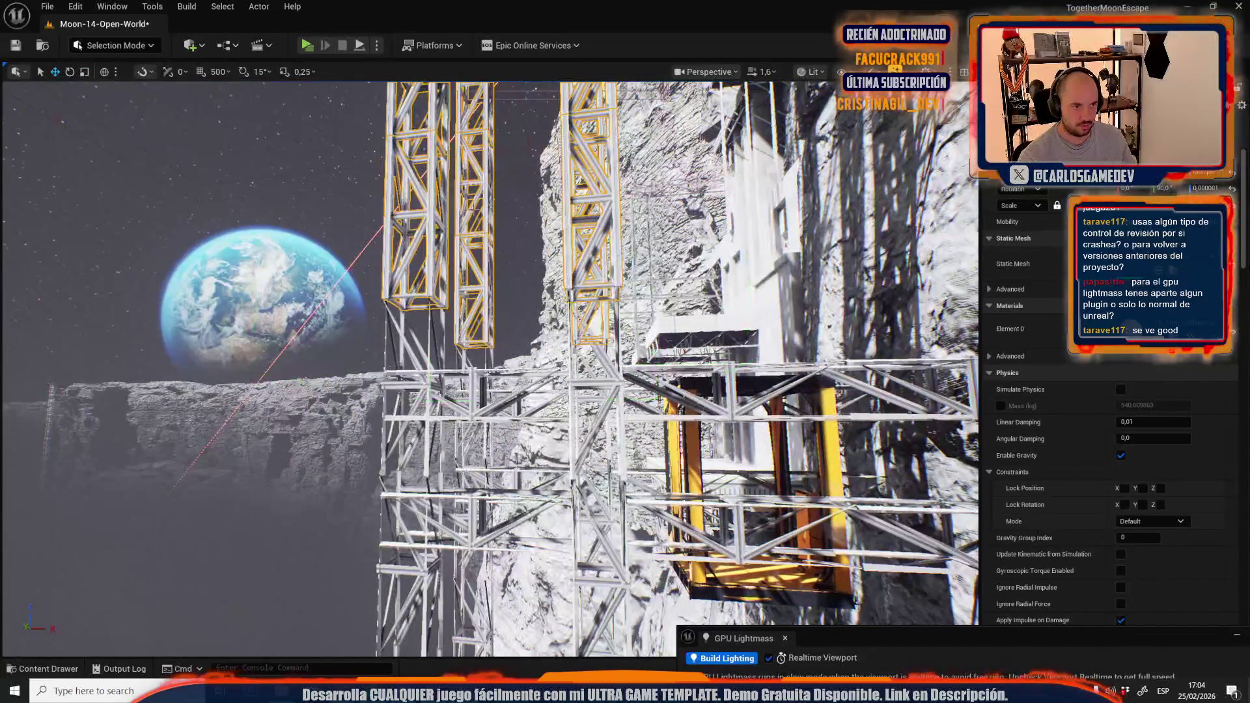
{"action": "left_click", "coordinate": [422, 212]}
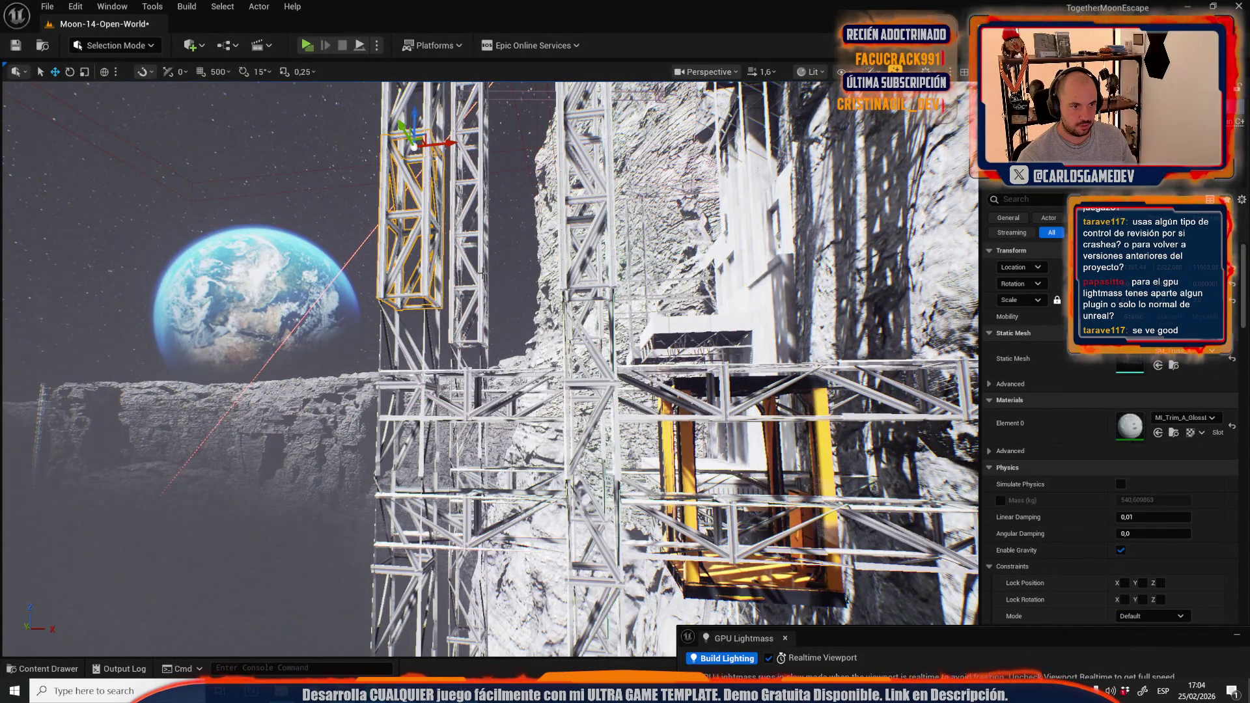
{"action": "scroll", "coordinate": [565, 268], "scroll_direction": "up", "scroll_amount": 2}
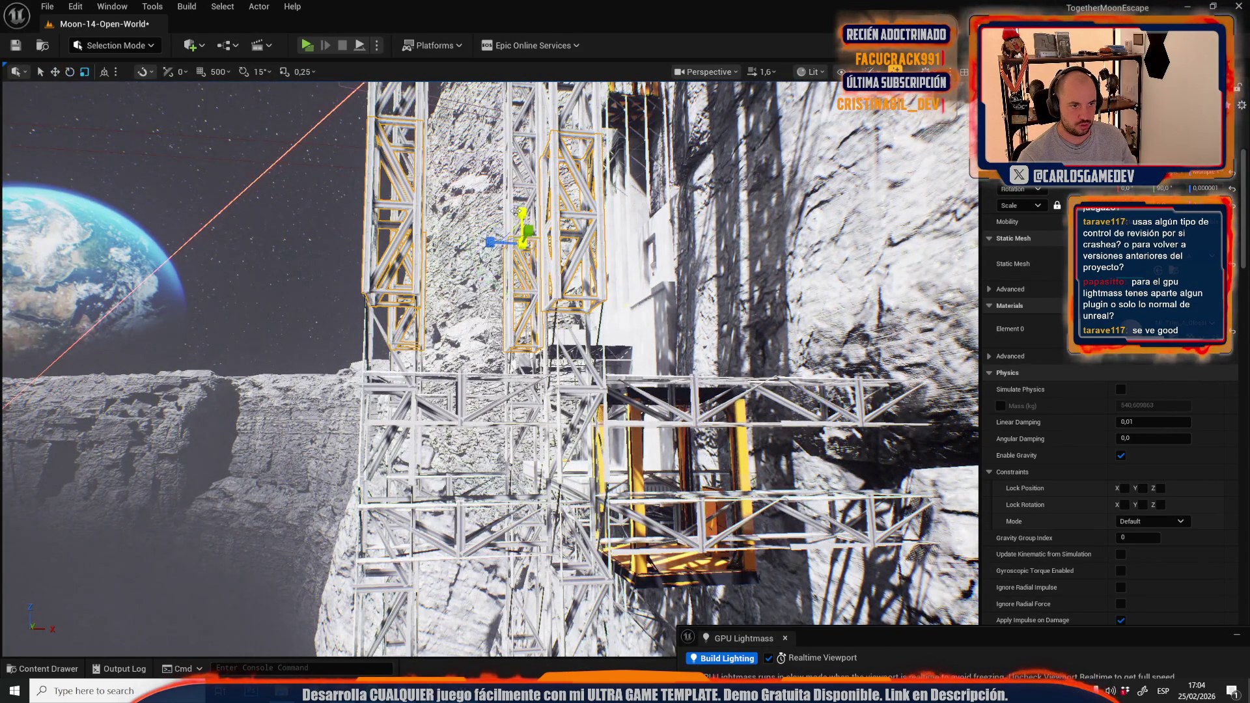
{"action": "mouse_move", "coordinate": [523, 212]}
{"action": "left_mouse_down"}
{"action": "mouse_move", "coordinate": [542, 316]}
{"action": "mouse_move", "coordinate": [559, 280]}
{"action": "left_mouse_up"}
{"action": "scroll", "coordinate": [560, 280], "scroll_direction": "down", "scroll_amount": 1}
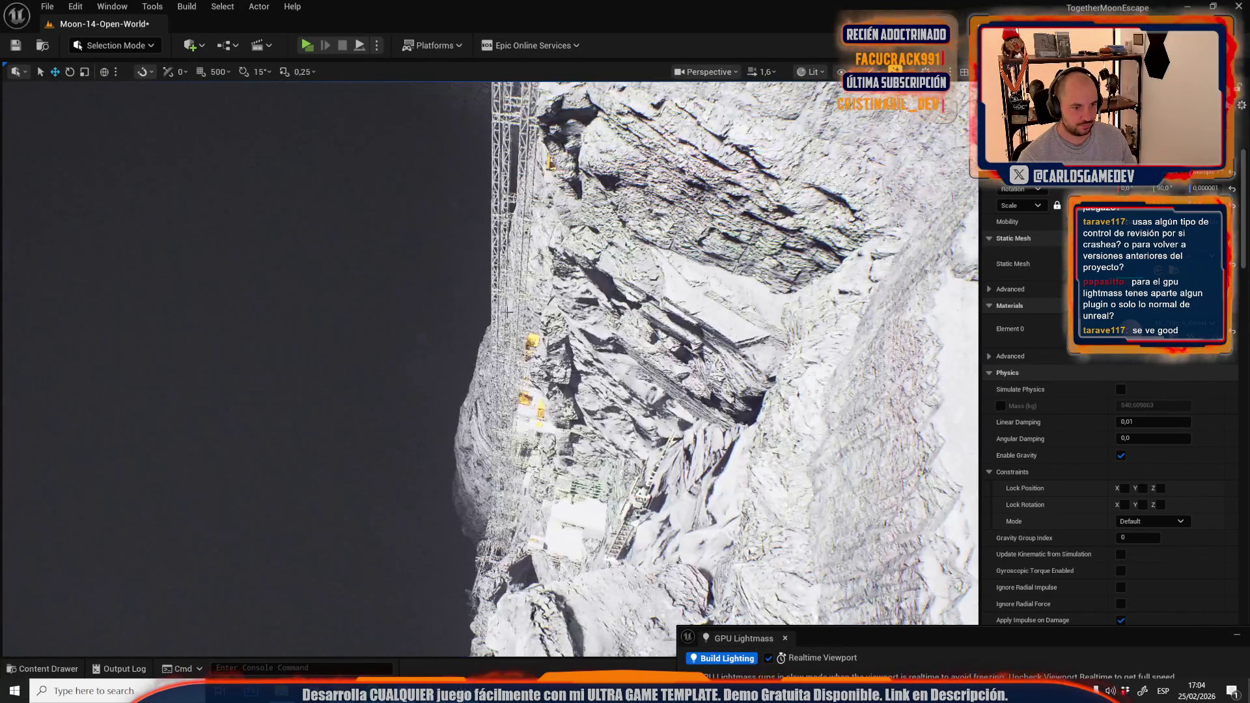
Switch to the recent level Moon-13-Broken-Elevator, saving the modified Moon-14-Open-World level first
{"action": "left_click", "coordinate": [47, 7]}
{"action": "mouse_move", "coordinate": [104, 95]}
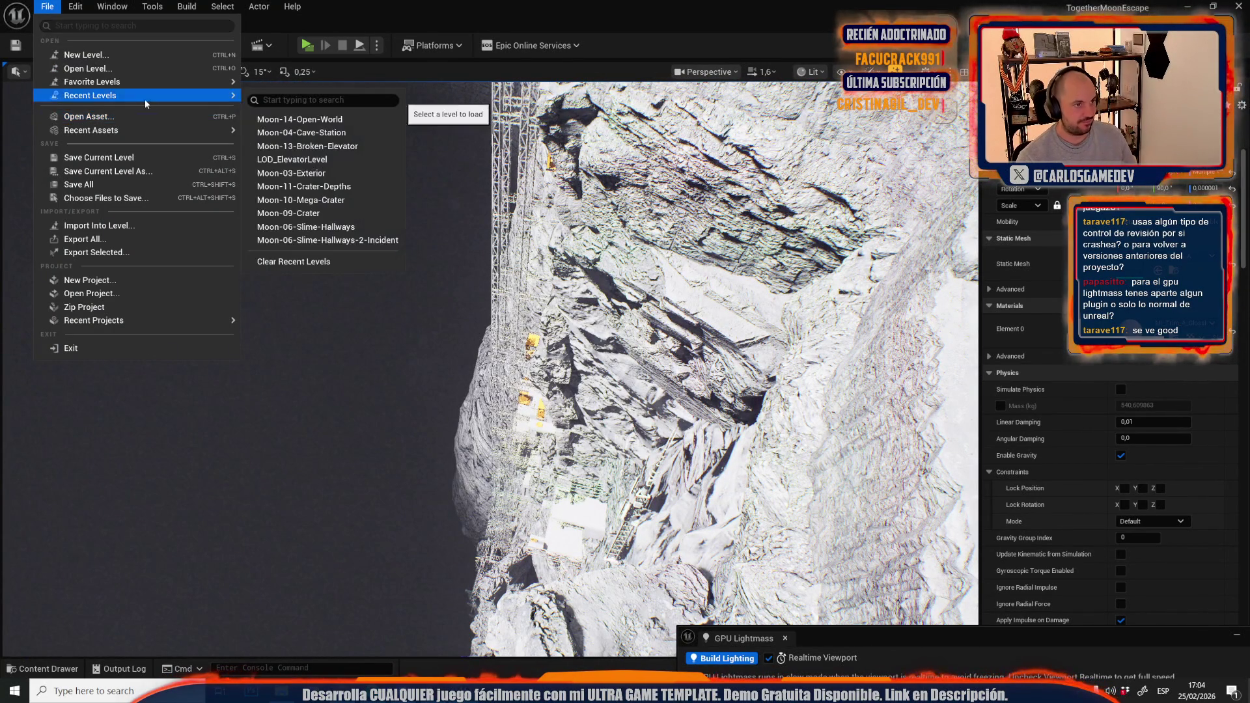
{"action": "left_click", "coordinate": [304, 146]}
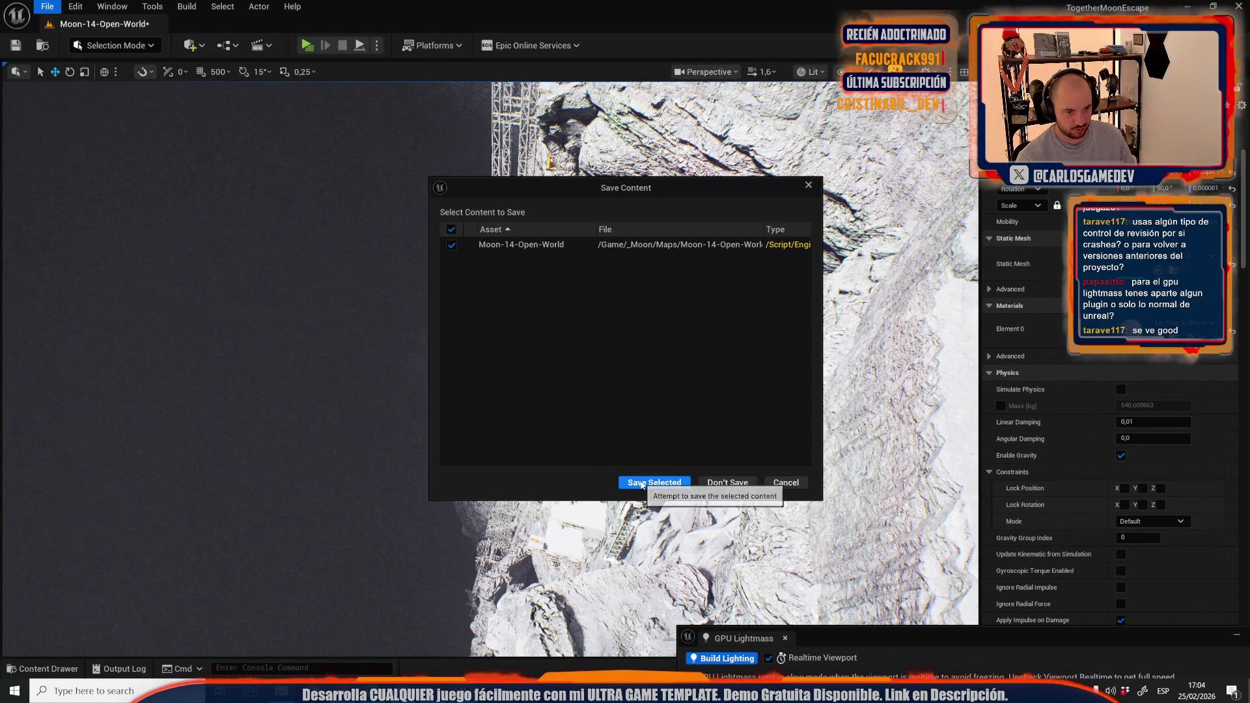
{"action": "left_click", "coordinate": [643, 481]}
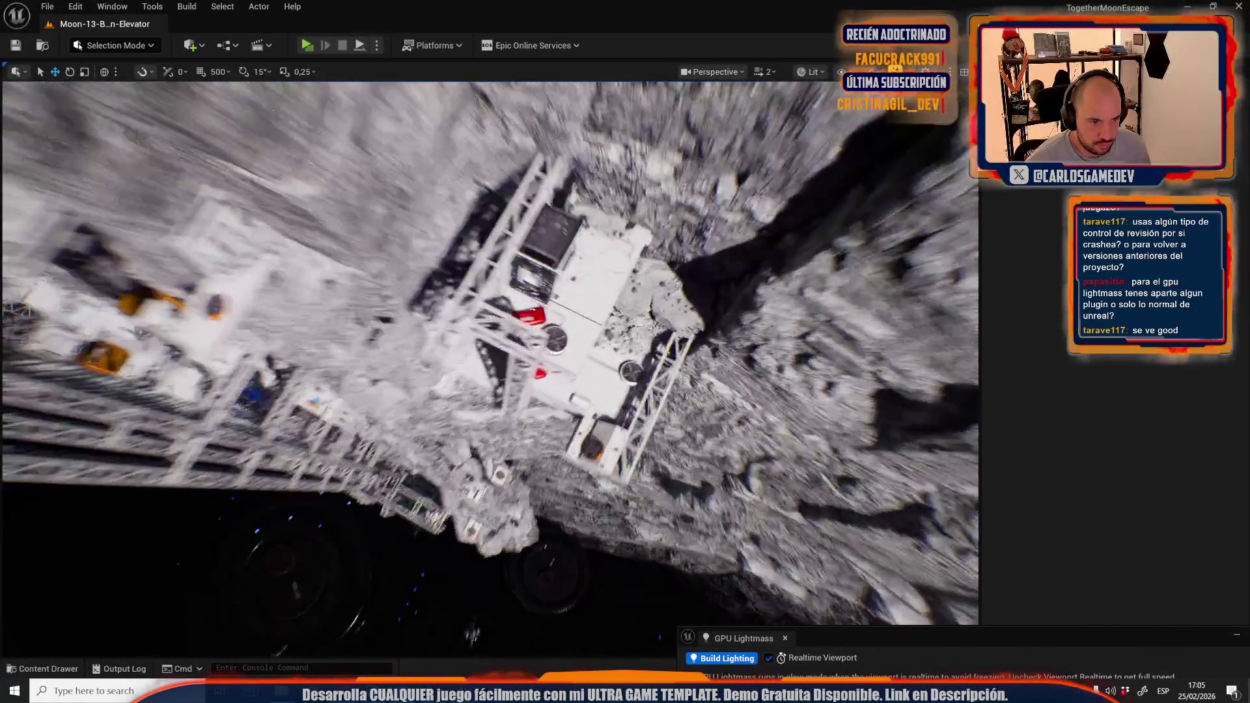
Select the elevator platform's red box, rail and cabin, then frame them
{"action": "scroll", "coordinate": [488, 352], "scroll_direction": "down", "scroll_amount": 1}
{"action": "left_click", "coordinate": [408, 300]}
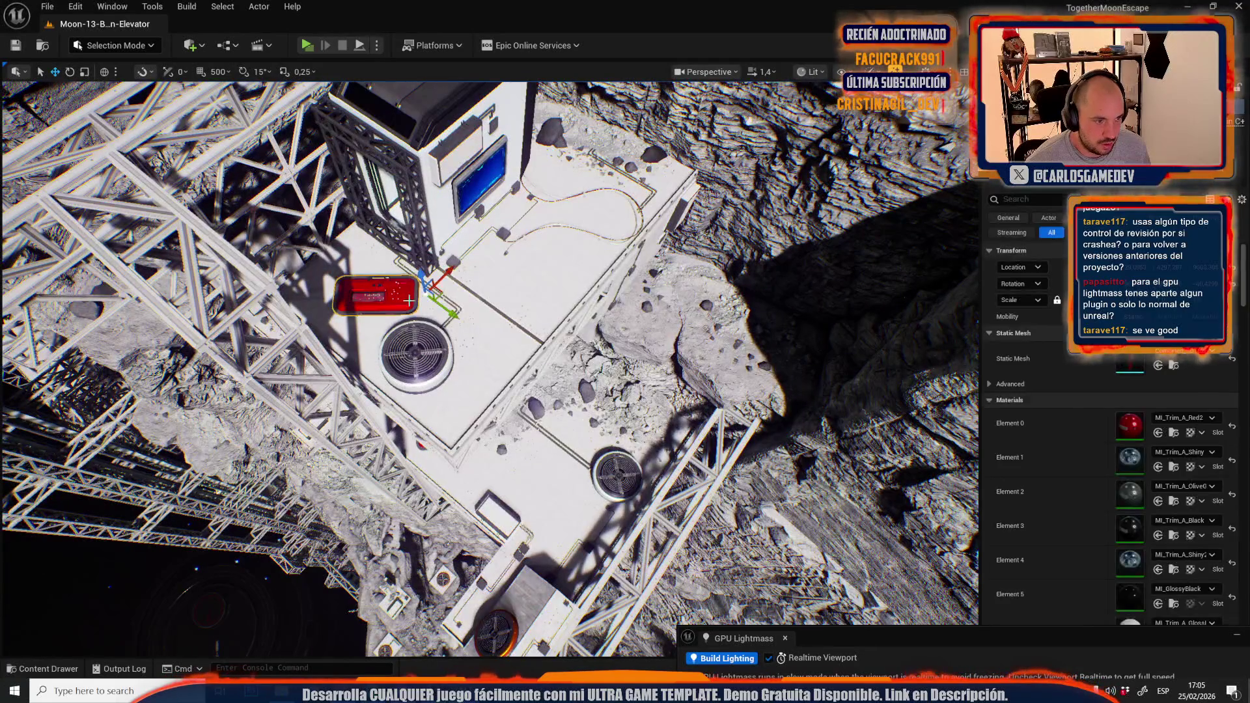
{"action": "left_click", "coordinate": [489, 303], "text": "ctrl"}
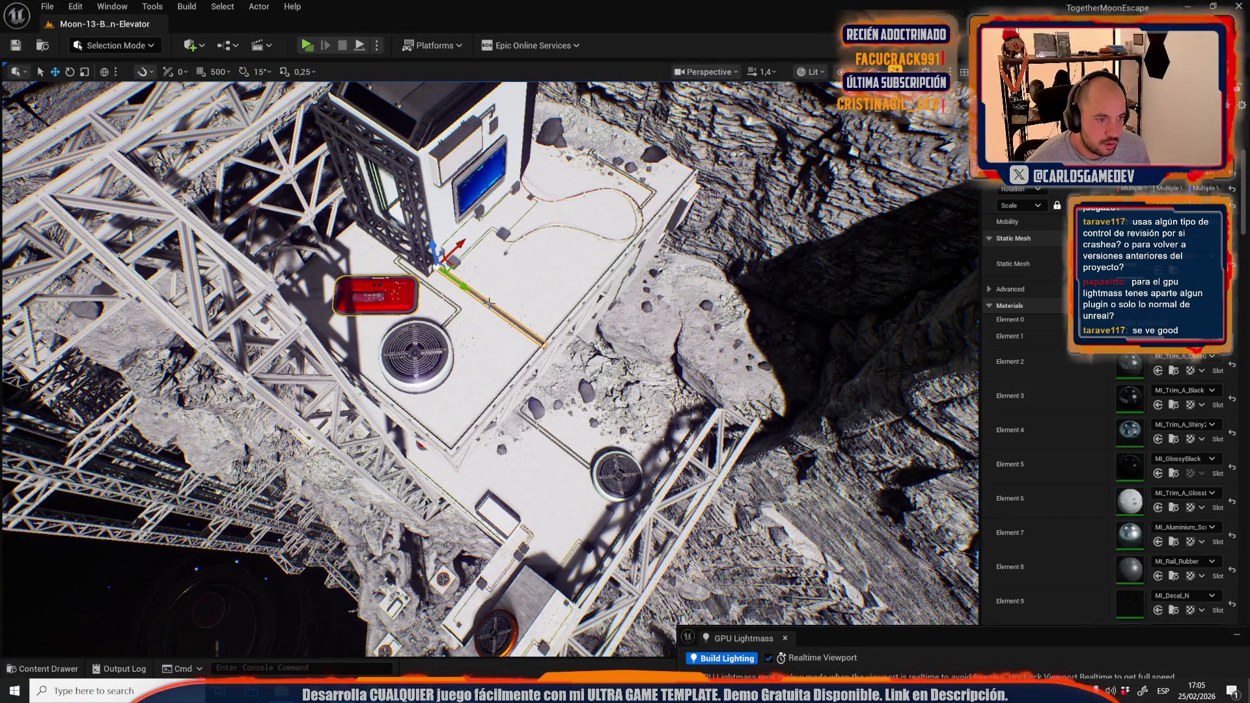
{"action": "left_click", "coordinate": [430, 131], "text": "ctrl"}
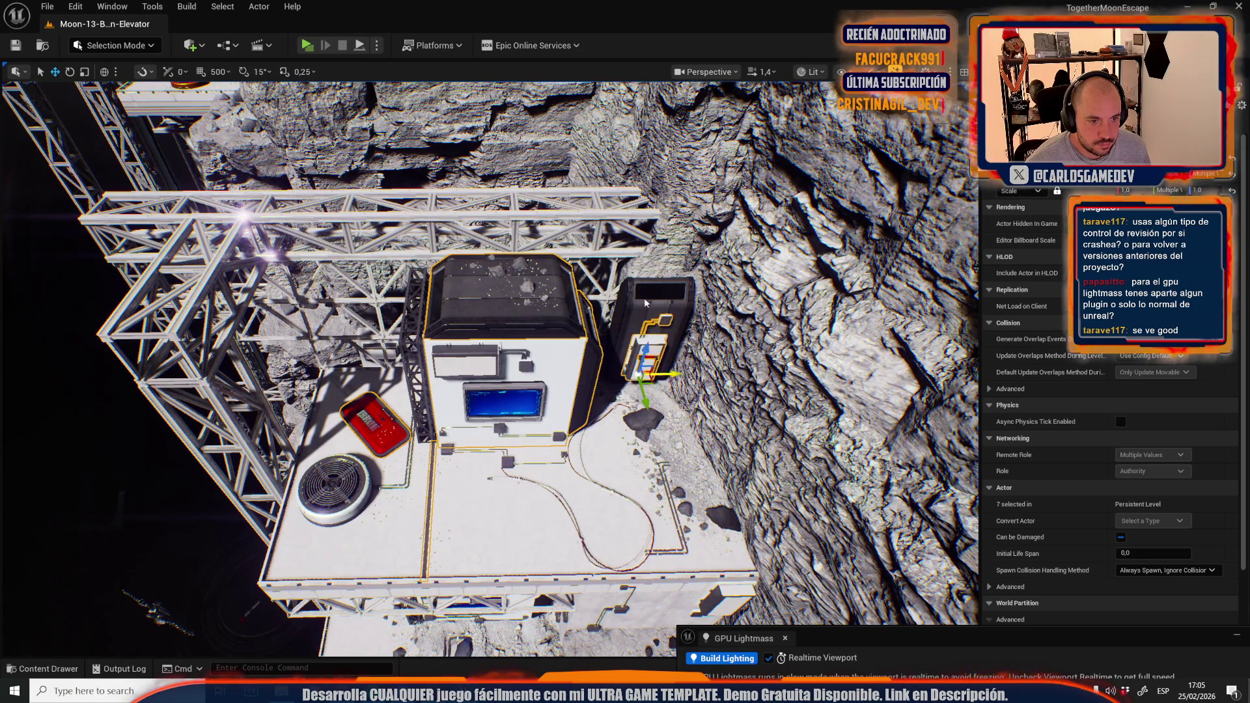
{"action": "key", "text": "f"}
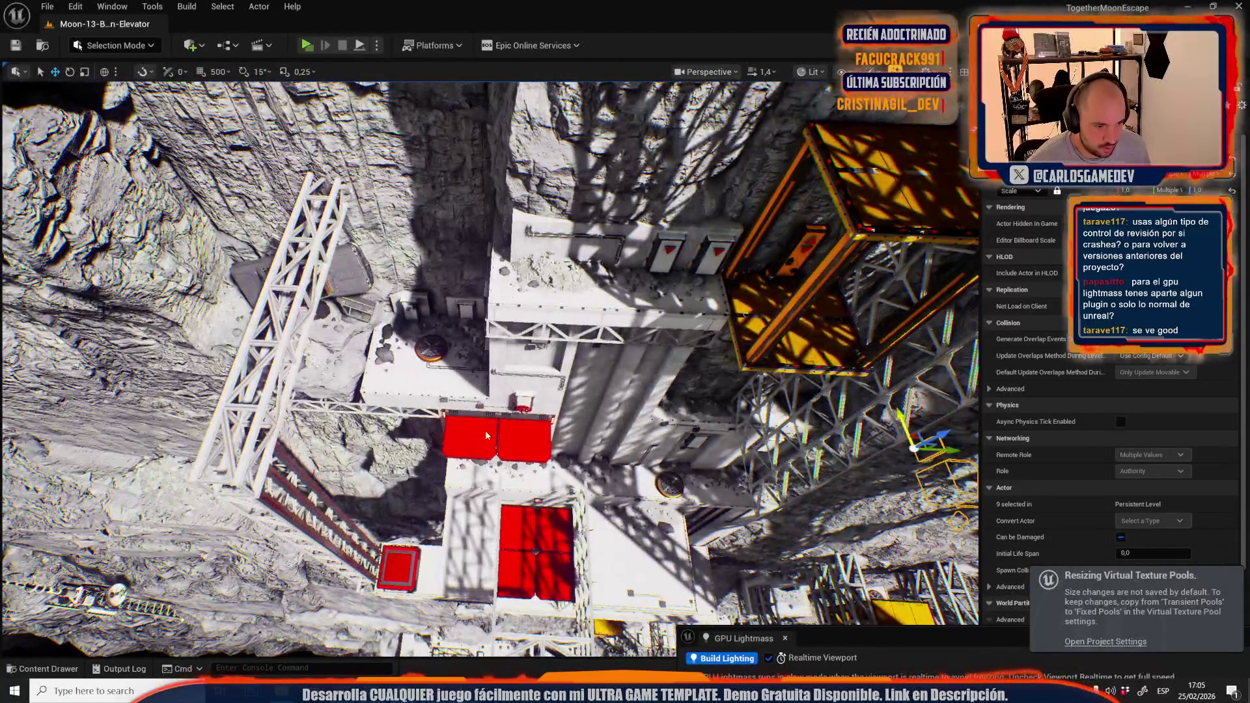
Add the red platform, large white building and upper red door panels to the selection
{"action": "left_click", "coordinate": [485, 431], "text": "ctrl"}
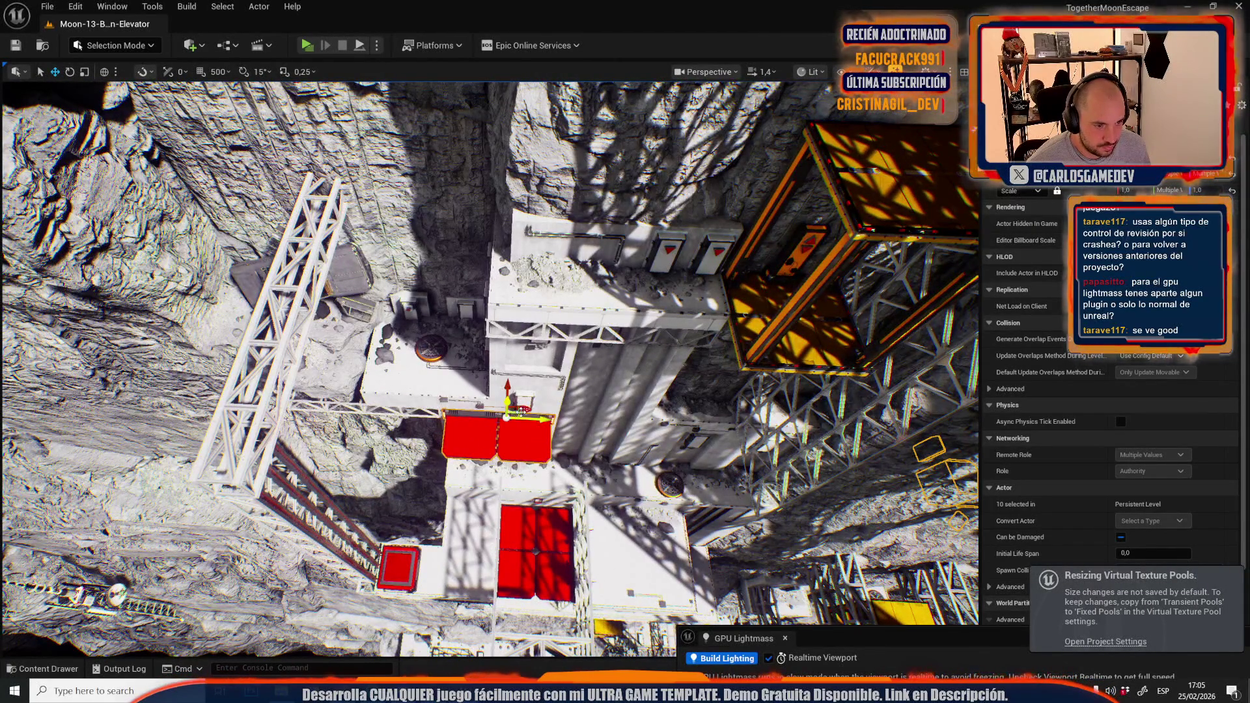
{"action": "left_click", "coordinate": [524, 409], "text": "ctrl"}
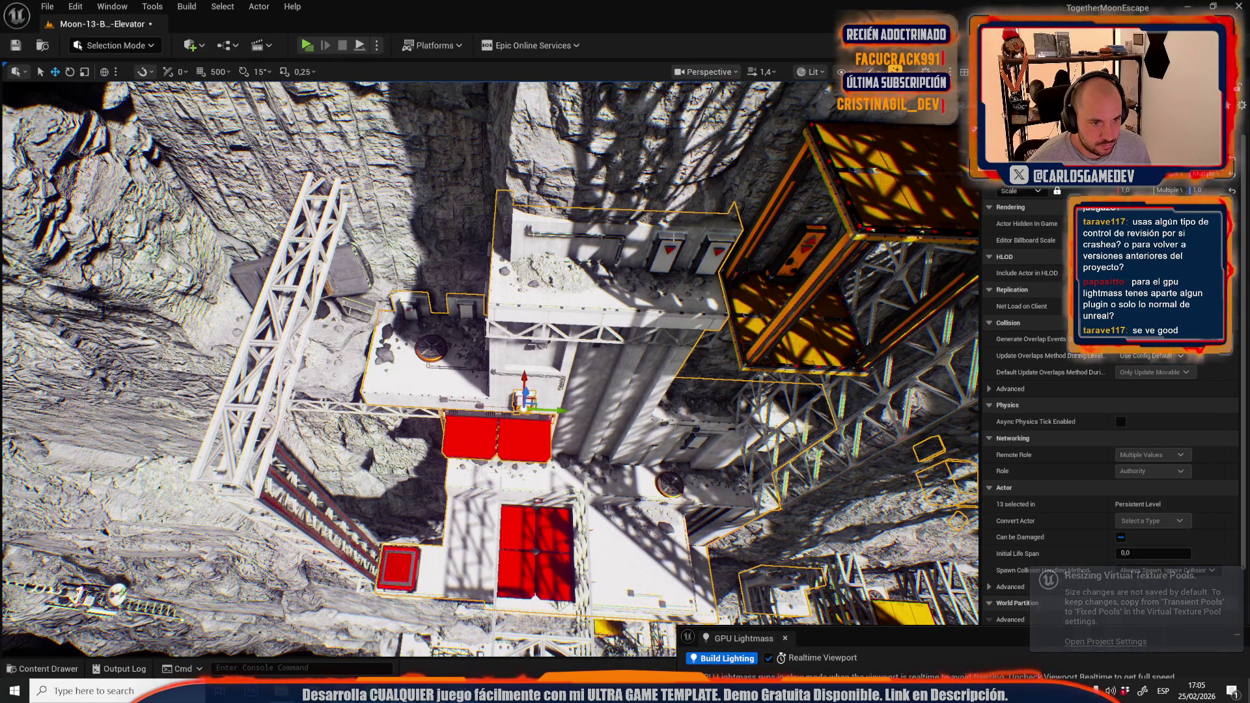
{"action": "left_click", "coordinate": [709, 248], "text": "ctrl"}
{"action": "left_click", "coordinate": [720, 250], "text": "ctrl"}
{"action": "left_click", "coordinate": [683, 248], "text": "ctrl"}
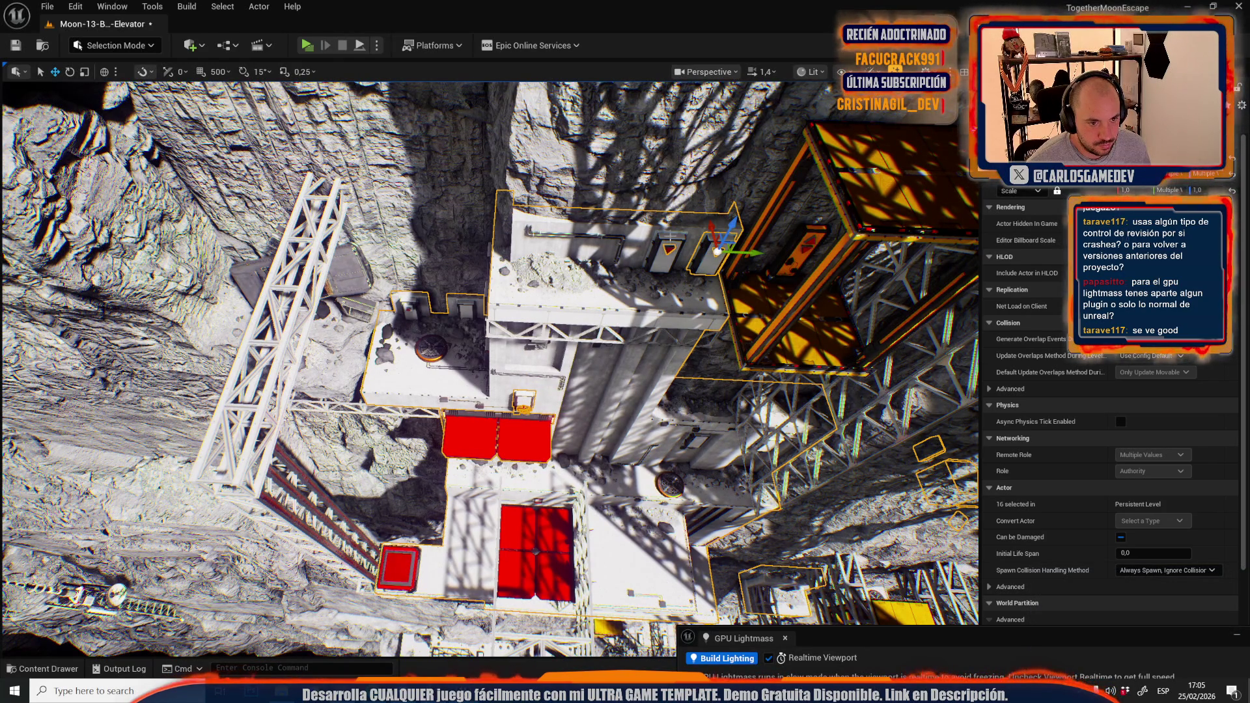
{"action": "left_click", "coordinate": [658, 239], "text": "ctrl"}
{"action": "left_click", "coordinate": [664, 267], "text": "ctrl"}
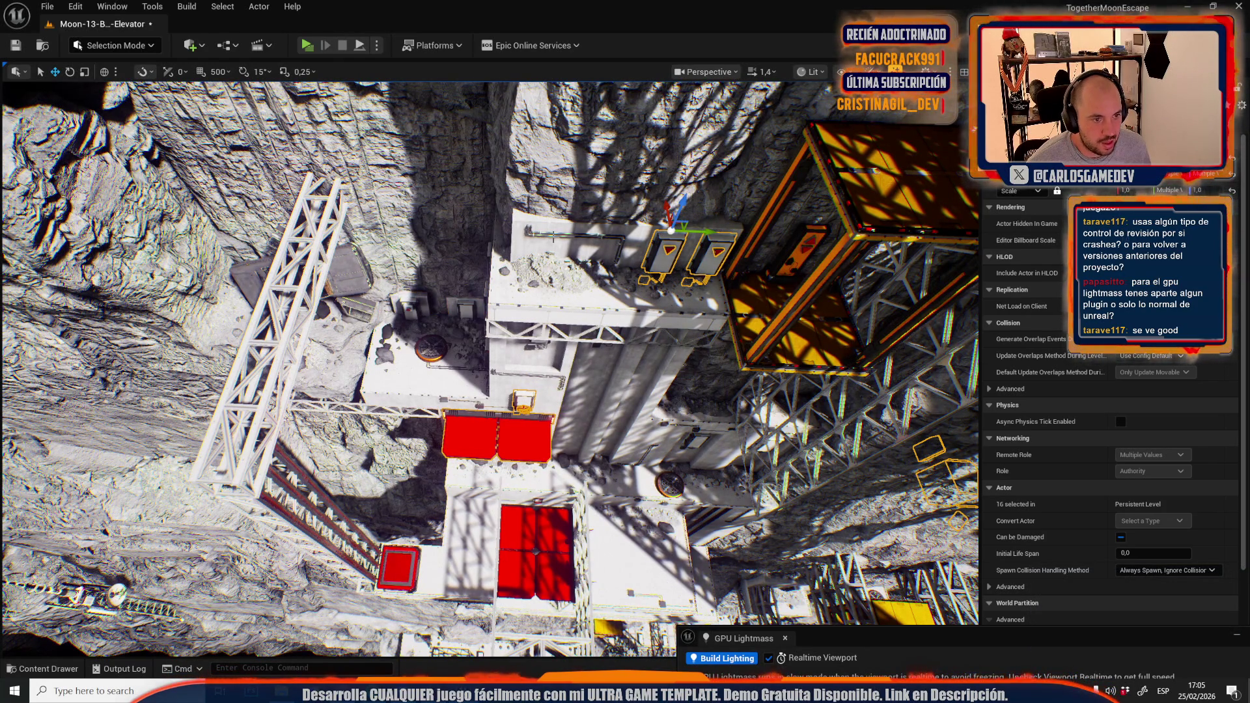
{"action": "key", "text": "ctrl+z"}
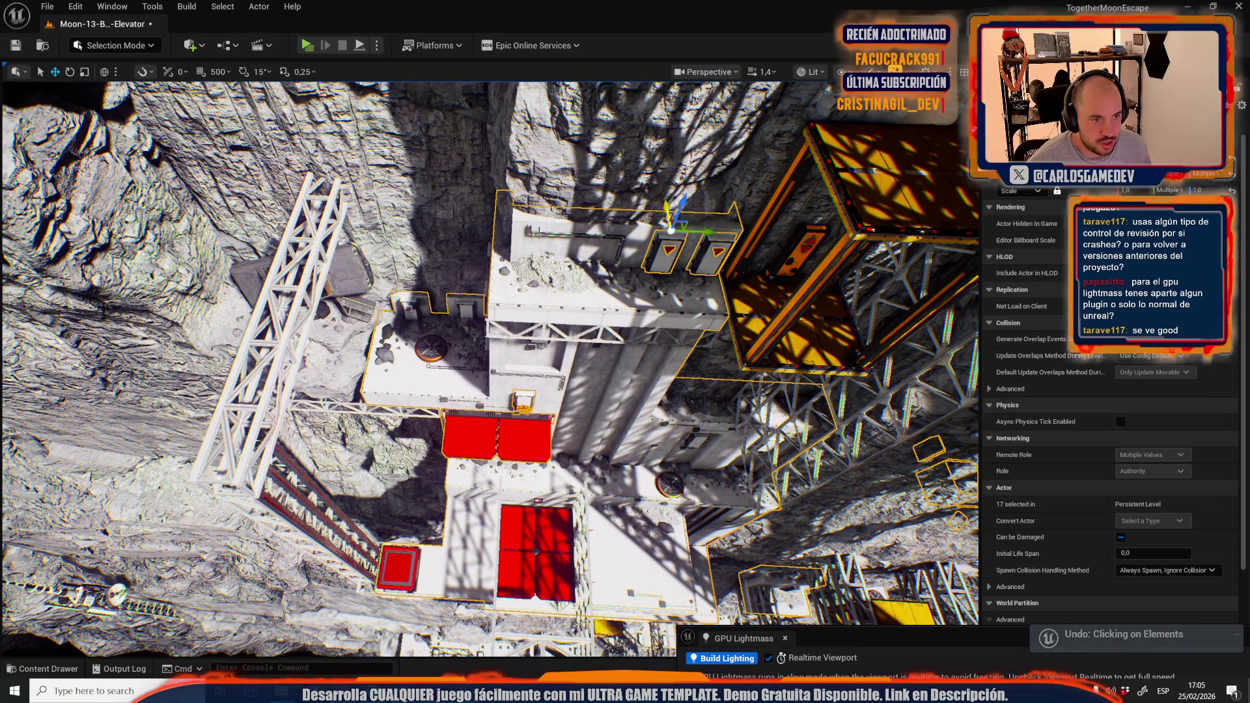
Add the upper-deck pipe, the cart, and its door and side panels
{"action": "left_click", "coordinate": [586, 233], "text": "ctrl"}
{"action": "mouse_move", "coordinate": [586, 233]}
{"action": "left_mouse_down"}
{"action": "mouse_move", "coordinate": [560, 195]}
{"action": "mouse_move", "coordinate": [448, 233]}
{"action": "left_mouse_up"}
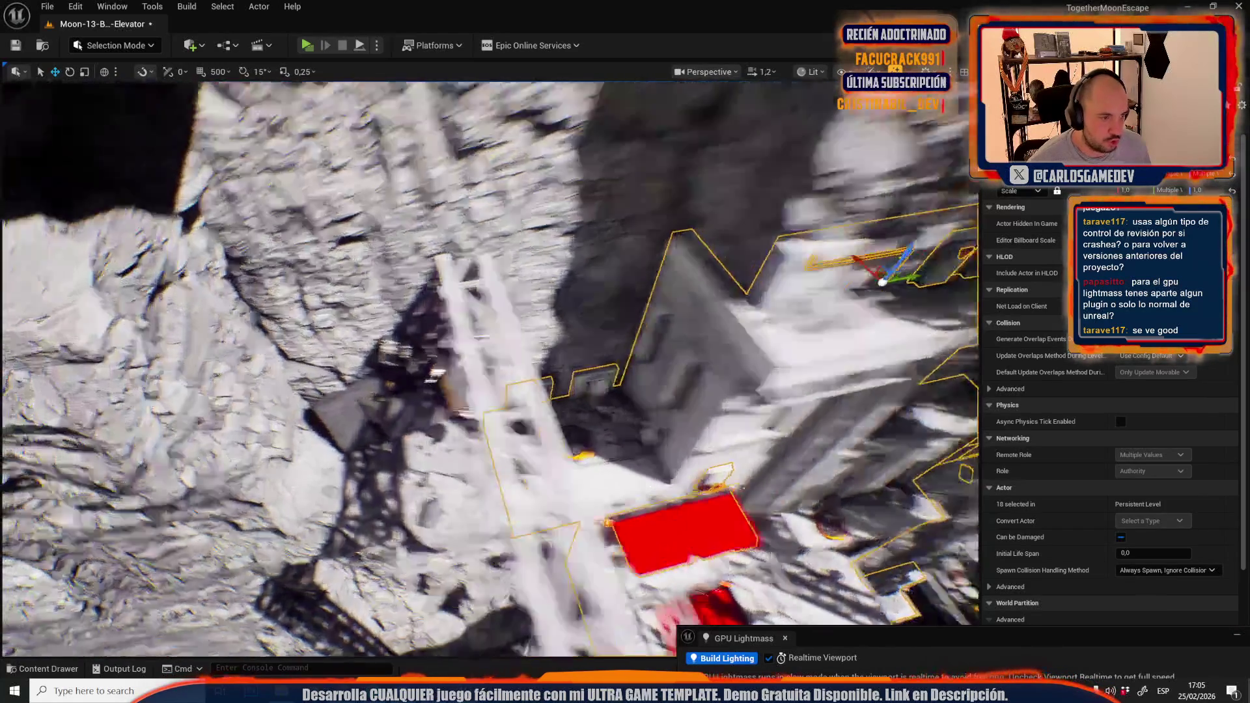
{"action": "left_click", "coordinate": [449, 233], "text": "ctrl"}
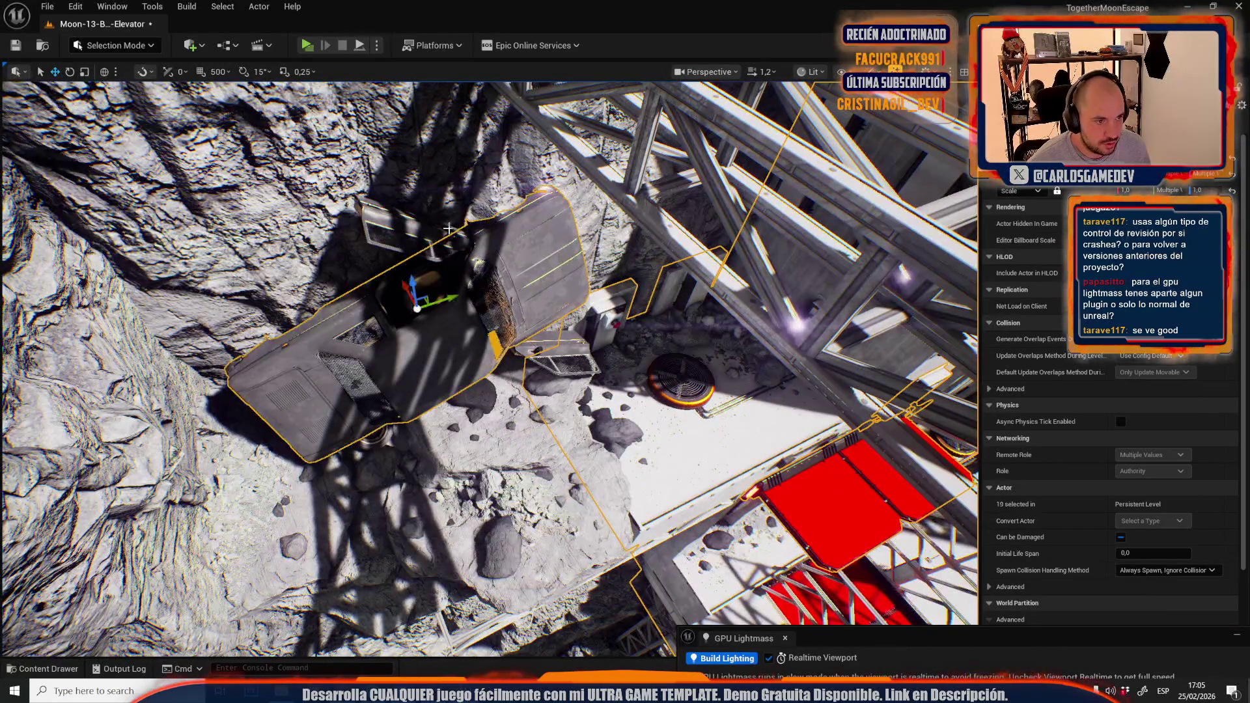
{"action": "left_click", "coordinate": [449, 233], "text": "ctrl"}
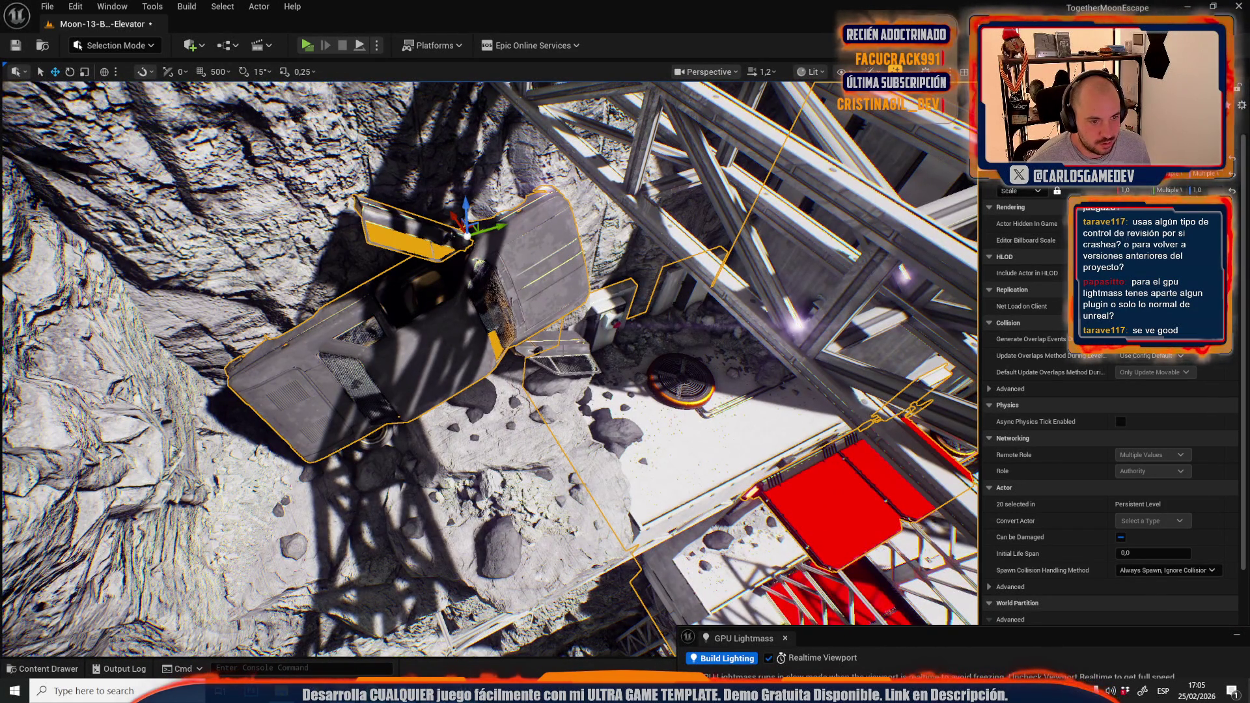
{"action": "left_click", "coordinate": [595, 341], "text": "ctrl"}
{"action": "left_click", "coordinate": [612, 323], "text": "ctrl"}
Add the wall-mounted button boxes and neighbouring wall pieces to the selection
{"action": "left_click_drag", "start_coordinate": [612, 322], "coordinate": [612, 449]}
{"action": "left_click", "coordinate": [612, 449], "text": "ctrl"}
{"action": "left_click", "coordinate": [634, 443], "text": "ctrl"}
{"action": "left_click", "coordinate": [393, 355], "text": "ctrl"}
{"action": "left_click_drag", "start_coordinate": [393, 355], "coordinate": [393, 462]}
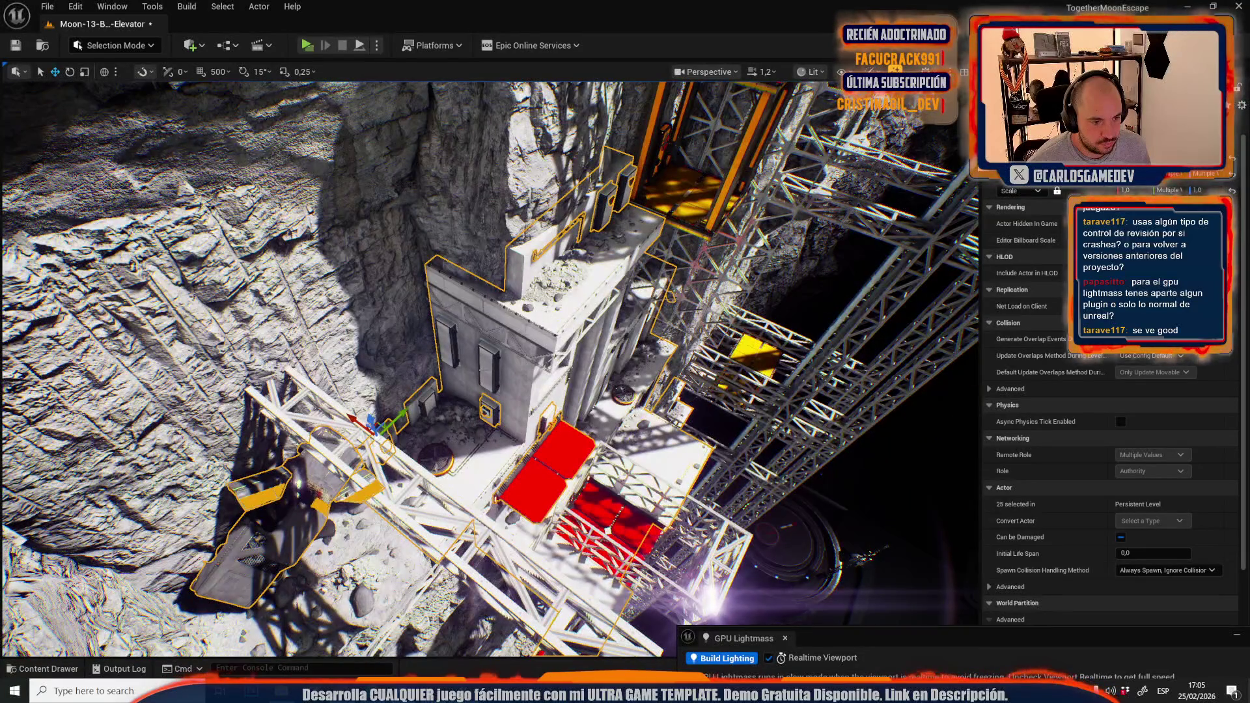
Add a scaffolding piece, the red panels and the square red pad's outer frame
{"action": "left_click", "coordinate": [481, 372], "text": "ctrl"}
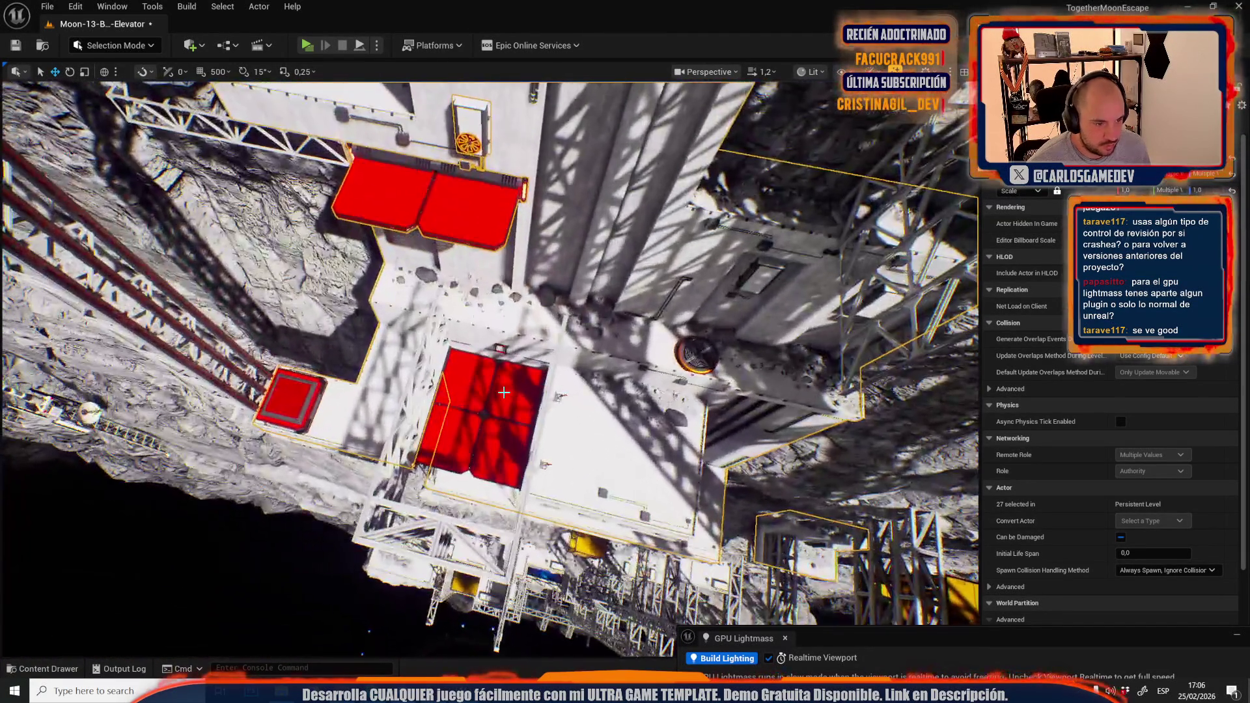
{"action": "left_click", "coordinate": [492, 388], "text": "ctrl"}
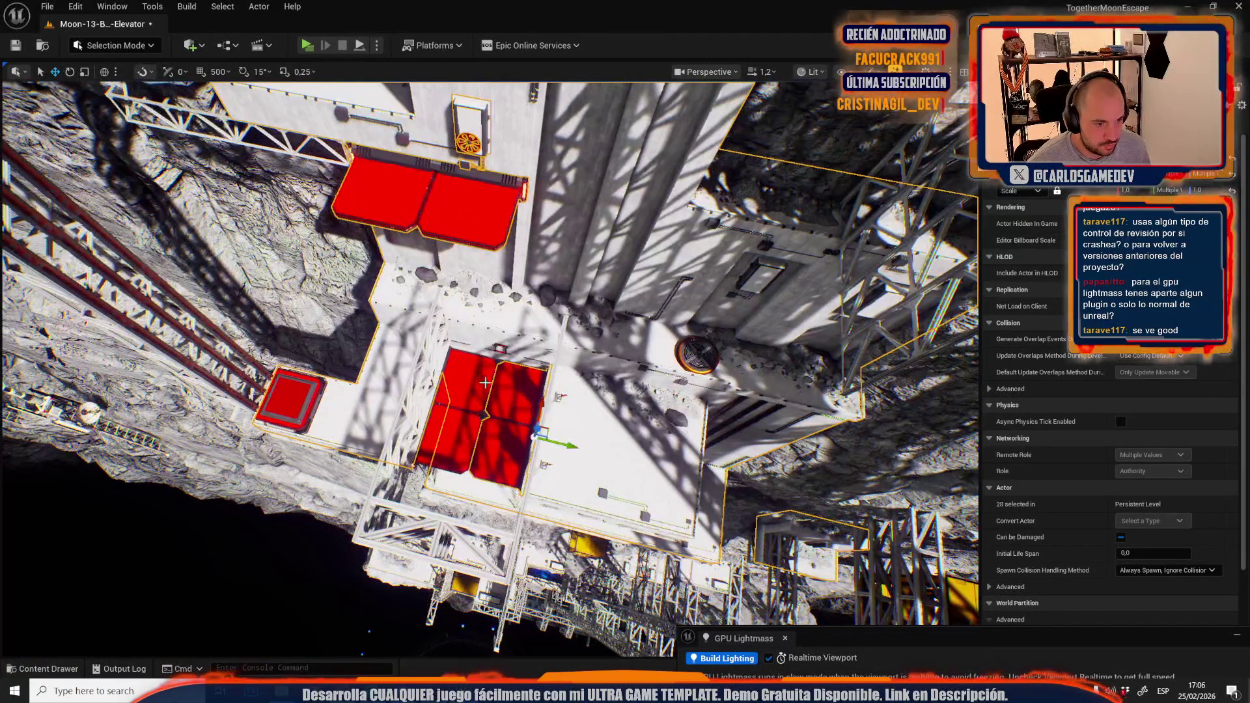
{"action": "left_click", "coordinate": [480, 378], "text": "ctrl"}
{"action": "left_click", "coordinate": [502, 349], "text": "ctrl"}
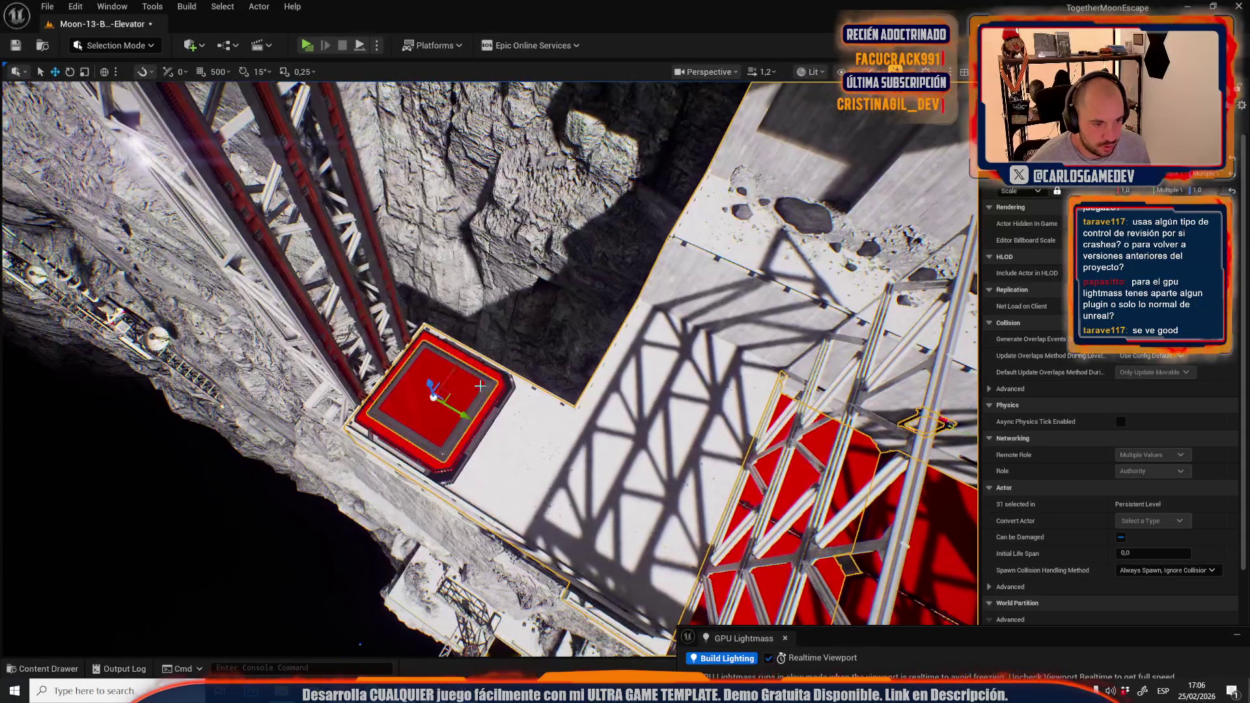
{"action": "left_click", "coordinate": [488, 374], "text": "ctrl"}
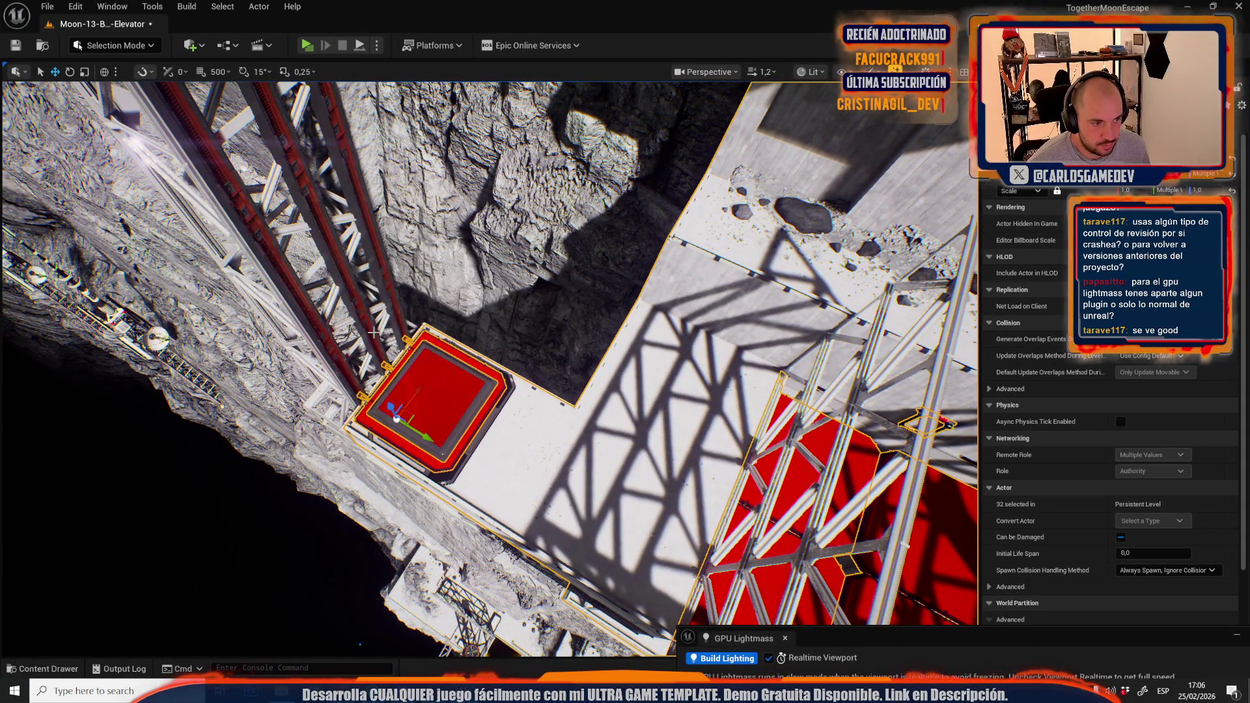
Add two thin vertical posts and four truss beams, then frame them
{"action": "left_click", "coordinate": [395, 303], "text": "ctrl"}
{"action": "left_click", "coordinate": [357, 313], "text": "ctrl"}
{"action": "left_click", "coordinate": [332, 351], "text": "ctrl"}
{"action": "left_click", "coordinate": [317, 314], "text": "ctrl"}
{"action": "left_click", "coordinate": [356, 293], "text": "ctrl"}
{"action": "left_click", "coordinate": [365, 280], "text": "ctrl"}
{"action": "key", "text": "f"}
Add the red rail beams and another tower piece, framing the rail tower
{"action": "left_click", "coordinate": [350, 328], "text": "ctrl"}
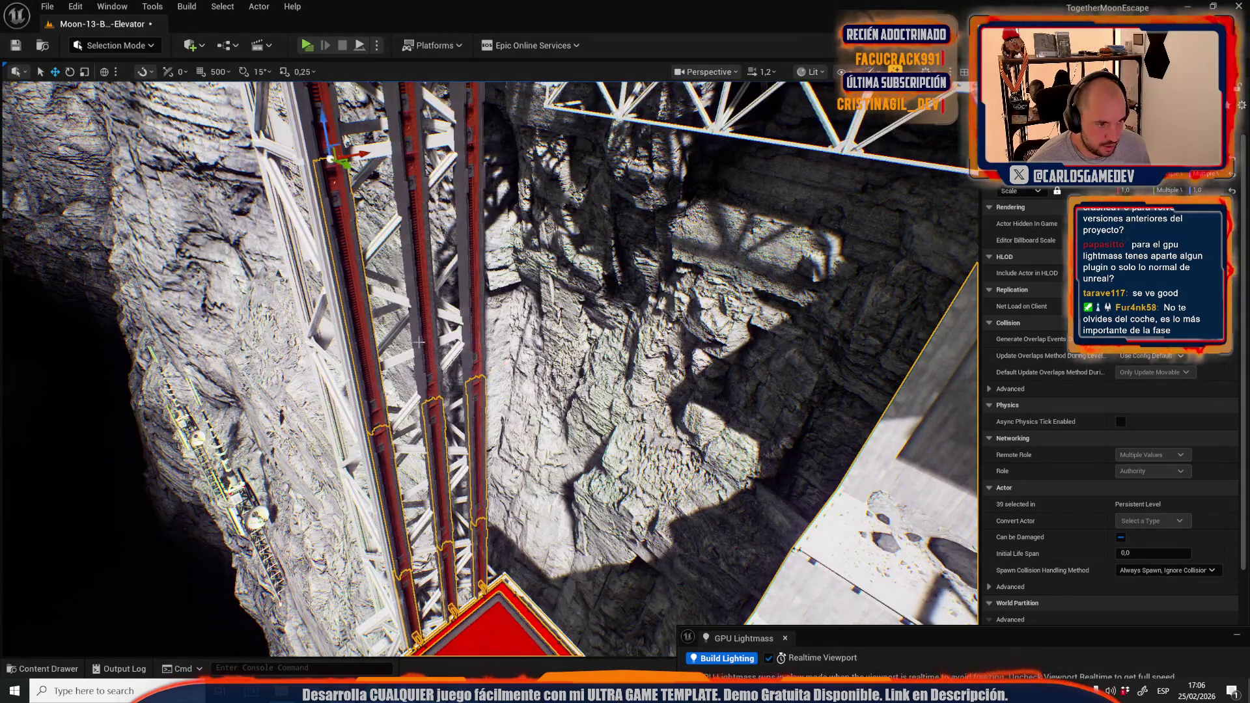
{"action": "left_click", "coordinate": [421, 341], "text": "ctrl"}
{"action": "left_click", "coordinate": [480, 345], "text": "ctrl"}
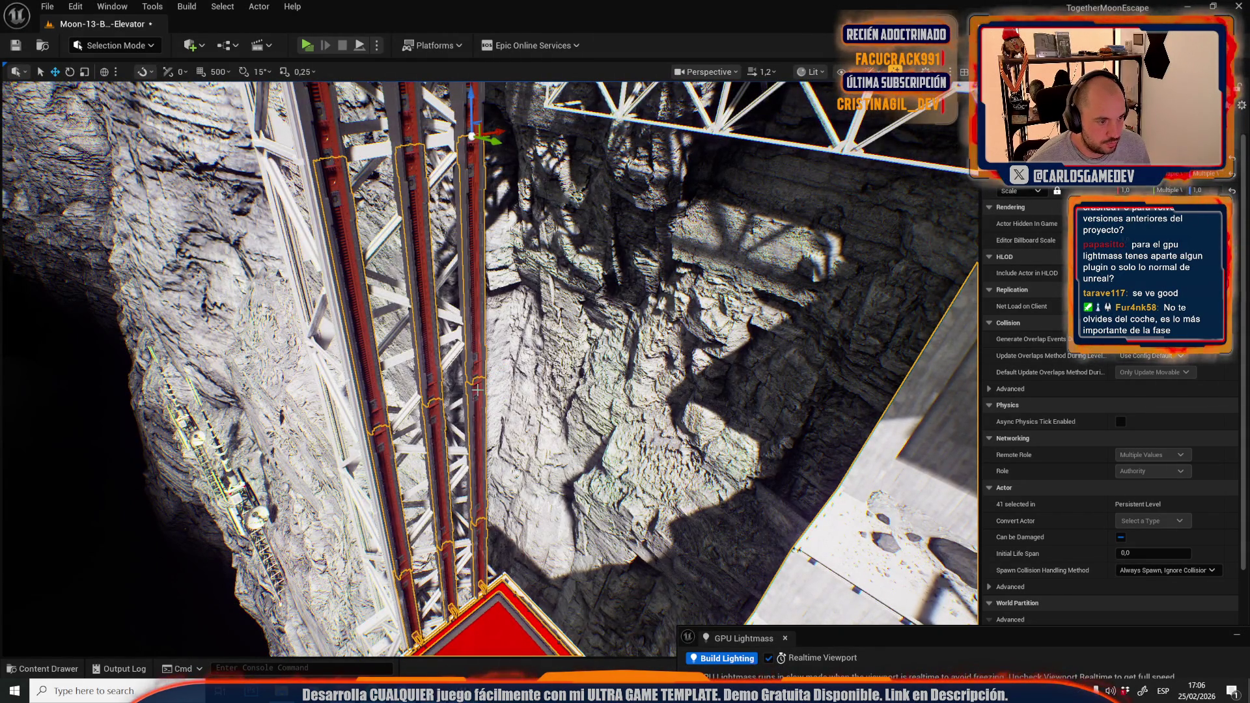
{"action": "key", "text": "f"}
{"action": "left_click", "coordinate": [414, 324], "text": "ctrl"}
{"action": "left_click", "coordinate": [489, 333], "text": "ctrl"}
{"action": "key", "text": "f"}
{"action": "left_click", "coordinate": [602, 449], "text": "ctrl"}
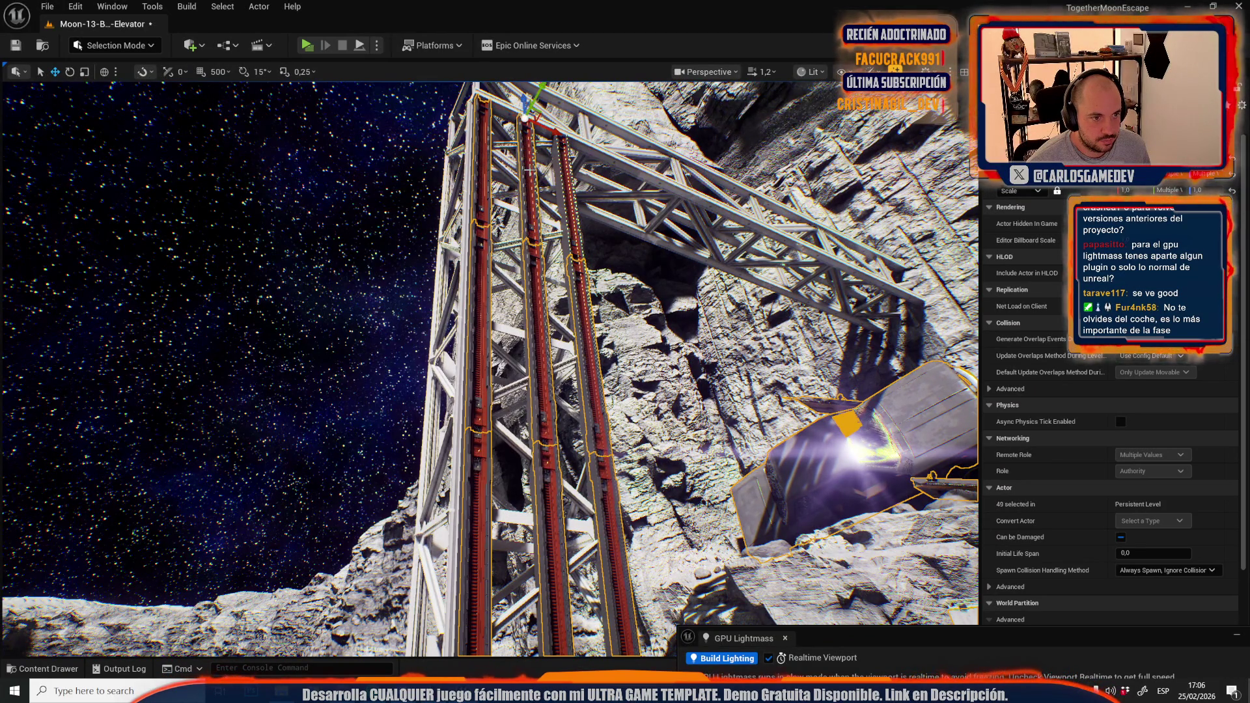
{"action": "left_click_drag", "start_coordinate": [569, 181], "coordinate": [420, 365]}
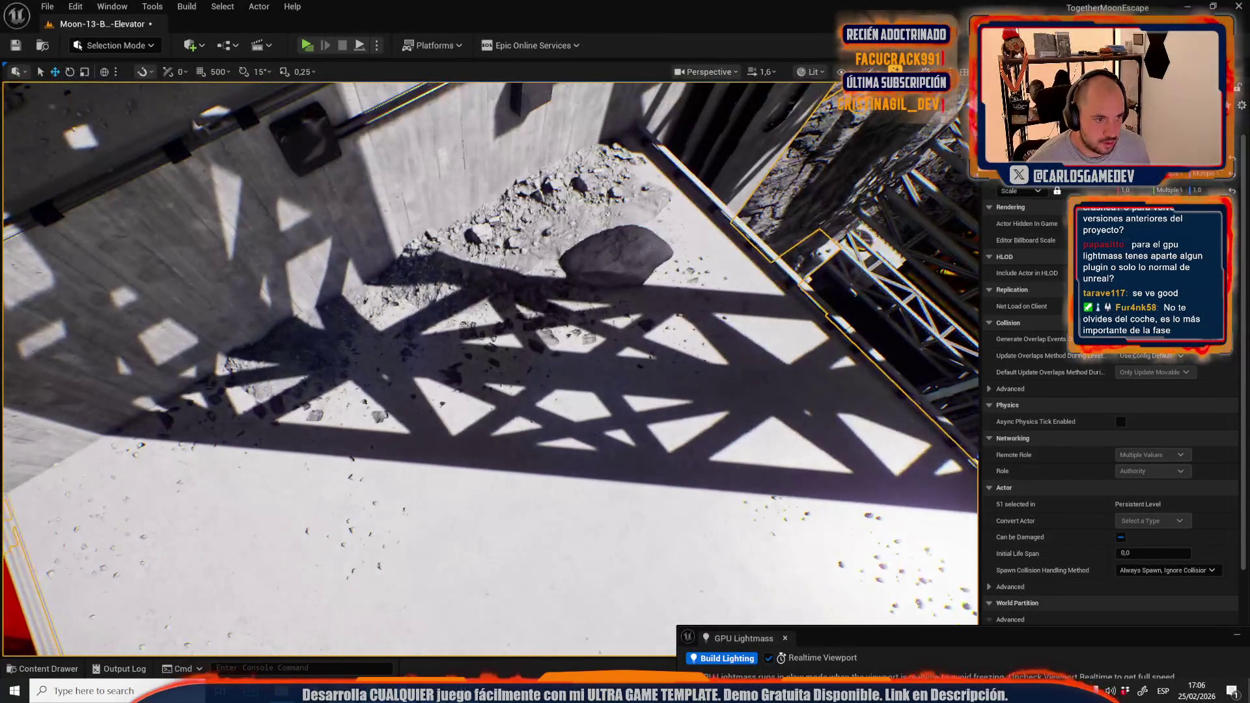
Add the rubble patch, round fan and nearby rail segments to the selection
{"action": "left_click_drag", "start_coordinate": [683, 348], "coordinate": [683, 348]}
{"action": "left_click", "coordinate": [529, 214], "text": "ctrl"}
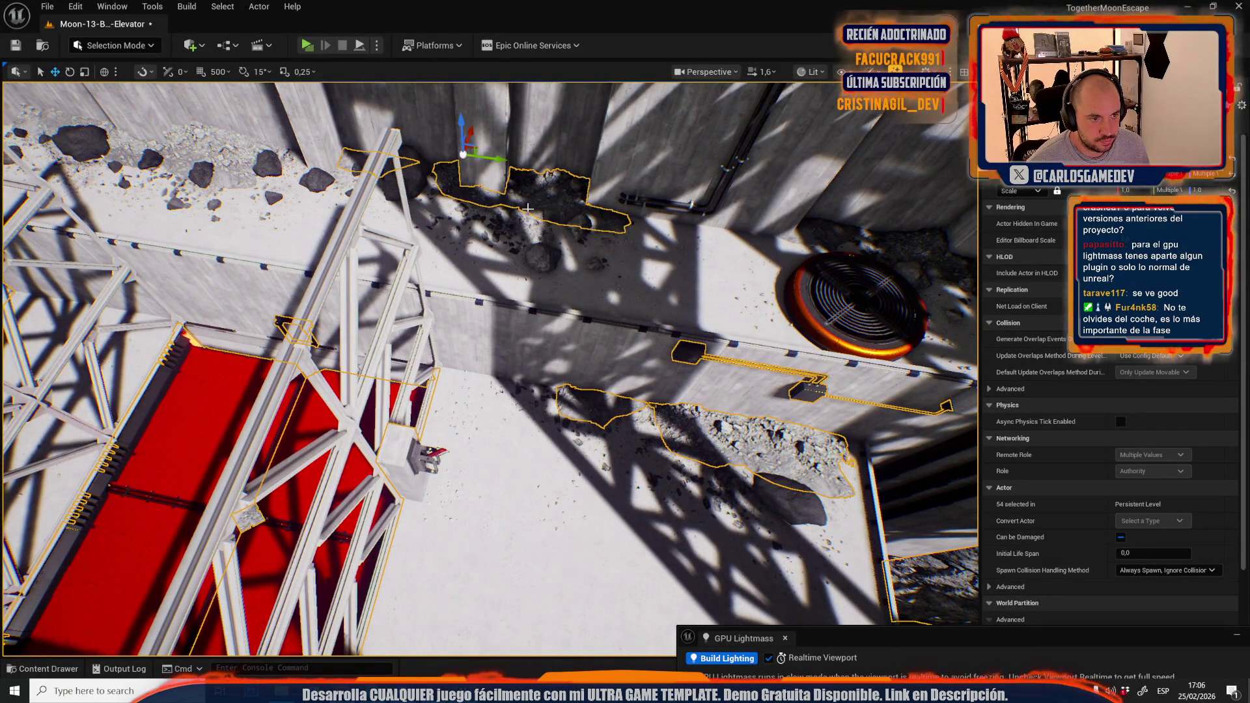
{"action": "left_click_drag", "start_coordinate": [529, 213], "coordinate": [574, 215]}
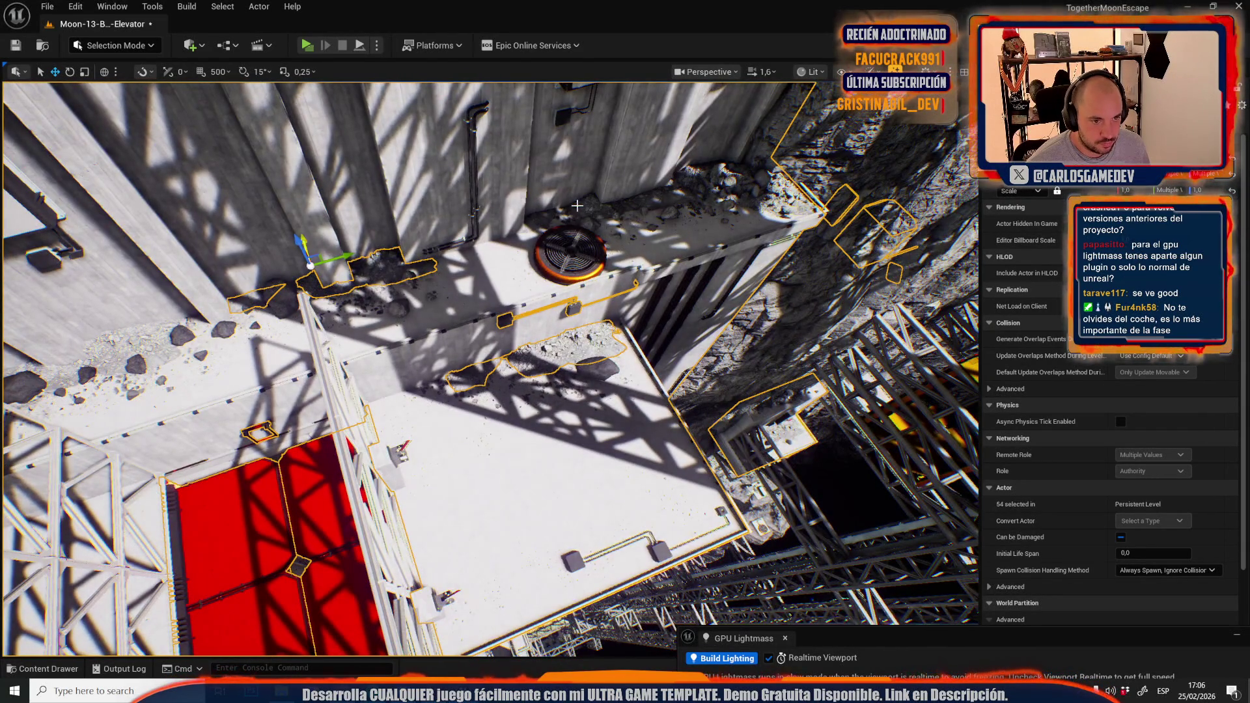
{"action": "left_click", "coordinate": [577, 206], "text": "ctrl"}
{"action": "left_click", "coordinate": [652, 268], "text": "ctrl"}
{"action": "left_click", "coordinate": [630, 267], "text": "ctrl"}
{"action": "left_click", "coordinate": [821, 207], "text": "ctrl"}
Add the long and diagonal rails, undo the accidental rock cliff pick, and frame them
{"action": "left_click_drag", "start_coordinate": [821, 207], "coordinate": [576, 497]}
{"action": "left_click", "coordinate": [549, 453], "text": "ctrl"}
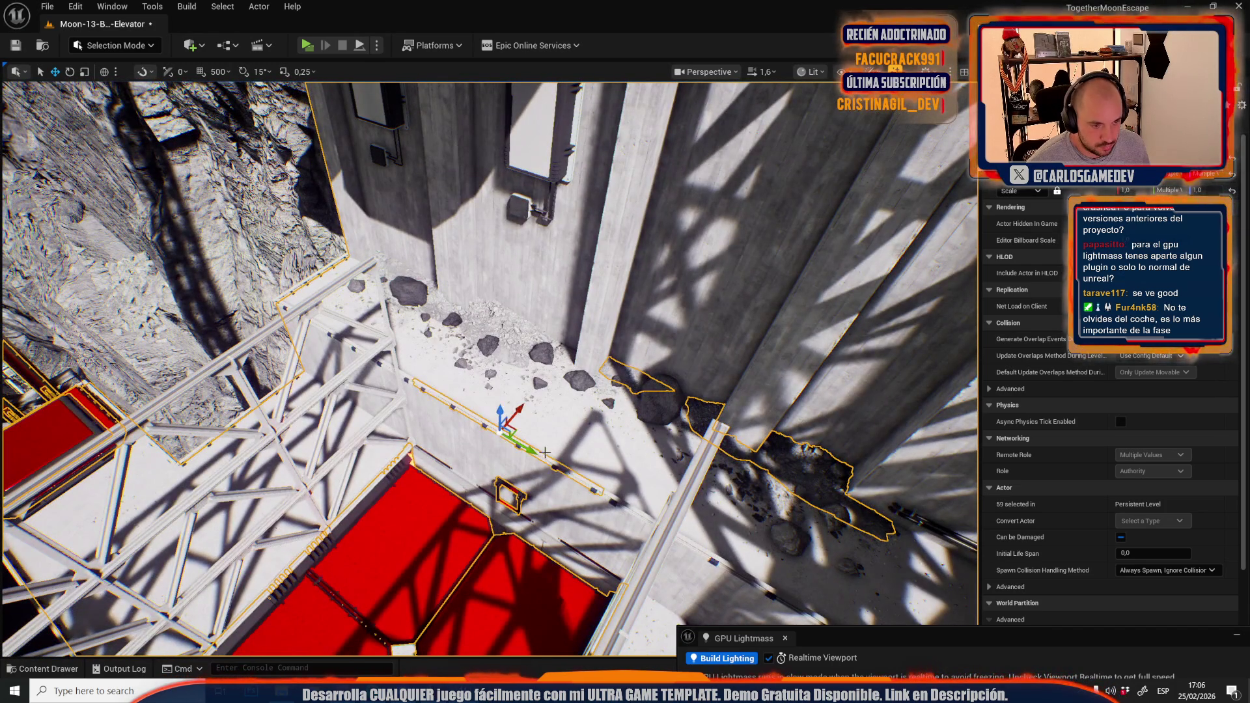
{"action": "left_click", "coordinate": [617, 501], "text": "ctrl"}
{"action": "left_click", "coordinate": [408, 378], "text": "ctrl"}
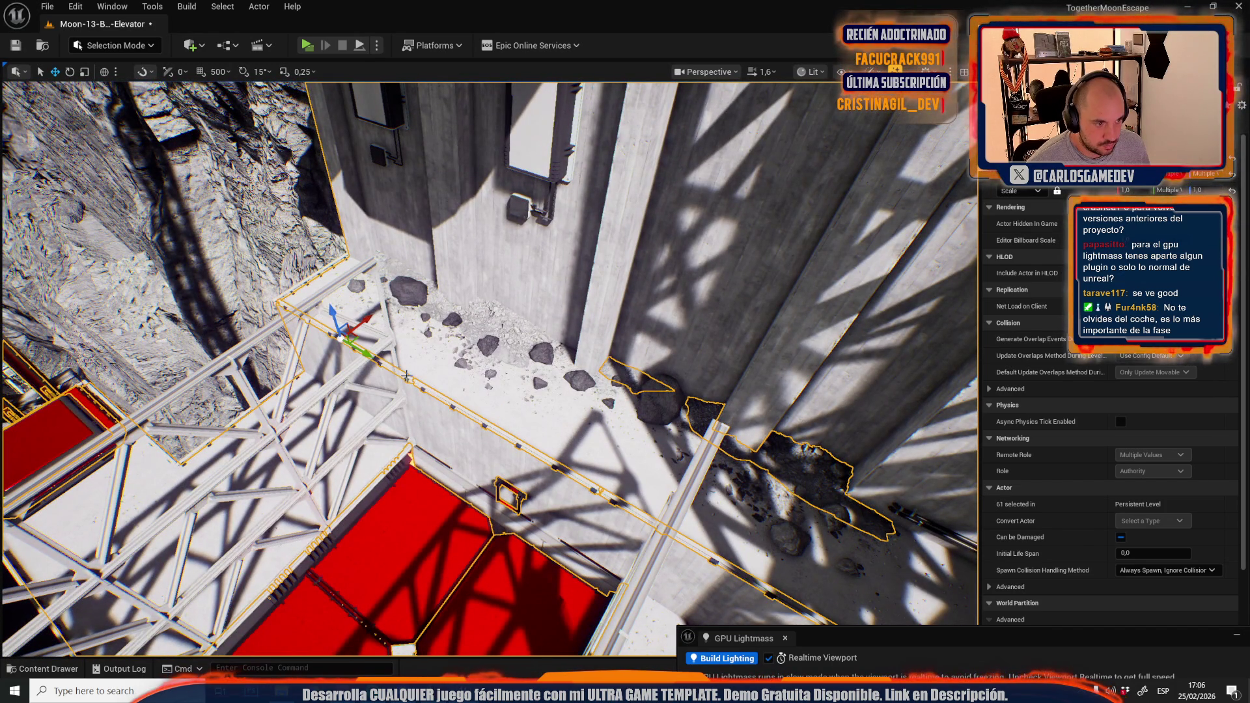
{"action": "left_click", "coordinate": [320, 274], "text": "ctrl"}
{"action": "key", "text": "ctrl+z"}
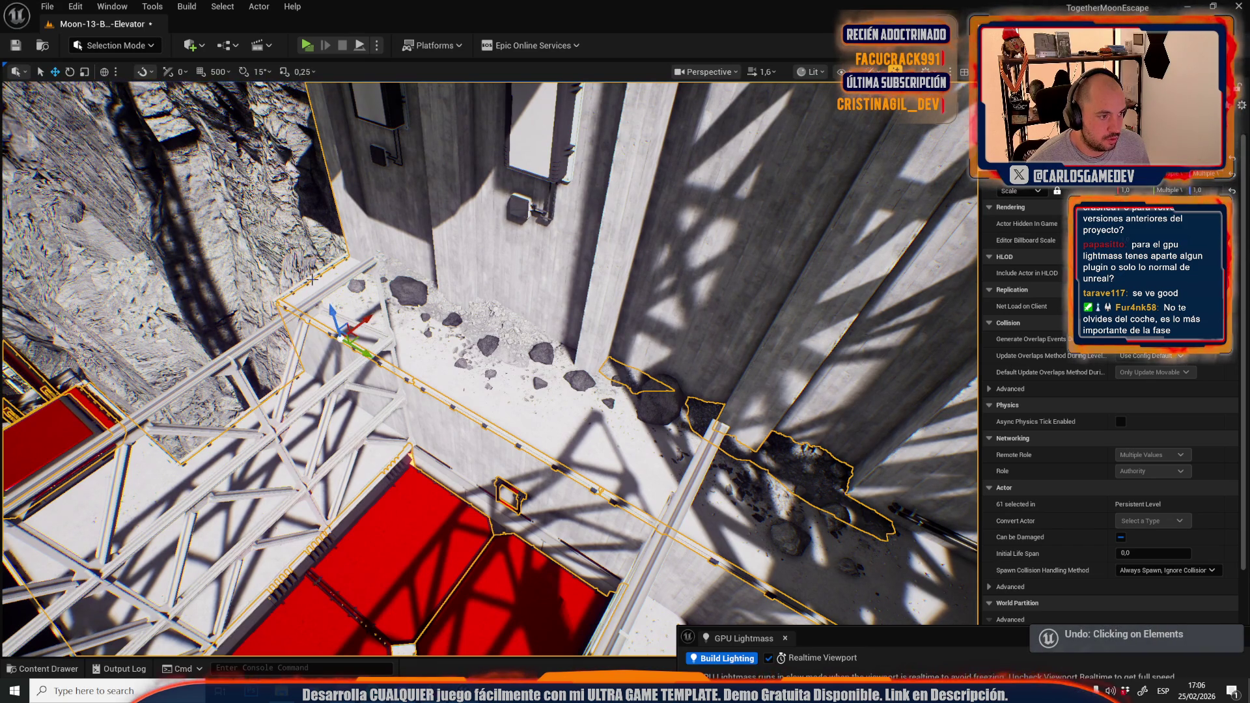
{"action": "left_click", "coordinate": [310, 279], "text": "ctrl"}
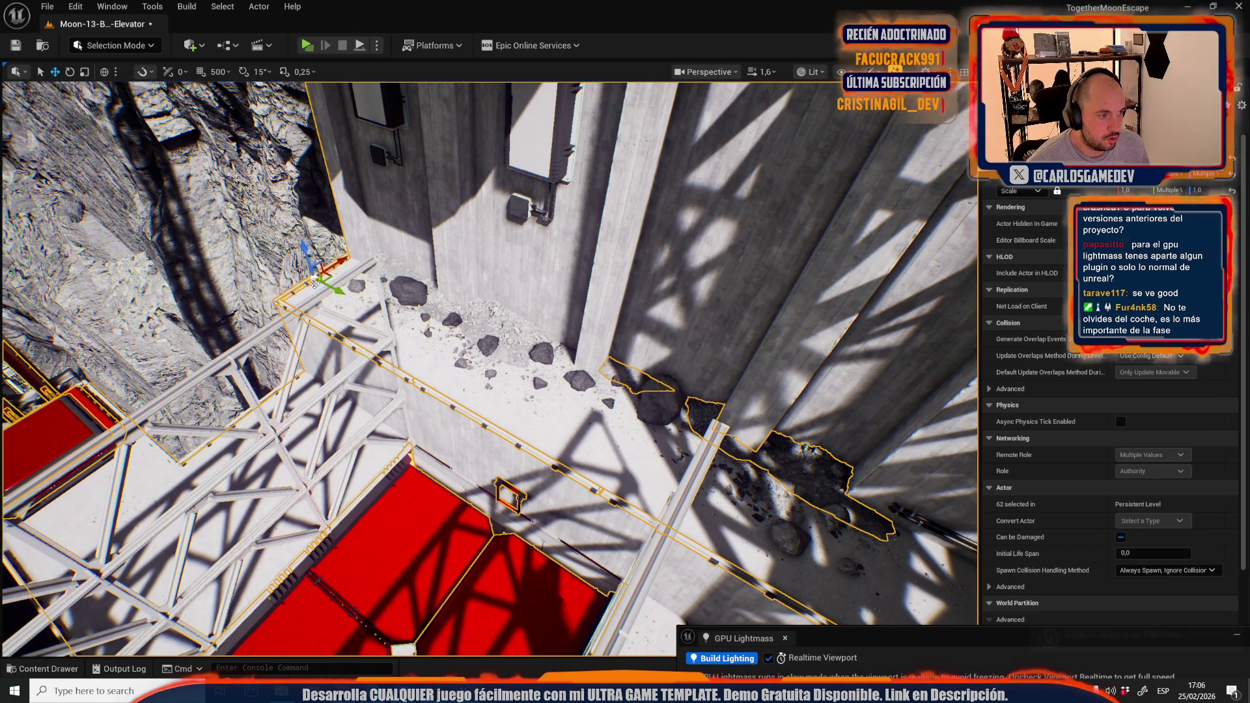
{"action": "key", "text": "f"}
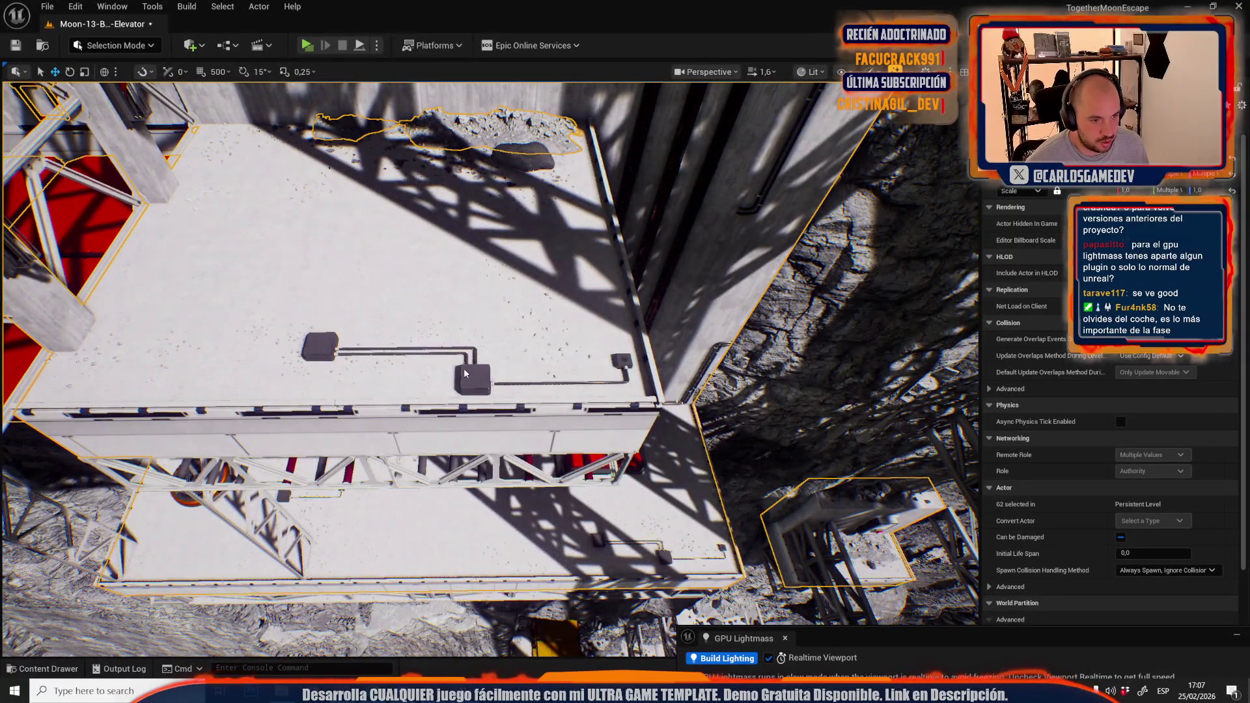
Add two boxes at the base to the selection, framing all chosen elevator actors
{"action": "left_click", "coordinate": [464, 373], "text": "ctrl"}
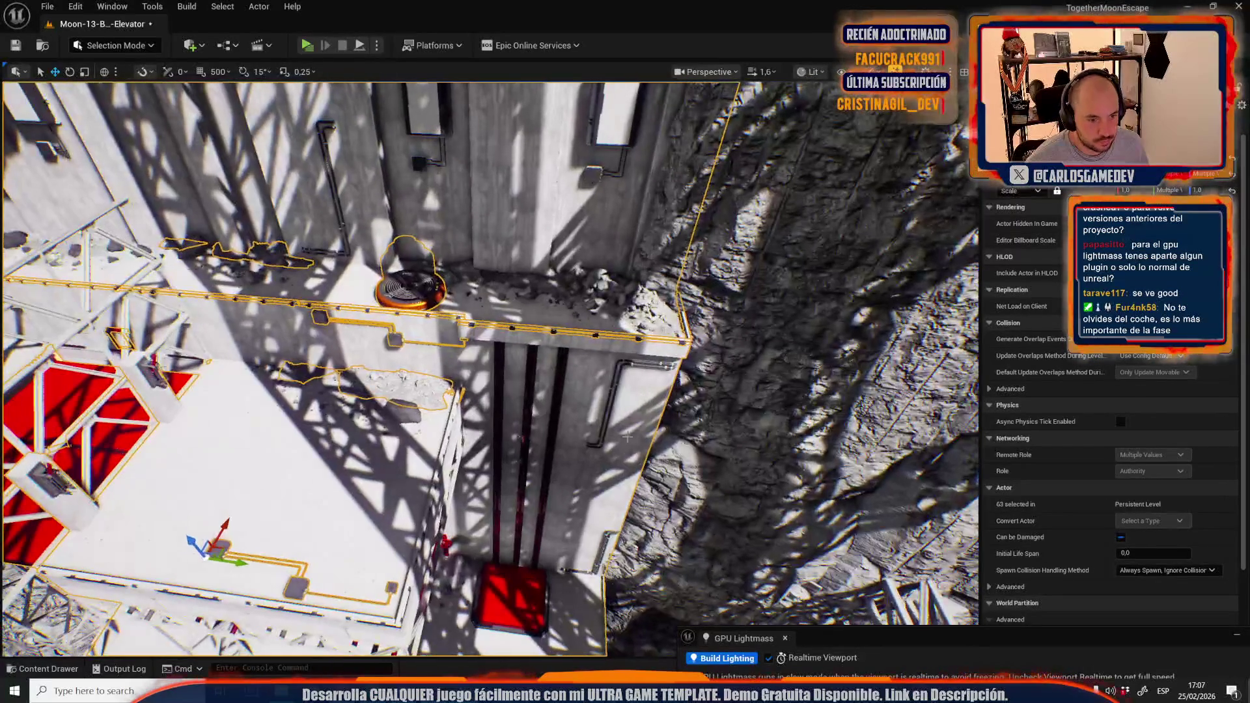
{"action": "key", "text": "f"}
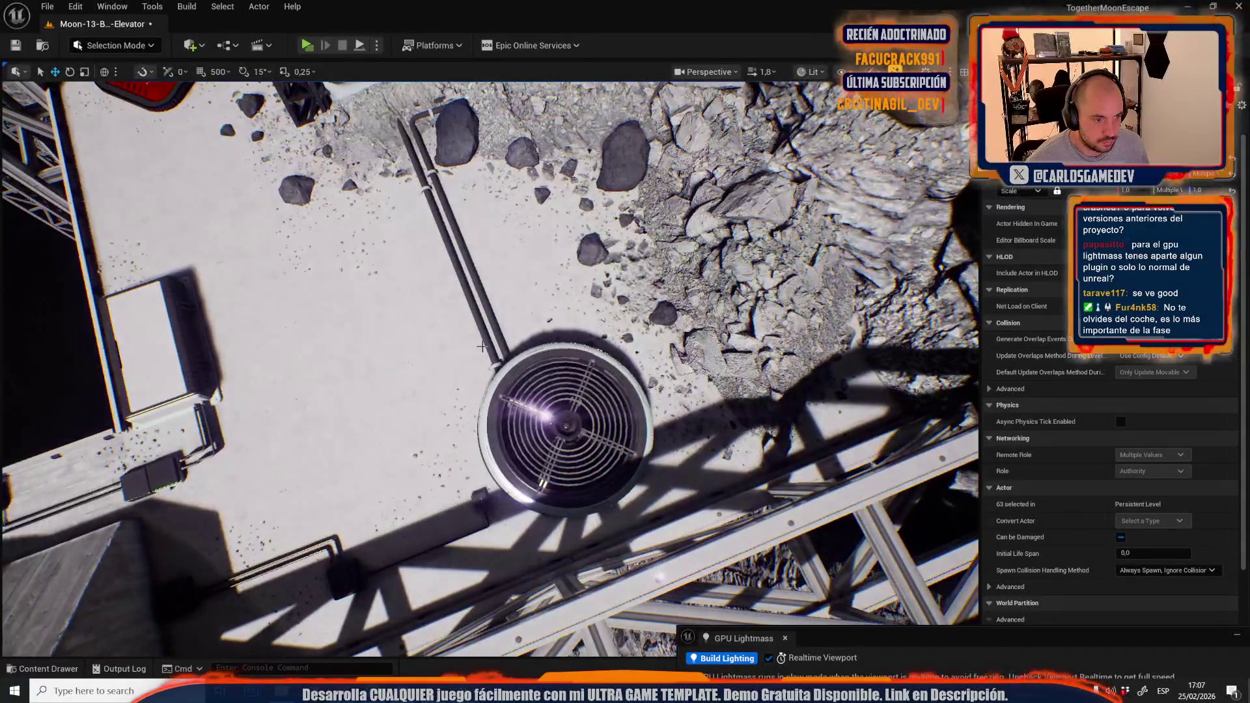
{"action": "left_click", "coordinate": [149, 485], "text": "ctrl"}
Add the rubble decal, small boxes, wall boxes and blue monitor to the selection
{"action": "key", "text": "f"}
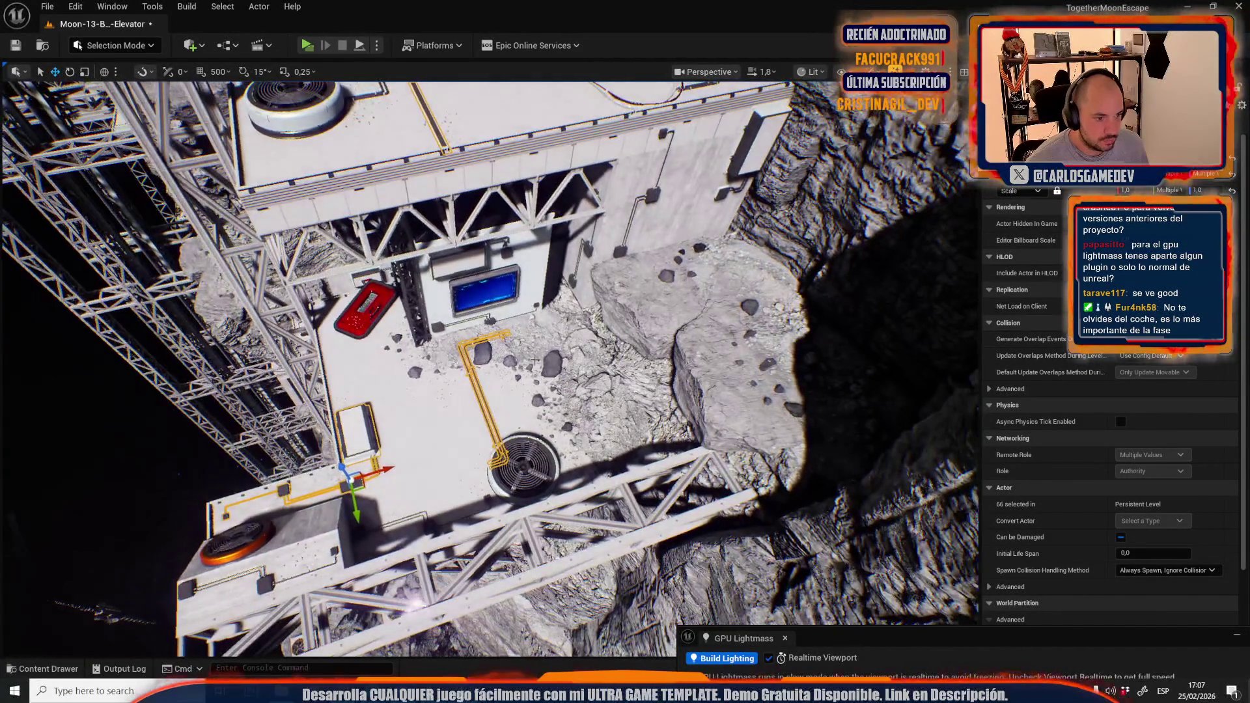
{"action": "left_click", "coordinate": [543, 331], "text": "ctrl"}
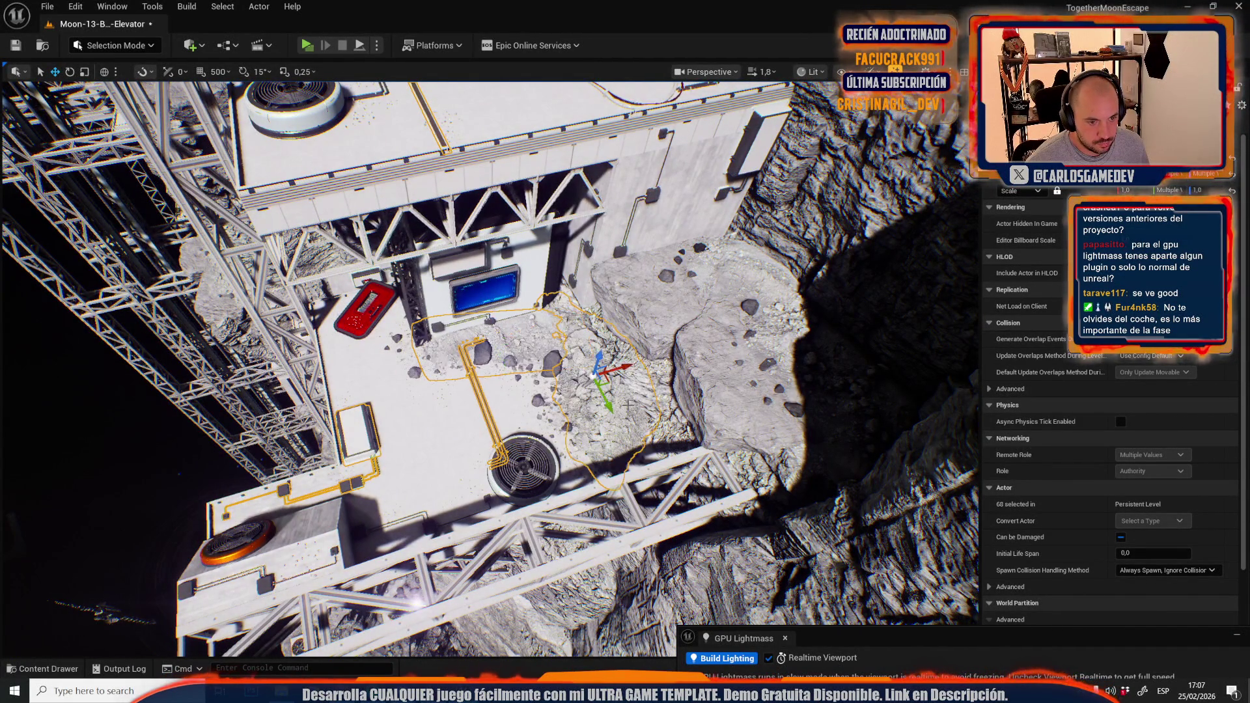
{"action": "key", "text": "f"}
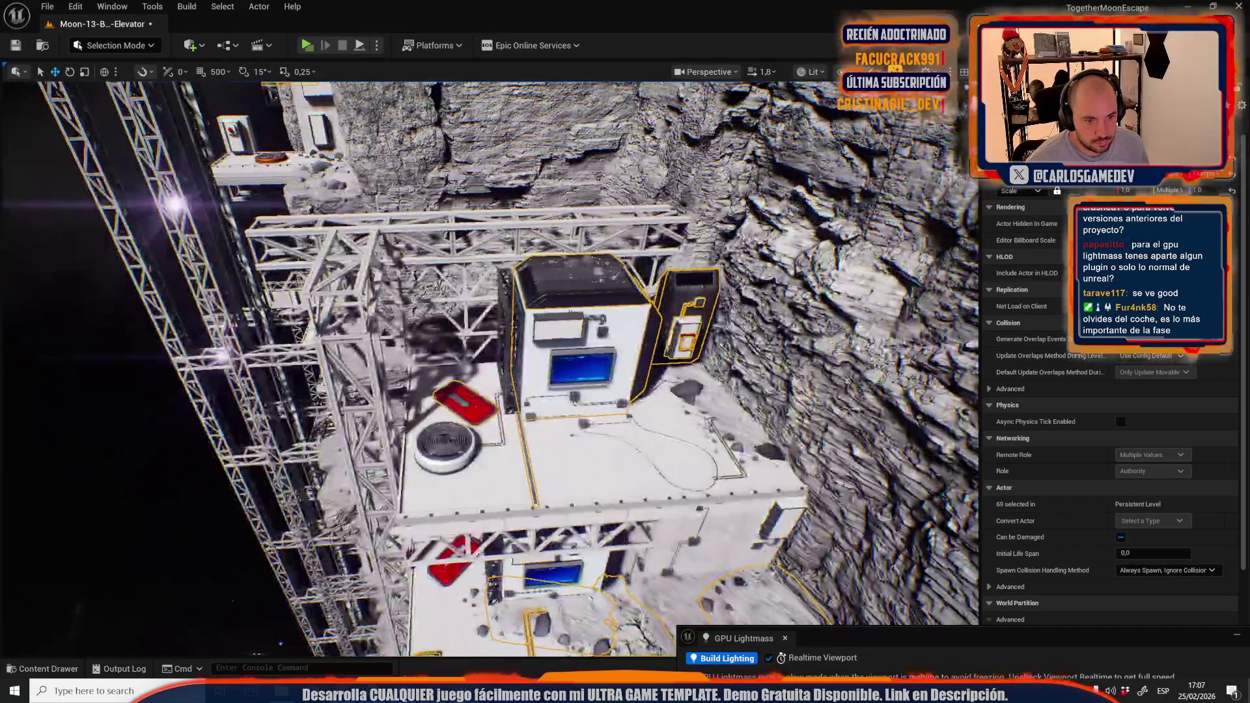
{"action": "left_click", "coordinate": [531, 416], "text": "ctrl"}
{"action": "key", "text": "f"}
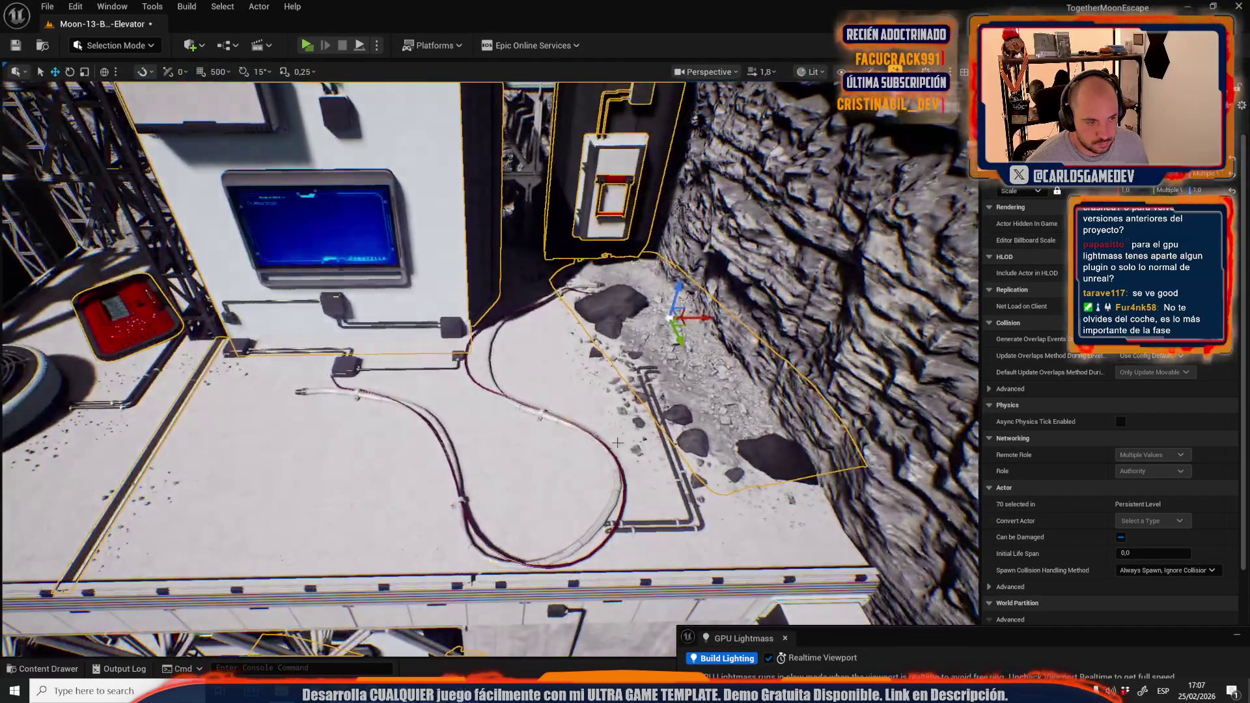
{"action": "left_click", "coordinate": [337, 311], "text": "ctrl"}
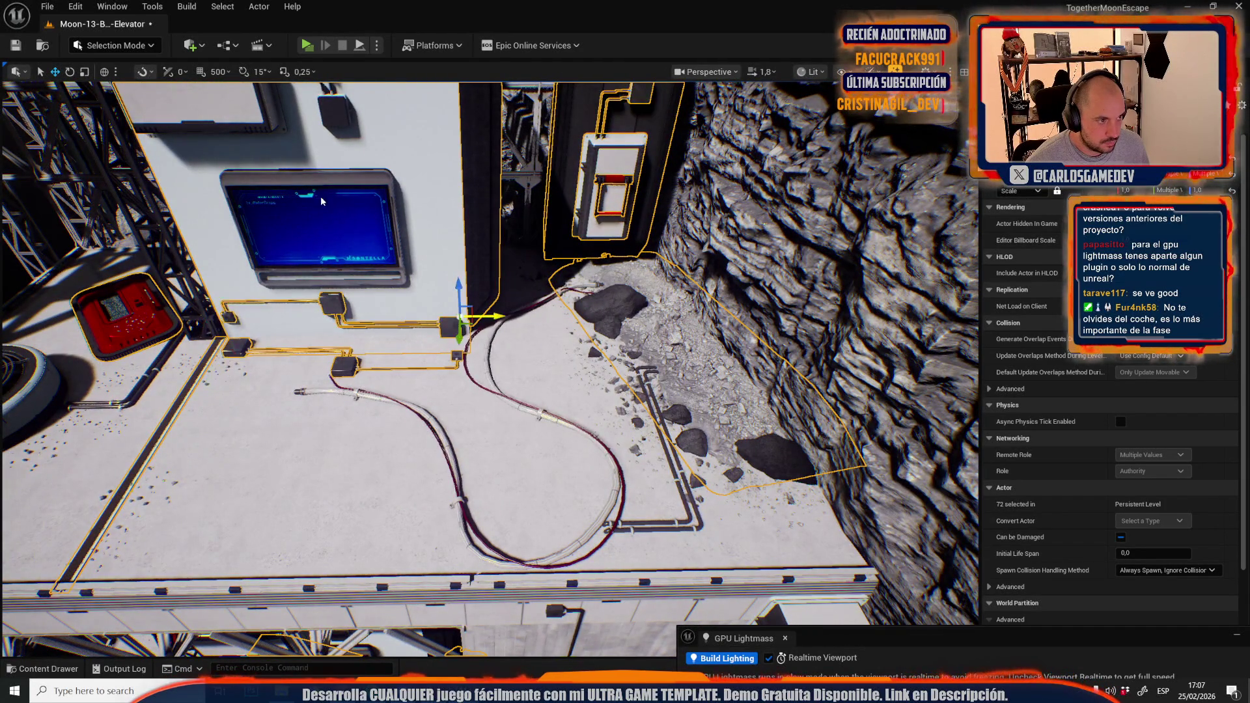
{"action": "left_click", "coordinate": [321, 199], "text": "ctrl"}
{"action": "key", "text": "f"}
{"action": "left_click", "coordinate": [377, 238], "text": "ctrl"}
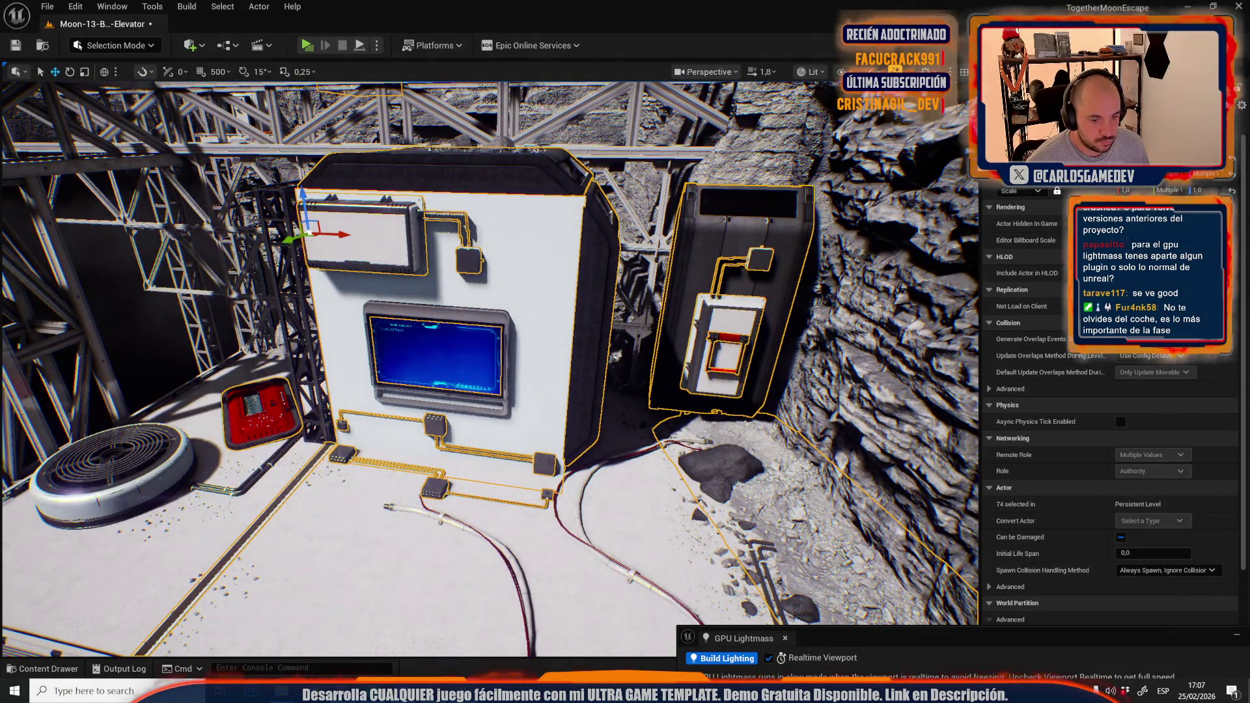
{"action": "key", "text": "f"}
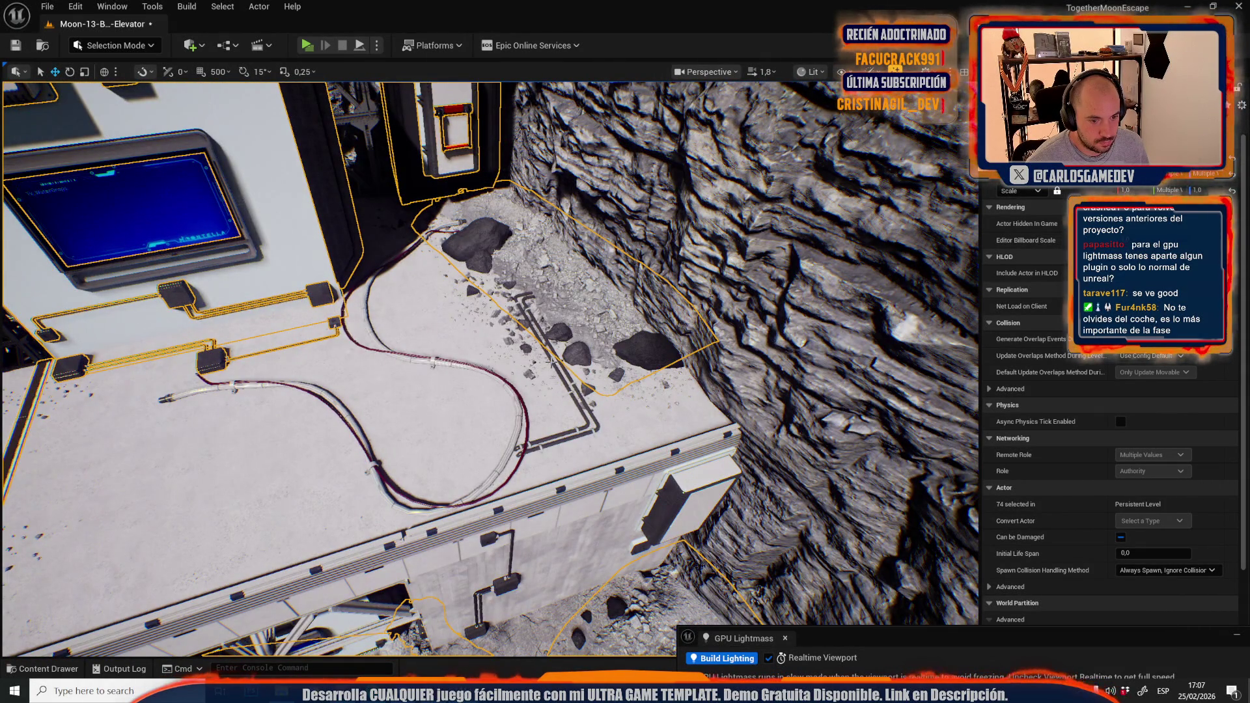
Add the dark cable, wall block, wall monitor, panel boxes, wall panel and small box's cable
{"action": "left_click", "coordinate": [550, 361], "text": "ctrl"}
{"action": "left_click", "coordinate": [675, 485], "text": "ctrl"}
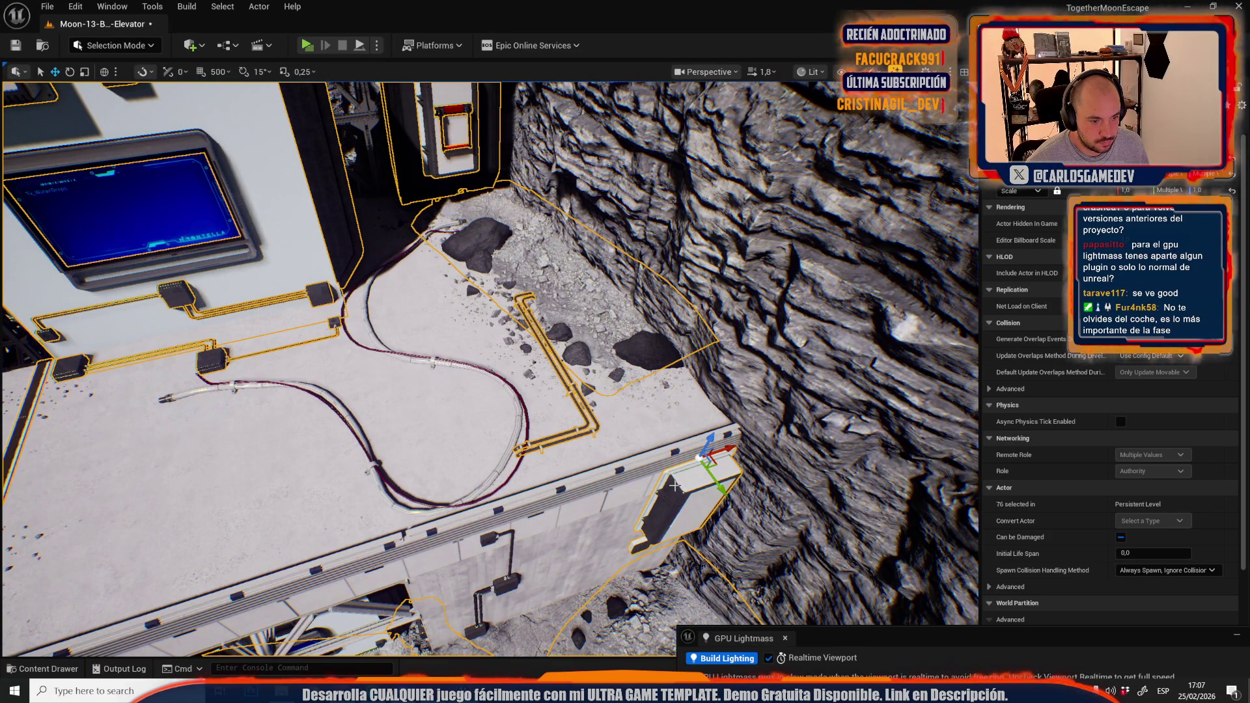
{"action": "left_click", "coordinate": [504, 586], "text": "ctrl"}
{"action": "key", "text": "f"}
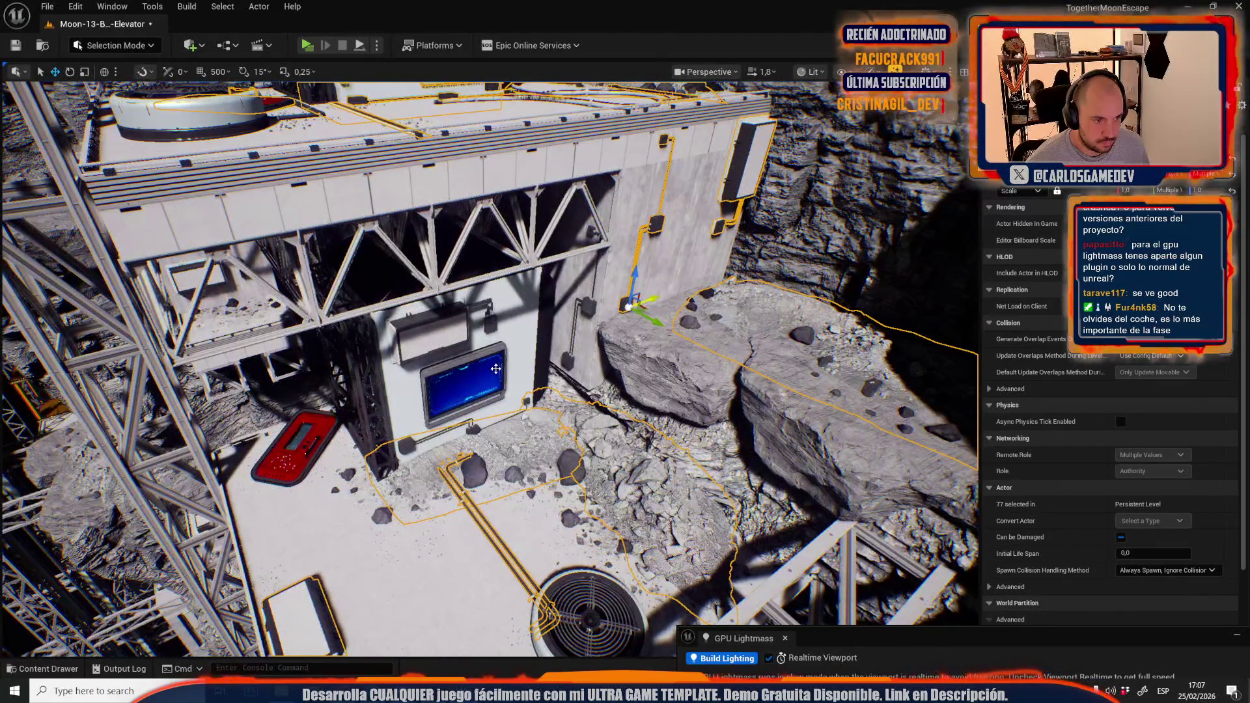
{"action": "left_click", "coordinate": [462, 378], "text": "ctrl"}
{"action": "left_click", "coordinate": [456, 329], "text": "ctrl"}
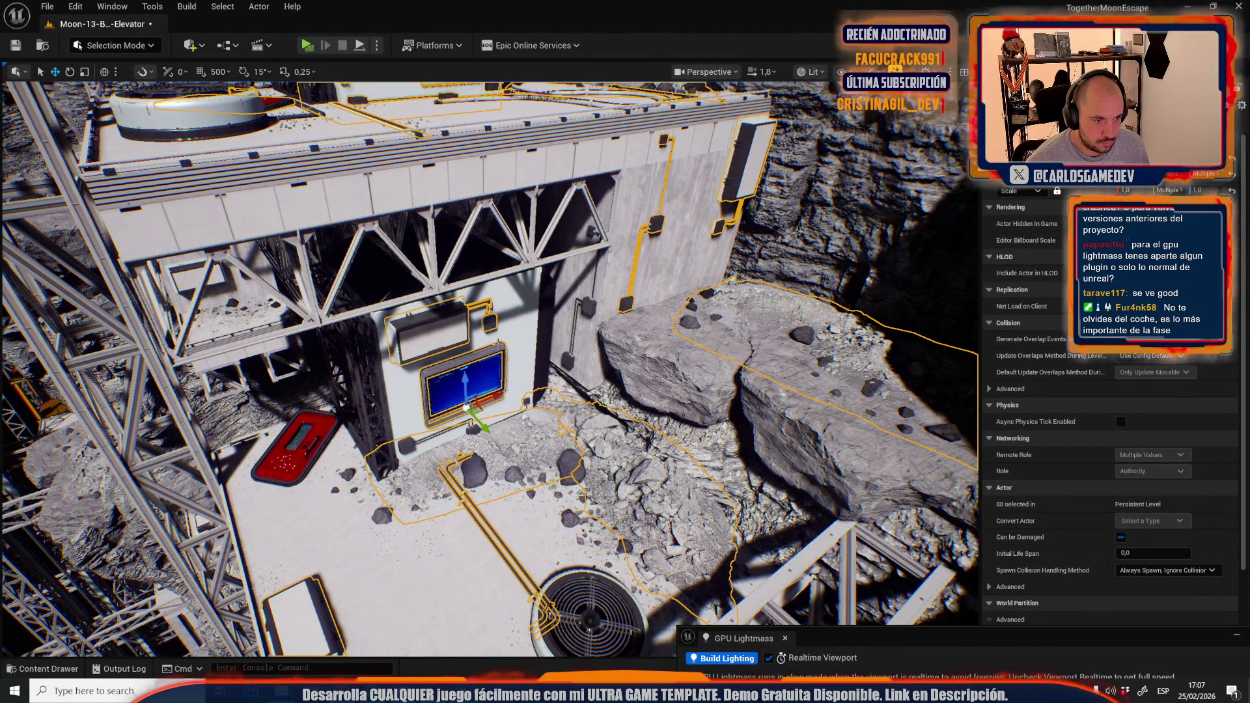
{"action": "left_click", "coordinate": [516, 330], "text": "ctrl"}
{"action": "left_click", "coordinate": [589, 306], "text": "ctrl"}
{"action": "left_click", "coordinate": [577, 345], "text": "ctrl"}
Add the scaffold tower sections, pipe and tower pieces, undoing one stray floor pick
{"action": "scroll", "coordinate": [378, 434], "scroll_direction": "down", "scroll_amount": 2}
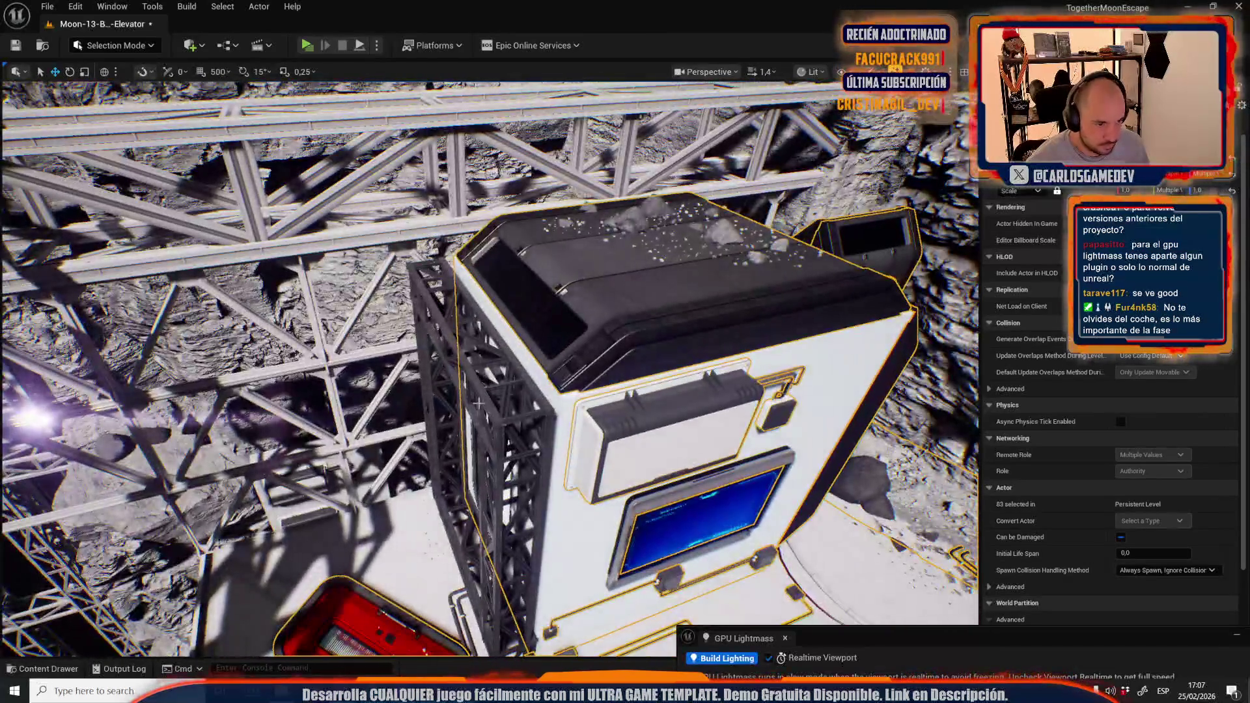
{"action": "left_click", "coordinate": [479, 402], "text": "ctrl"}
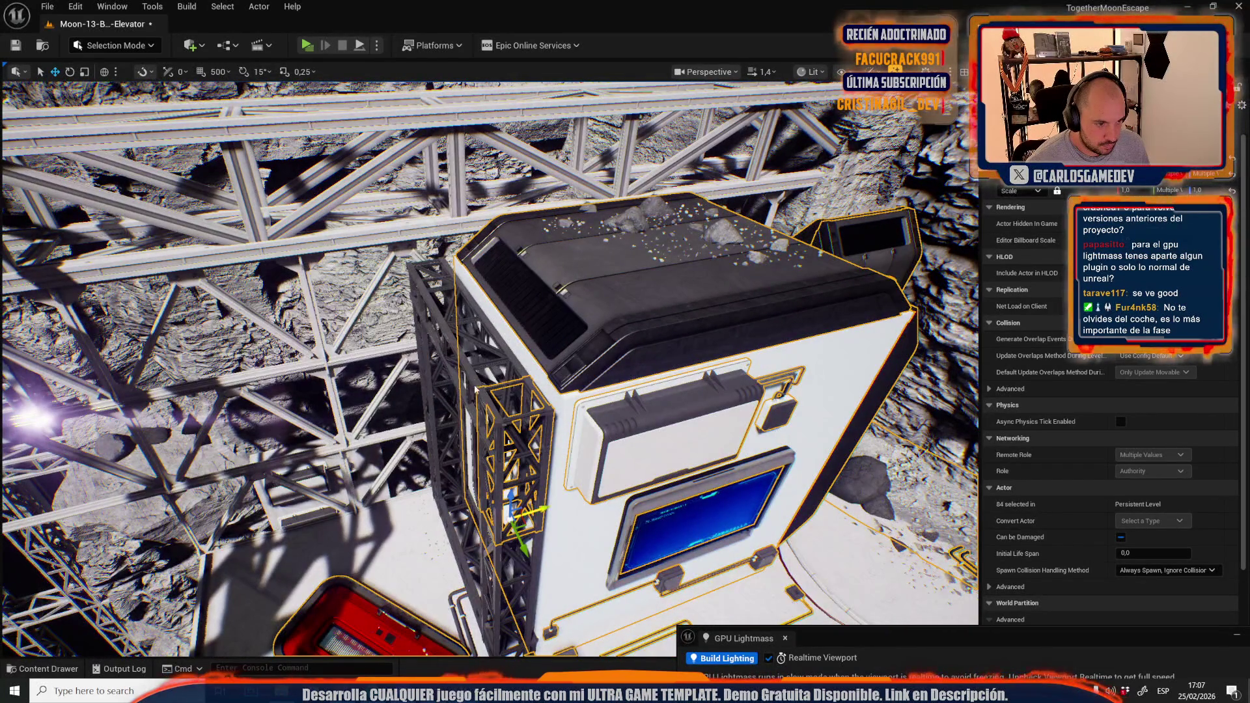
{"action": "left_click", "coordinate": [439, 333], "text": "ctrl"}
{"action": "left_click", "coordinate": [437, 323], "text": "ctrl"}
{"action": "left_click", "coordinate": [439, 478], "text": "ctrl"}
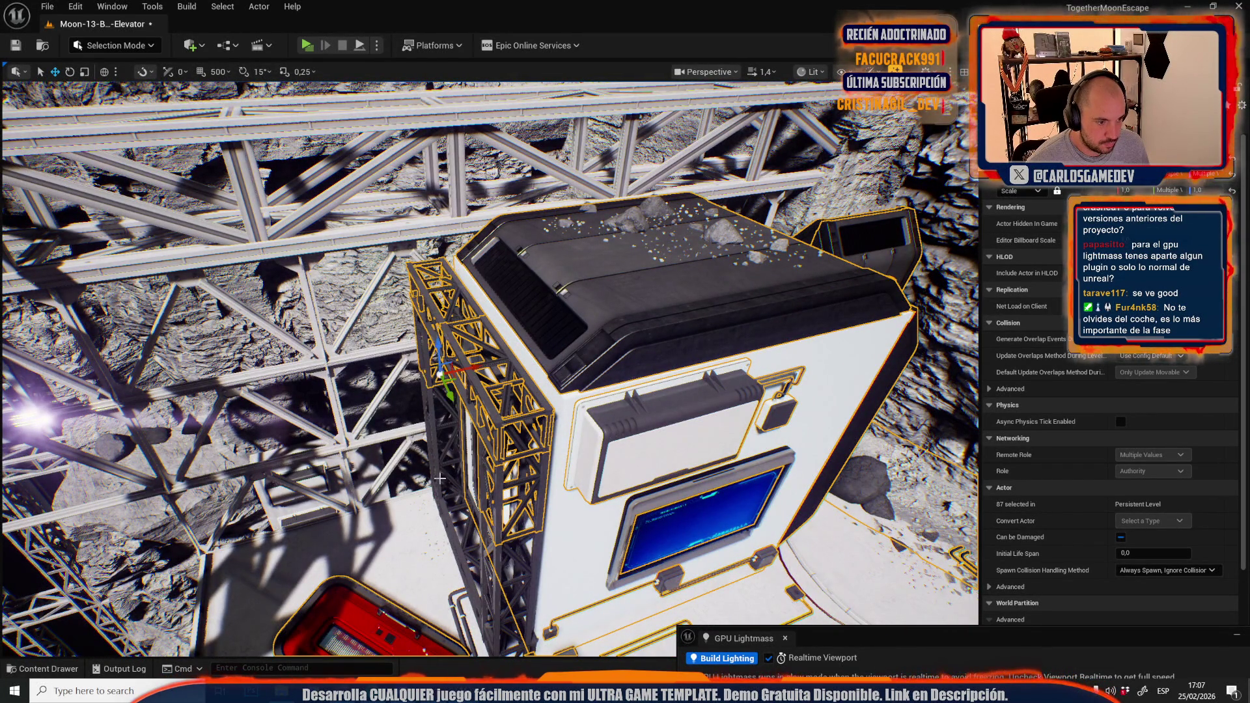
{"action": "left_click", "coordinate": [449, 509], "text": "ctrl"}
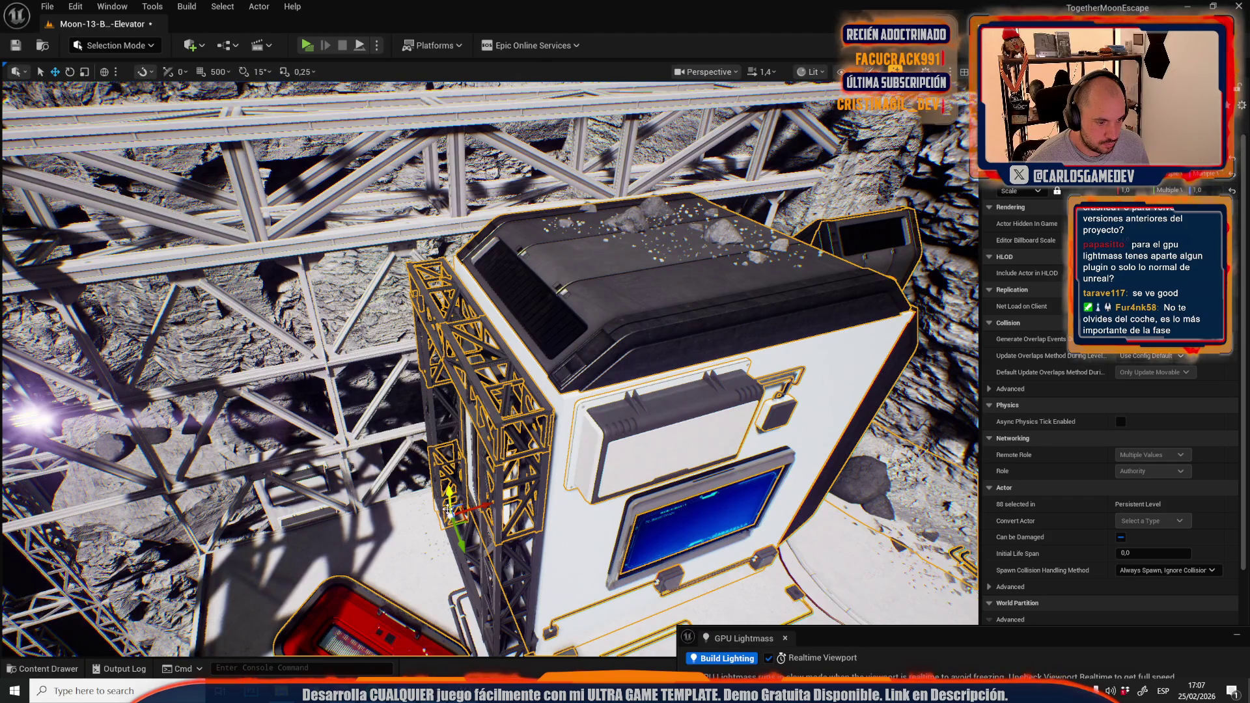
{"action": "left_click", "coordinate": [432, 444], "text": "ctrl"}
{"action": "left_click", "coordinate": [502, 554], "text": "ctrl"}
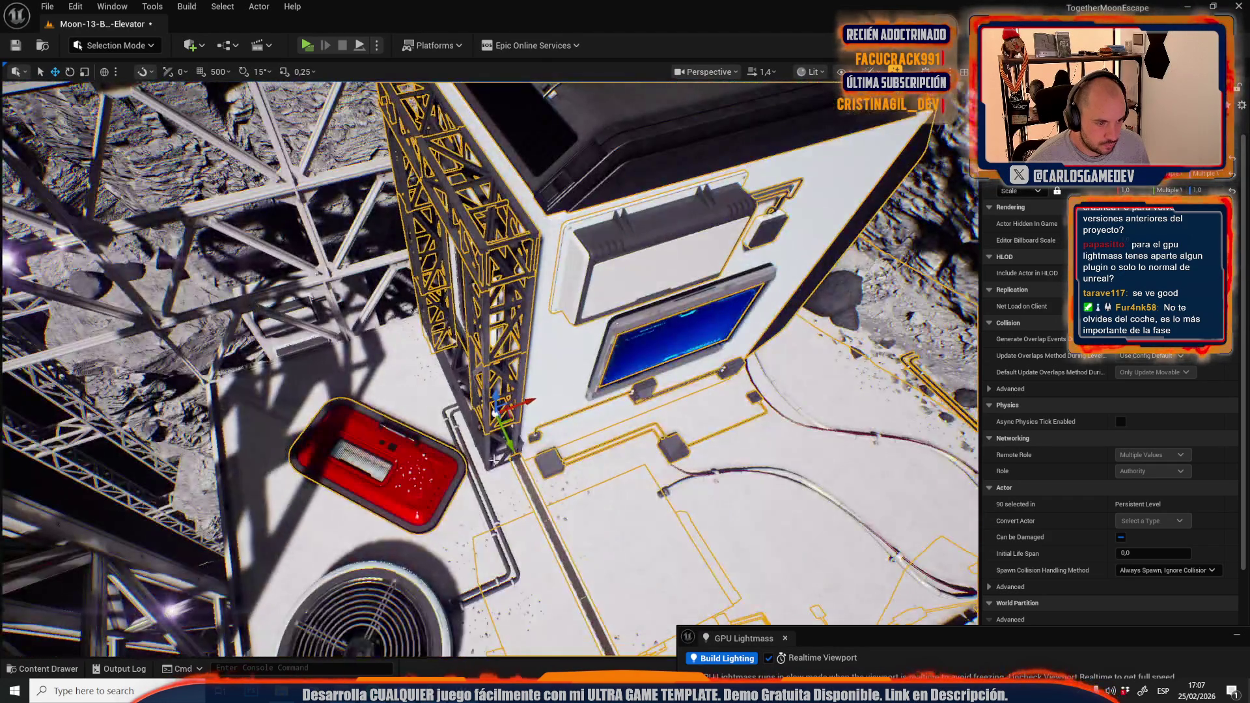
{"action": "left_click", "coordinate": [474, 459], "text": "ctrl"}
{"action": "left_click", "coordinate": [472, 459], "text": "ctrl"}
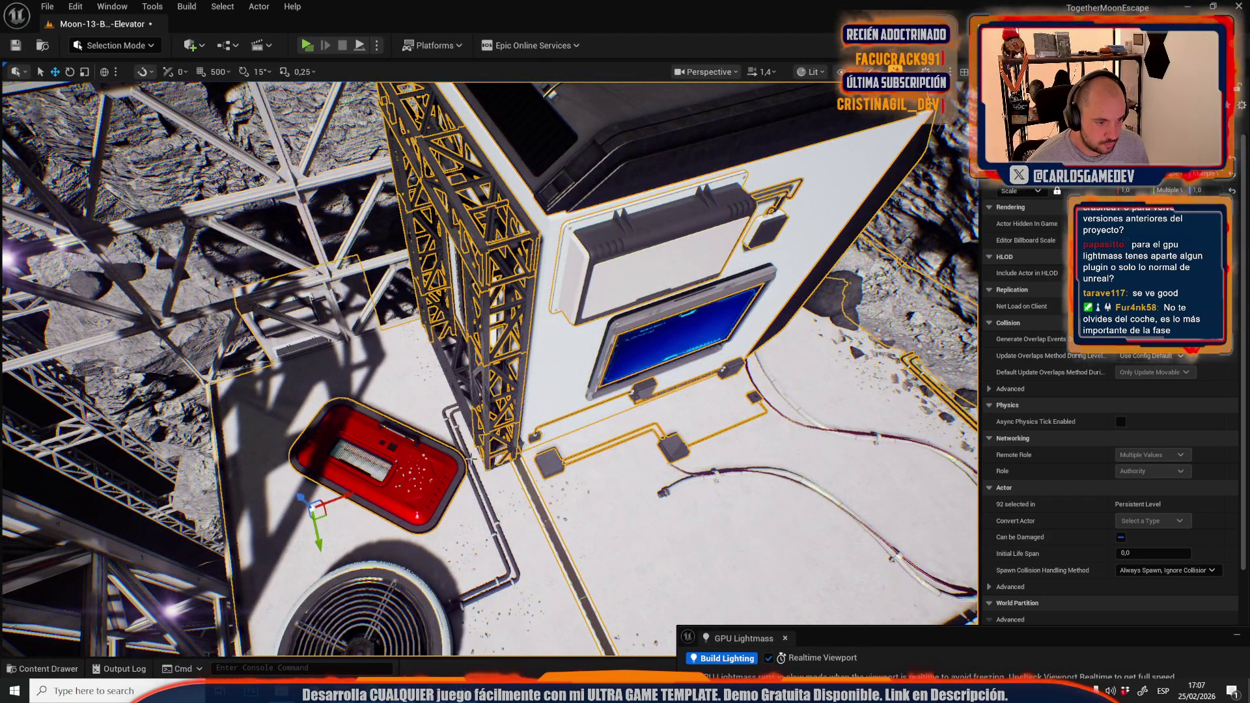
{"action": "key", "text": "ctrl+z"}
{"action": "left_click", "coordinate": [464, 443], "text": "ctrl"}
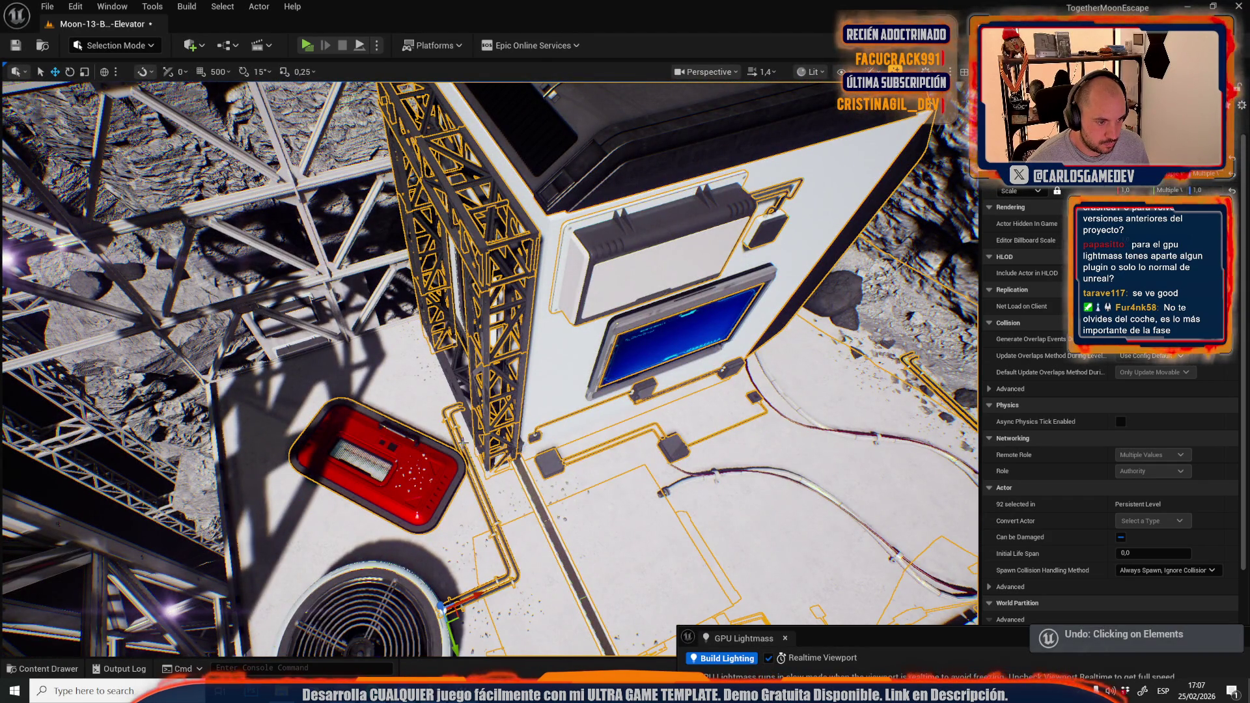
{"action": "left_click", "coordinate": [467, 406], "text": "ctrl"}
{"action": "left_click", "coordinate": [459, 391], "text": "ctrl"}
Add the round vents and the red car to the selection
{"action": "scroll", "coordinate": [454, 383], "scroll_direction": "down", "scroll_amount": 3}
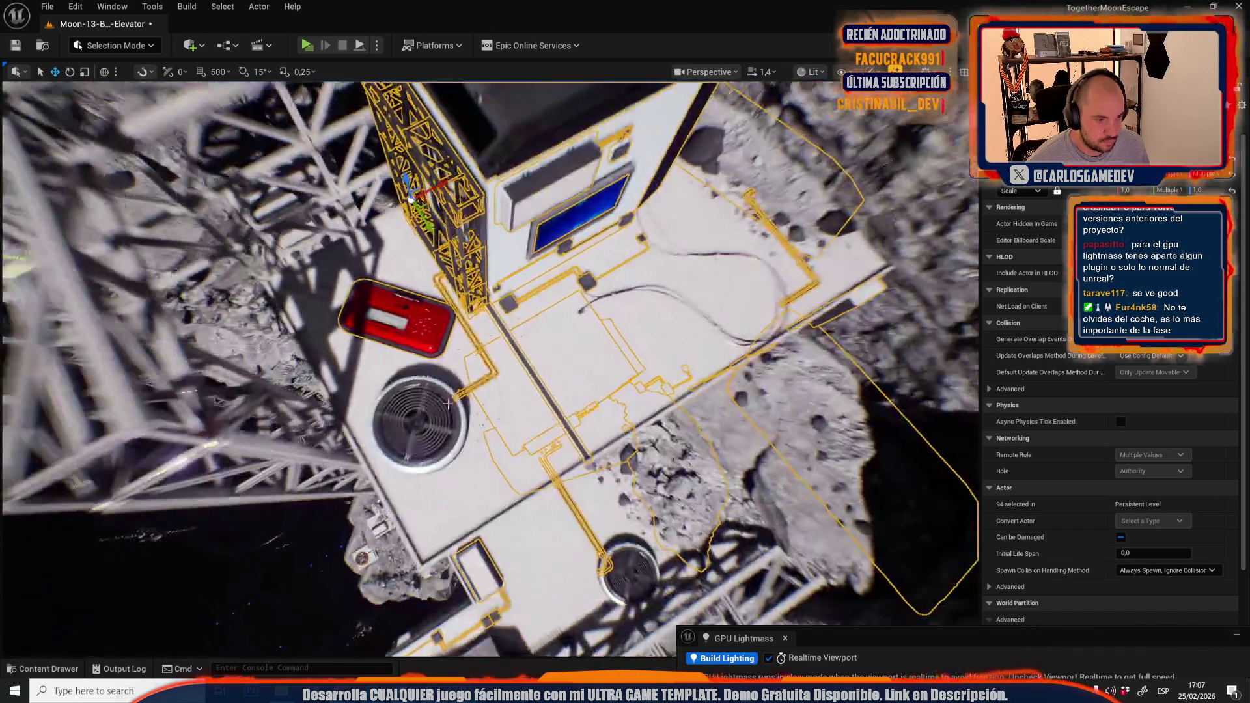
{"action": "left_click", "coordinate": [427, 417], "text": "ctrl"}
{"action": "left_click", "coordinate": [627, 568], "text": "ctrl"}
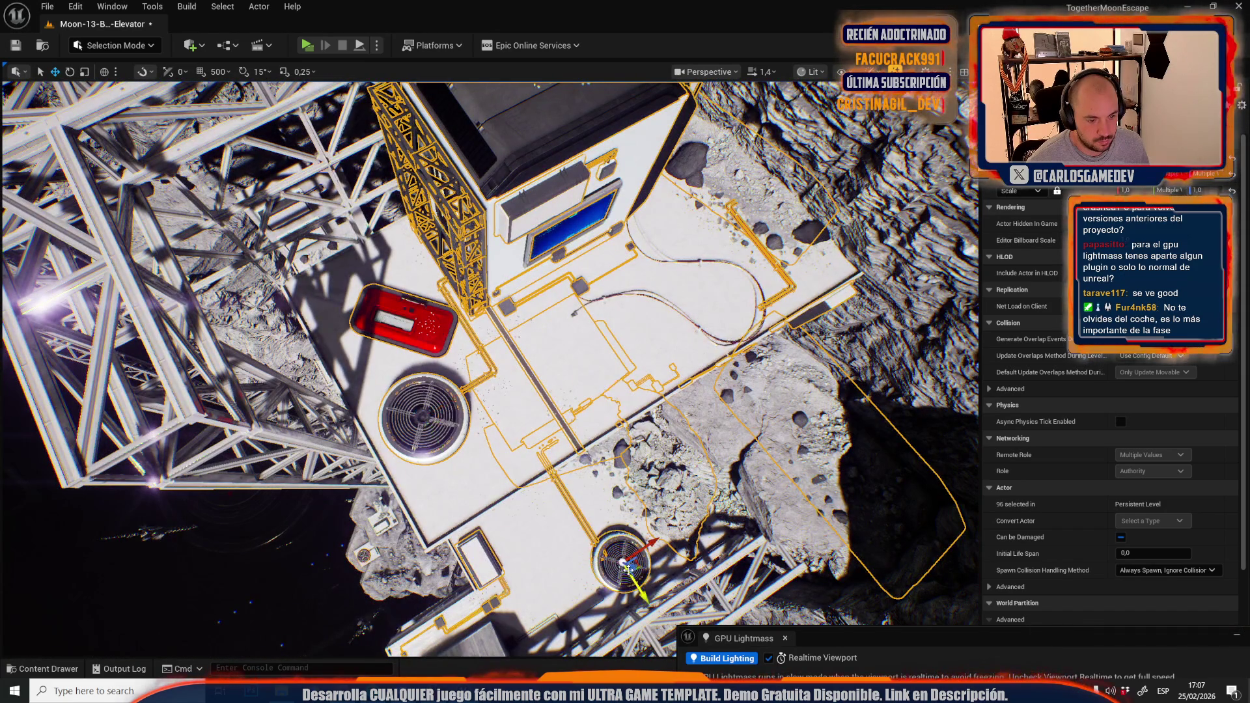
{"action": "left_click_drag", "start_coordinate": [627, 568], "coordinate": [495, 447]}
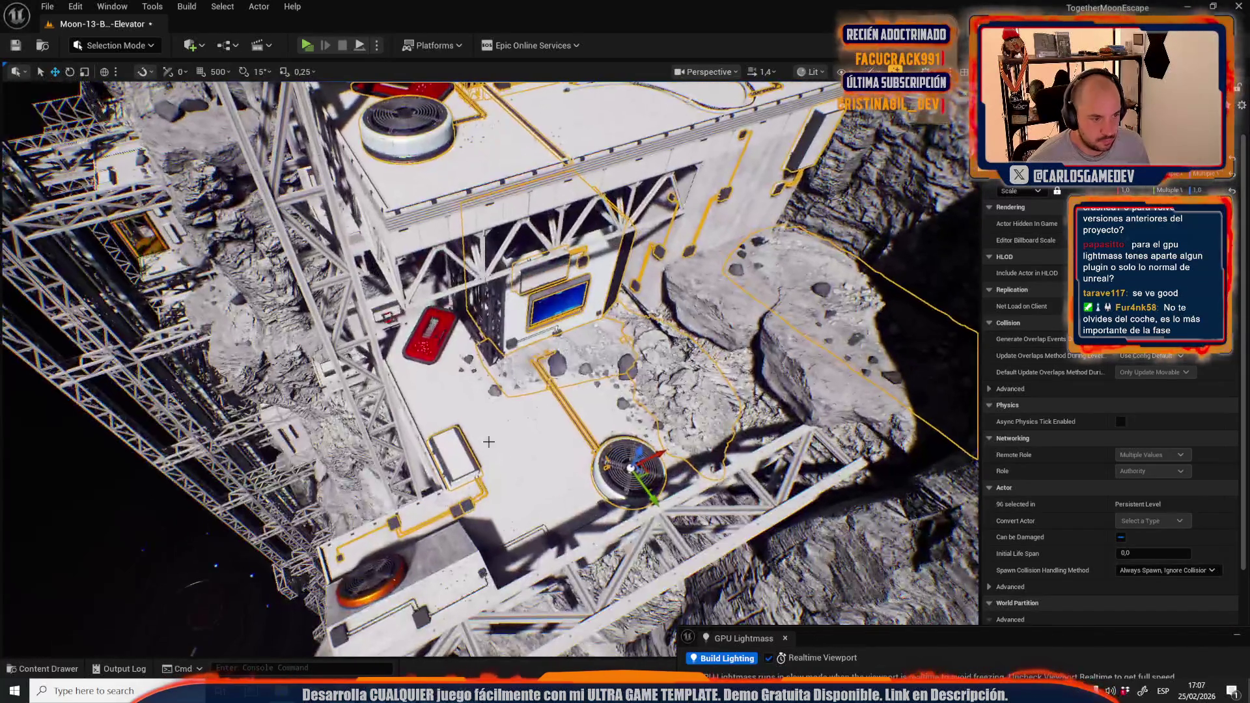
{"action": "left_click", "coordinate": [430, 332], "text": "ctrl"}
Add the truss towers, lower truss pieces and top ceiling truss, undoing one accidental pick
{"action": "scroll", "coordinate": [430, 335], "scroll_direction": "up", "scroll_amount": 4}
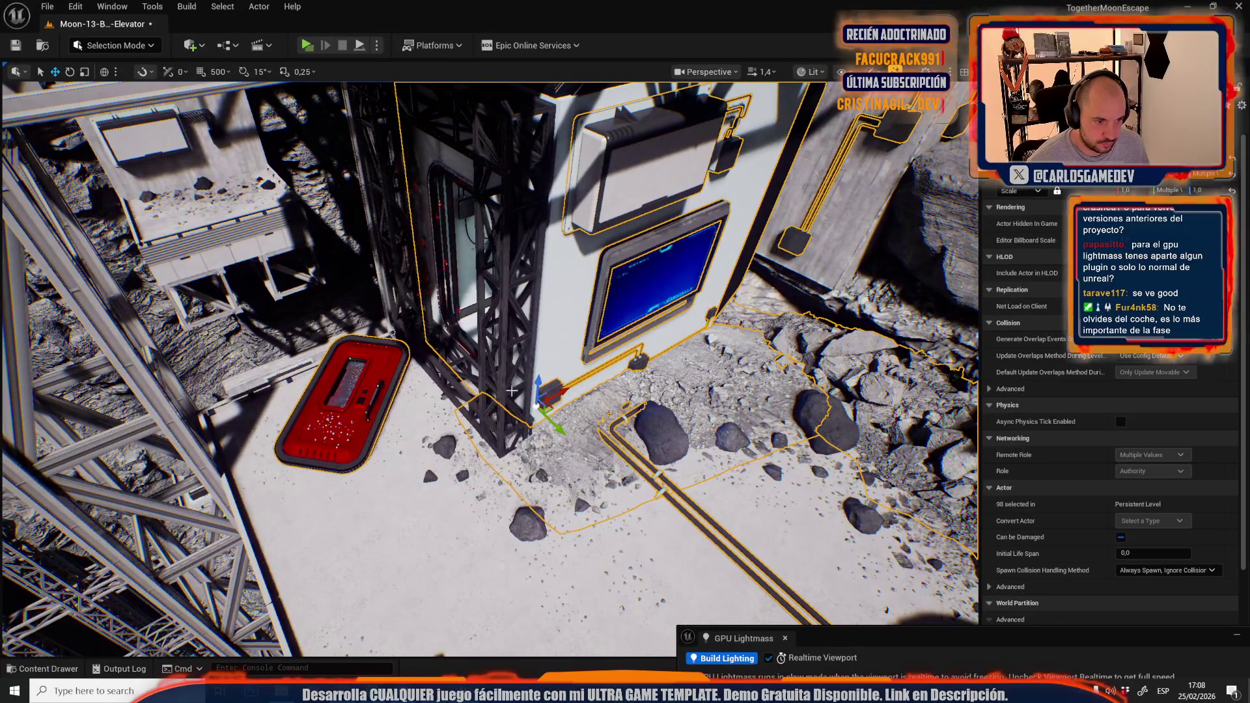
{"action": "left_click", "coordinate": [512, 389], "text": "ctrl"}
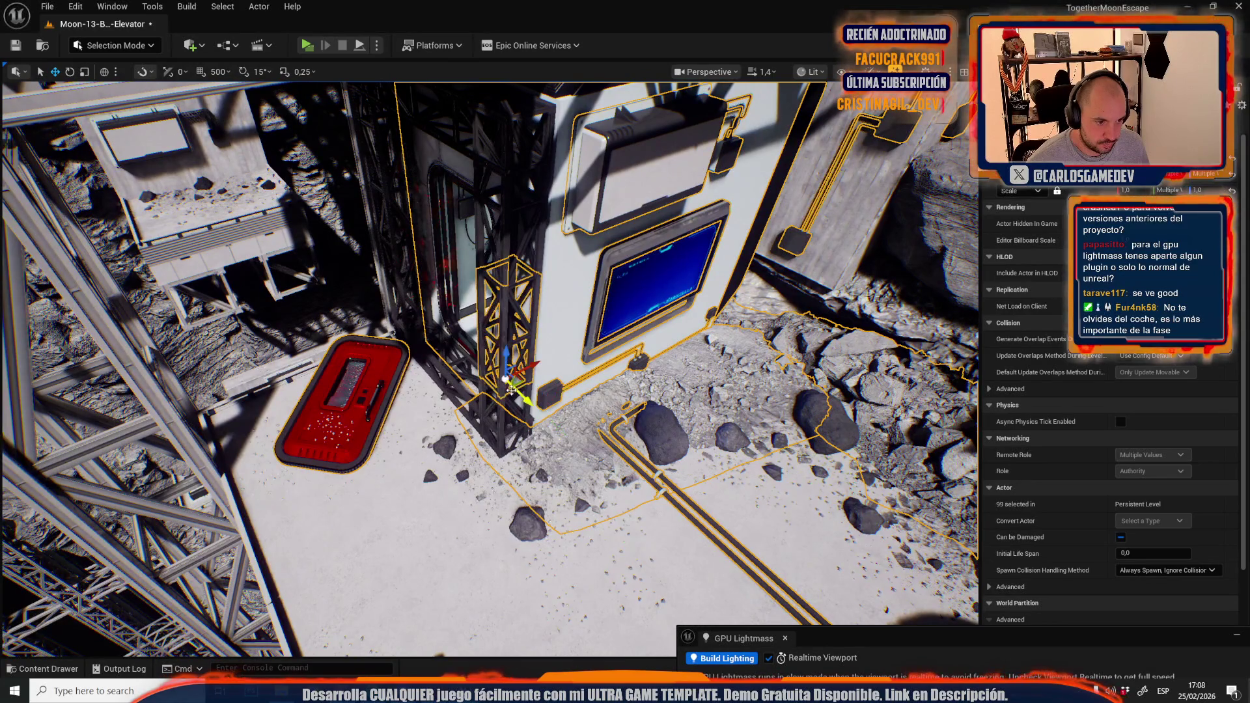
{"action": "left_click", "coordinate": [501, 407], "text": "ctrl"}
{"action": "left_click", "coordinate": [450, 368], "text": "ctrl"}
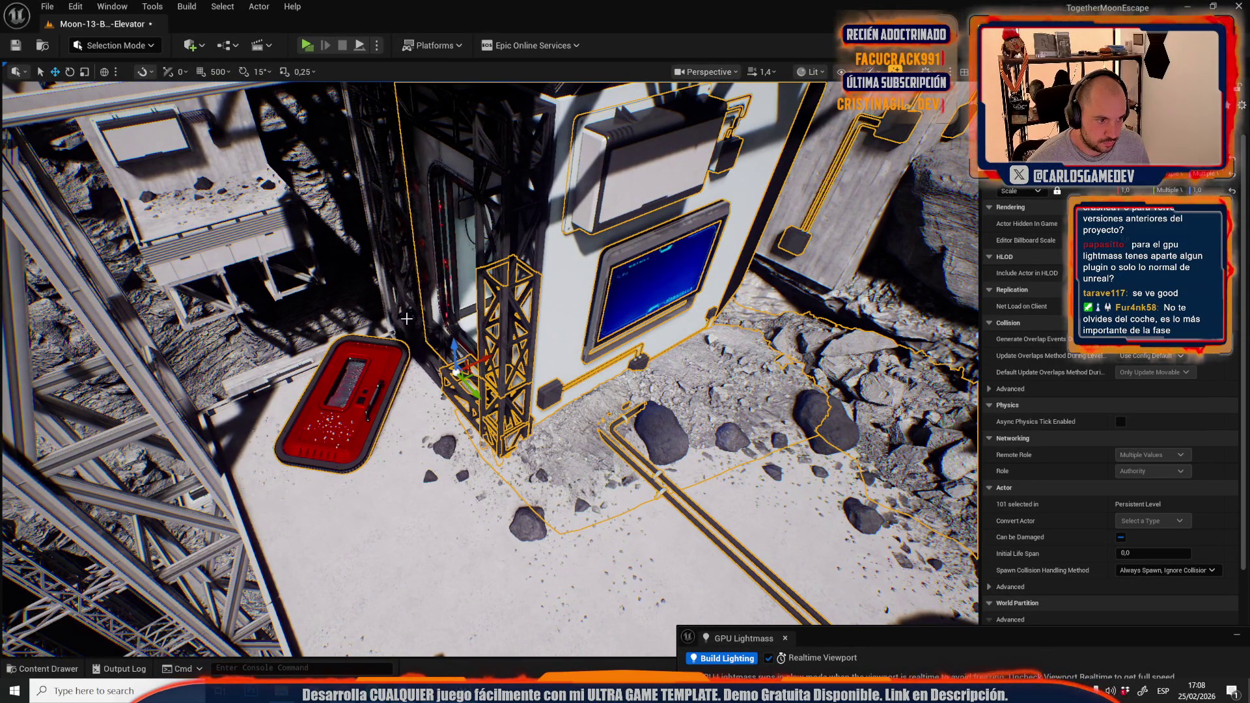
{"action": "left_click", "coordinate": [437, 359], "text": "ctrl"}
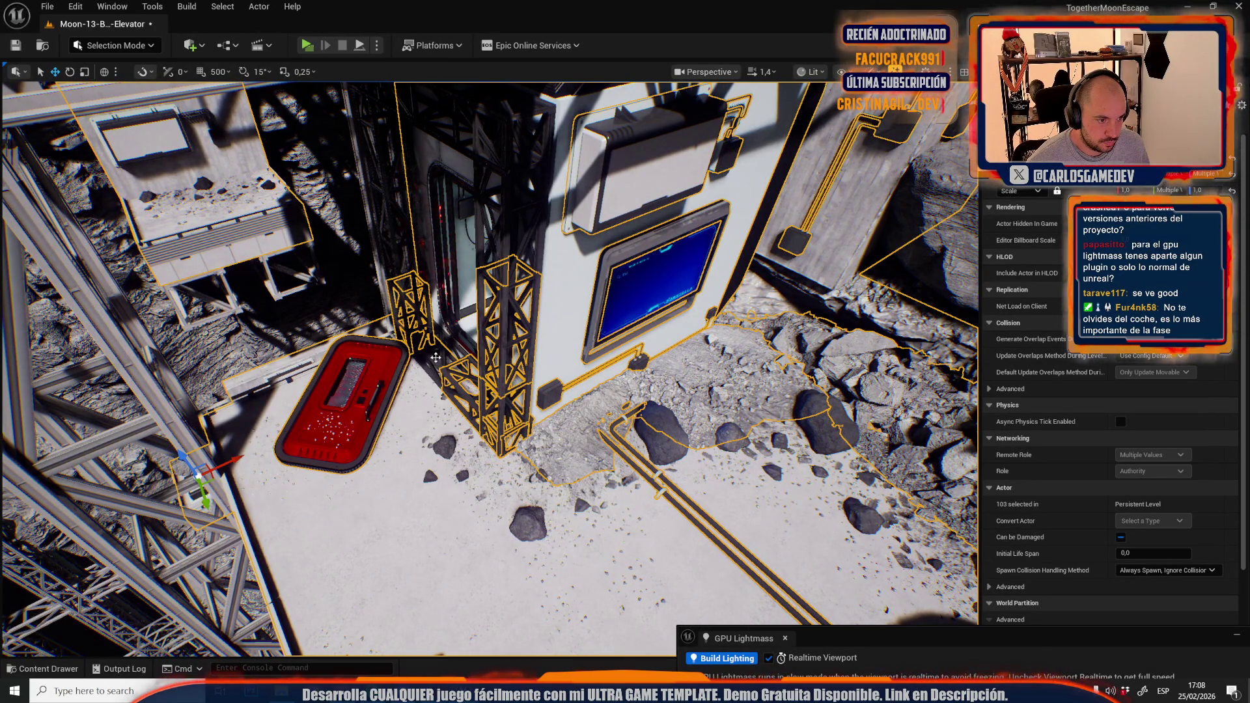
{"action": "key", "text": "ctrl+z"}
{"action": "left_click", "coordinate": [397, 264], "text": "ctrl"}
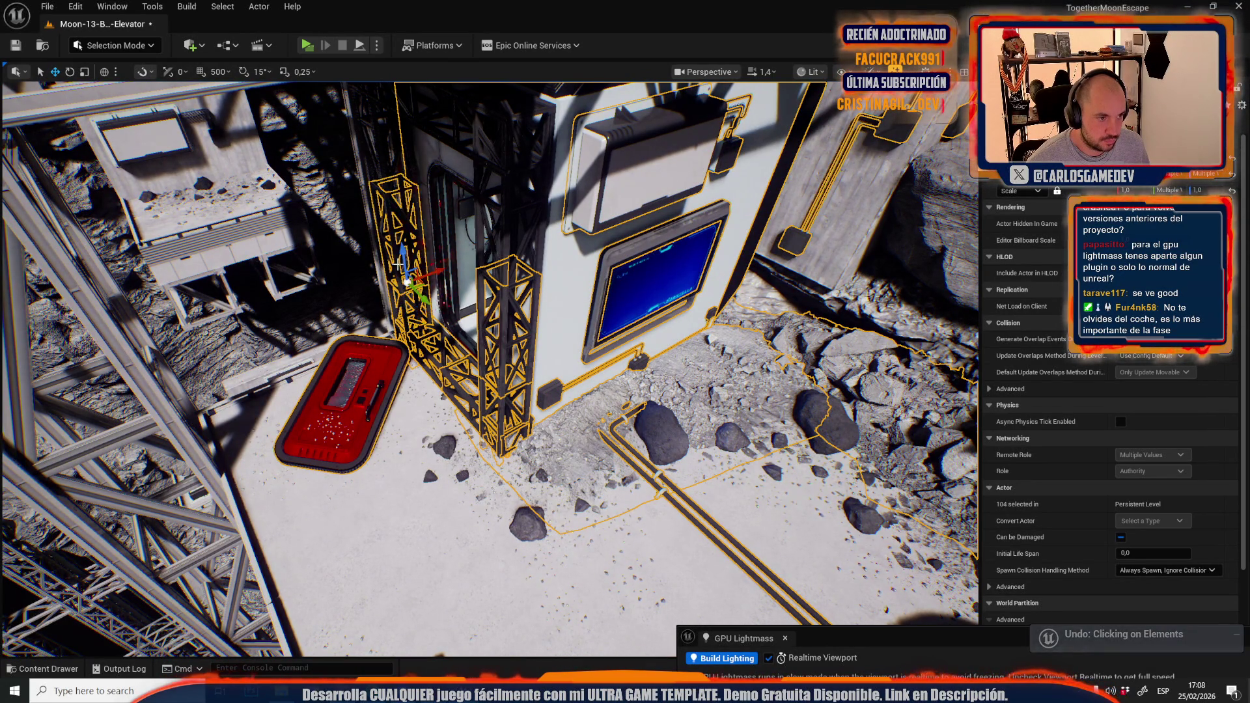
{"action": "left_click", "coordinate": [502, 287], "text": "ctrl"}
{"action": "left_click_drag", "start_coordinate": [502, 287], "coordinate": [463, 345]}
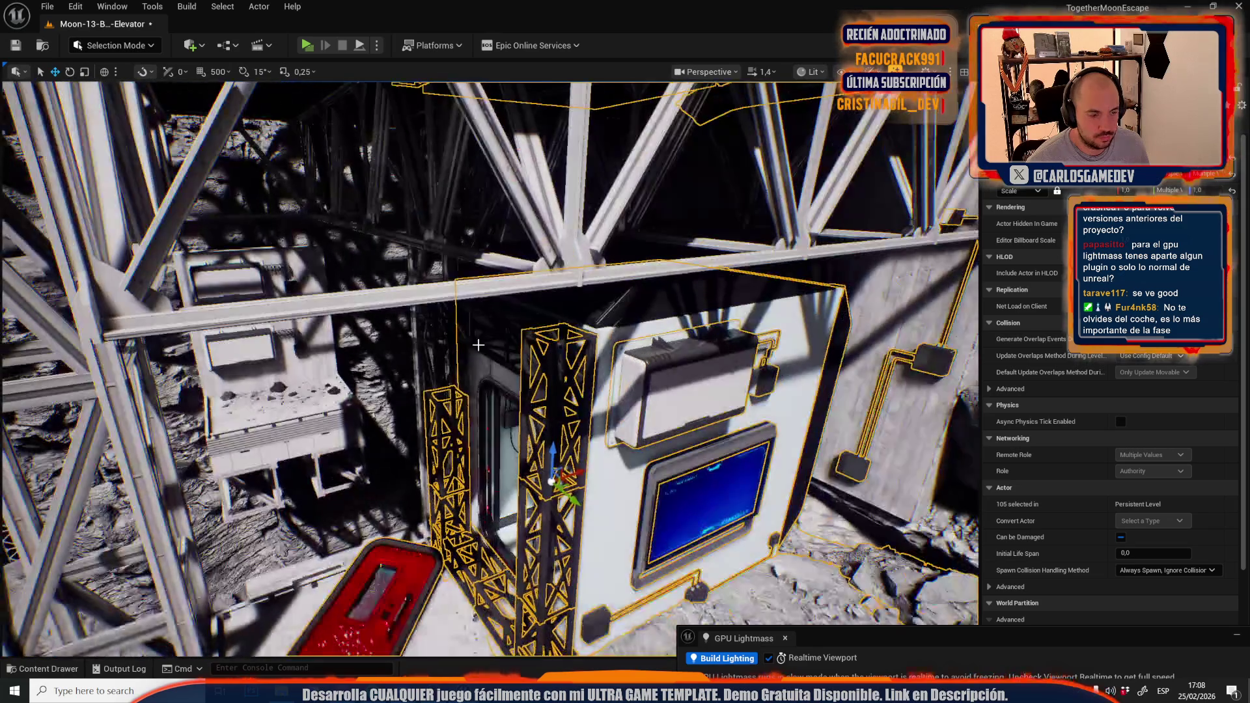
{"action": "left_click", "coordinate": [462, 345], "text": "ctrl"}
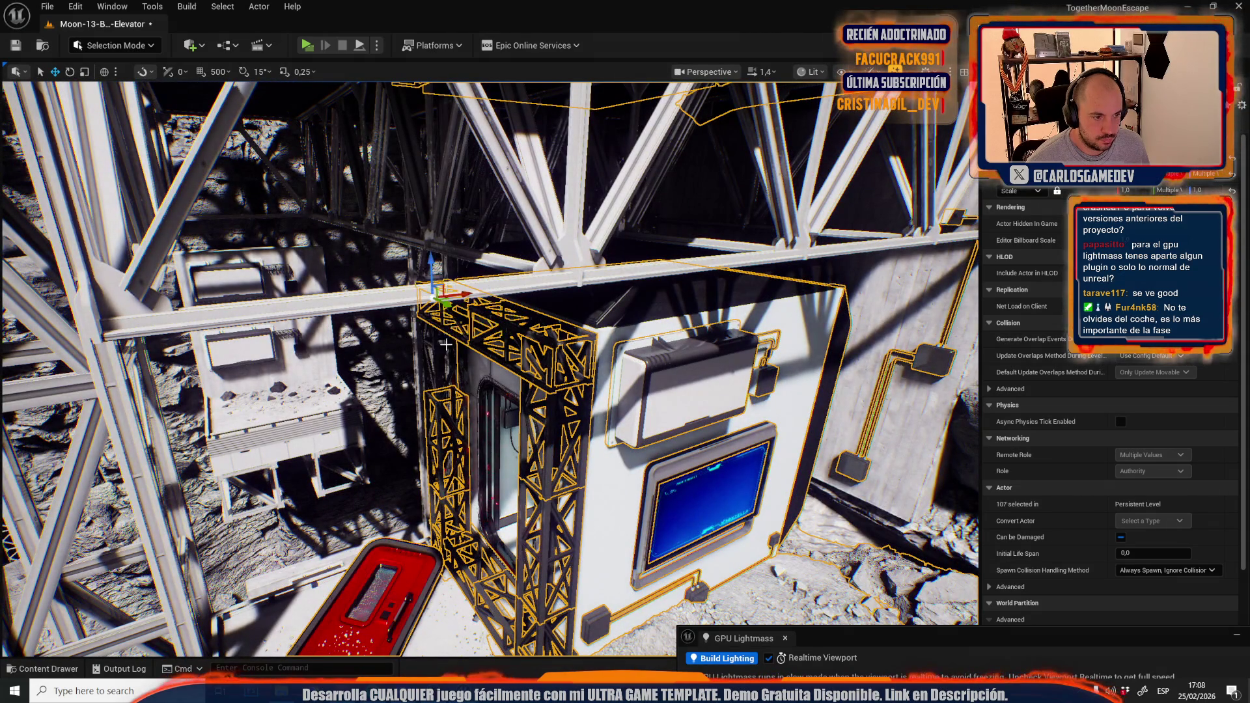
Add the roof actors and roof rocks on top of the elevator to the selection
{"action": "mouse_move", "coordinate": [451, 379]}
{"action": "left_mouse_down"}
{"action": "mouse_move", "coordinate": [456, 325]}
{"action": "mouse_move", "coordinate": [482, 306]}
{"action": "left_mouse_up"}
{"action": "left_click_drag", "start_coordinate": [532, 389], "coordinate": [521, 364]}
{"action": "left_click", "coordinate": [511, 287], "text": "ctrl"}
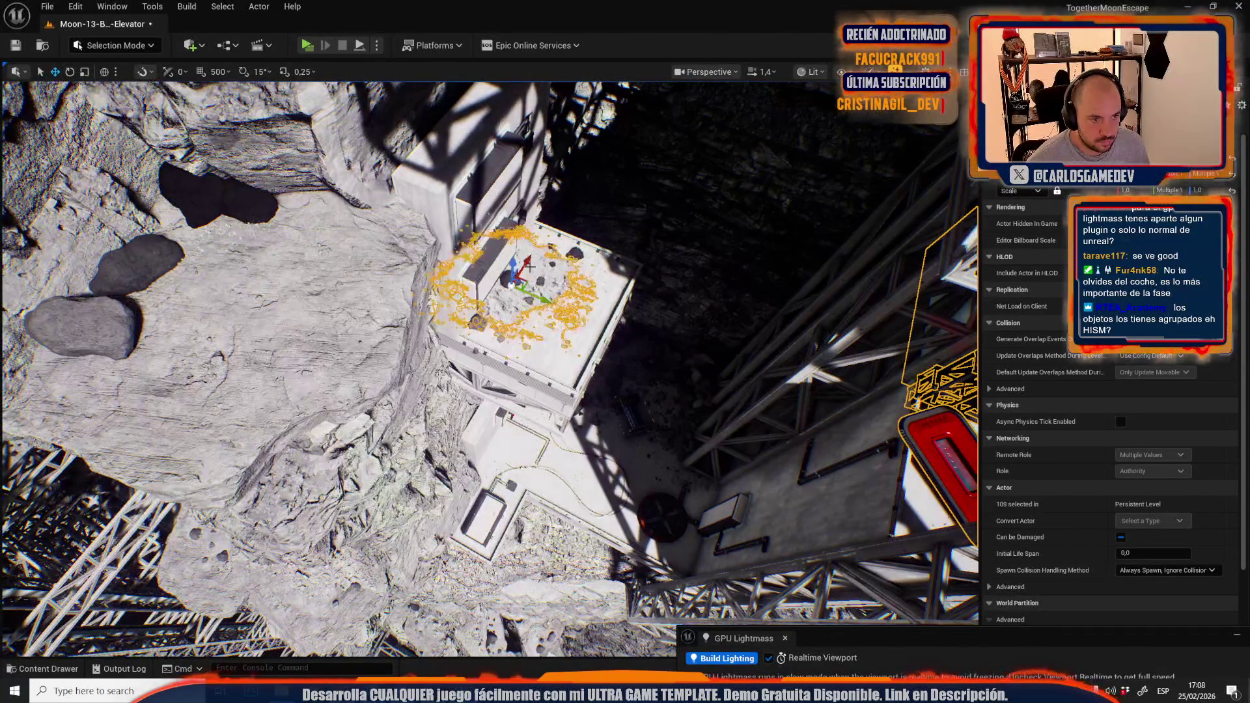
{"action": "left_click", "coordinate": [489, 514], "text": "ctrl"}
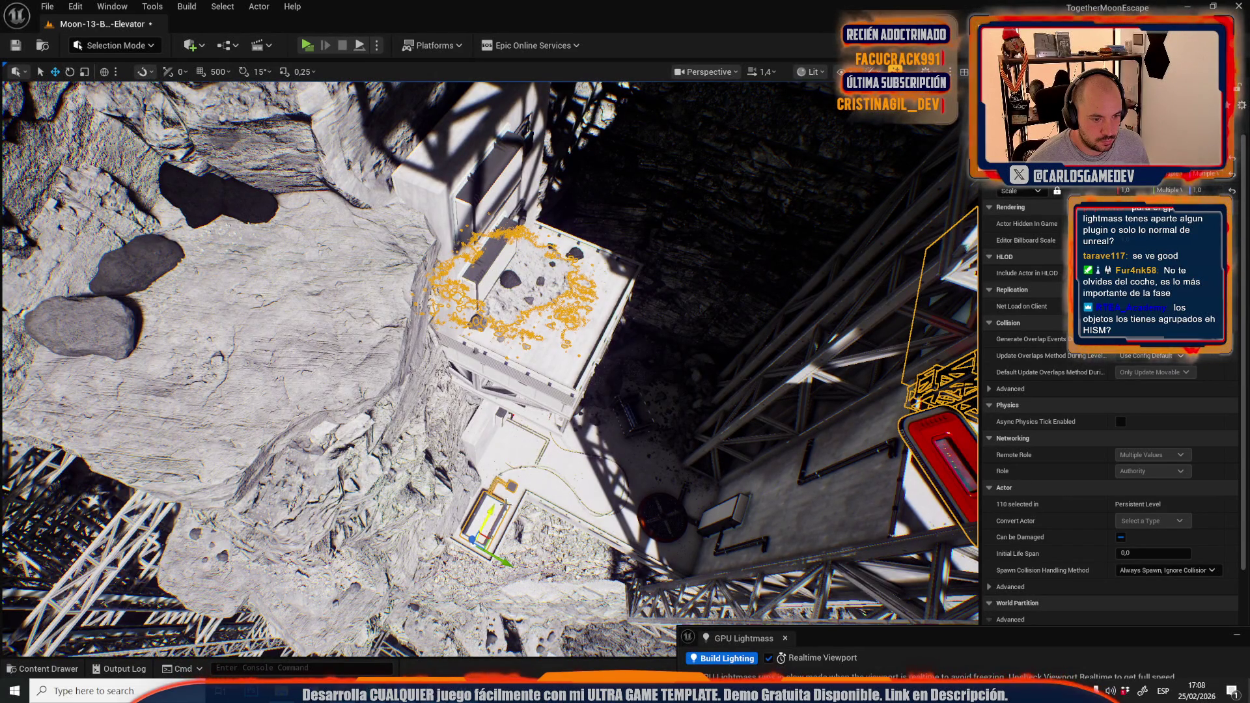
{"action": "mouse_move", "coordinate": [526, 492]}
{"action": "left_mouse_down"}
{"action": "mouse_move", "coordinate": [617, 272]}
{"action": "mouse_move", "coordinate": [629, 456]}
{"action": "left_mouse_up"}
{"action": "left_click", "coordinate": [633, 466], "text": "ctrl"}
{"action": "left_click_drag", "start_coordinate": [474, 319], "coordinate": [529, 352]}
{"action": "left_click", "coordinate": [528, 353], "text": "ctrl"}
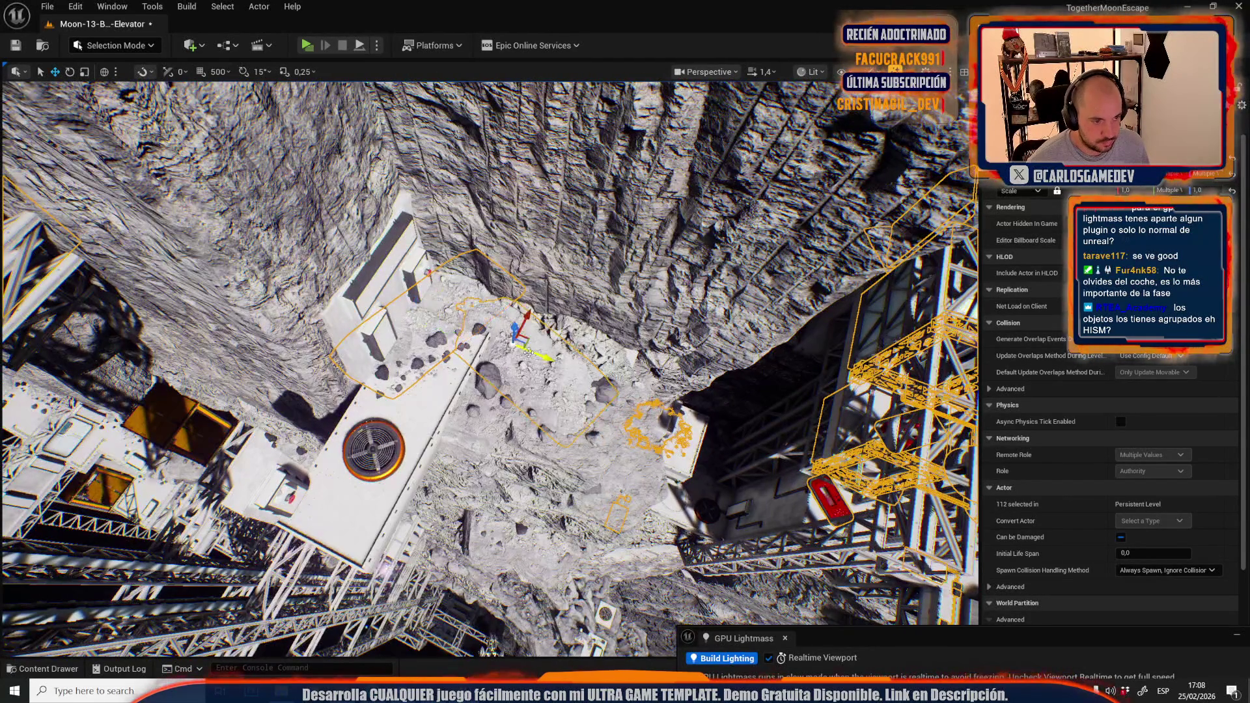
Add the pillar block, upper wall slab, lower block and objects near the red-button block
{"action": "left_click_drag", "start_coordinate": [454, 402], "coordinate": [510, 235]}
{"action": "left_click", "coordinate": [510, 235], "text": "ctrl"}
{"action": "left_click", "coordinate": [492, 237], "text": "ctrl"}
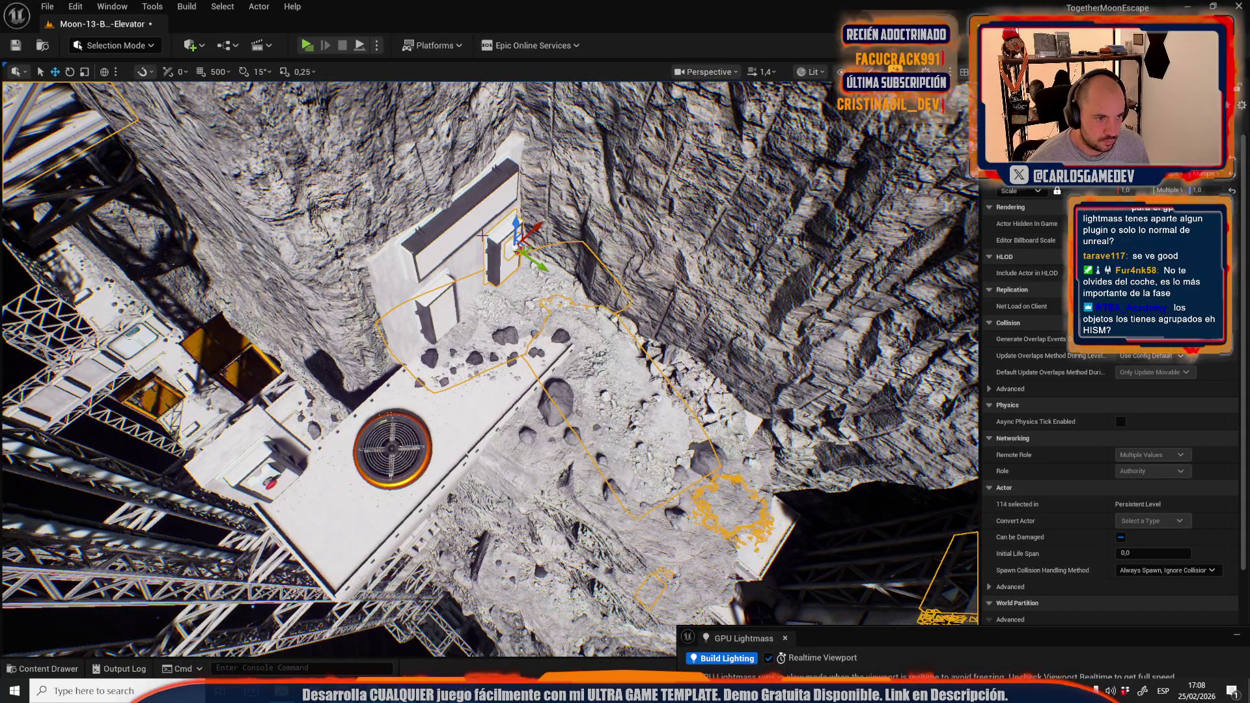
{"action": "left_click", "coordinate": [470, 231], "text": "ctrl"}
{"action": "left_click", "coordinate": [435, 305], "text": "ctrl"}
{"action": "left_click", "coordinate": [252, 461], "text": "ctrl"}
{"action": "left_click", "coordinate": [268, 479], "text": "ctrl"}
{"action": "left_click_drag", "start_coordinate": [268, 479], "coordinate": [306, 417]}
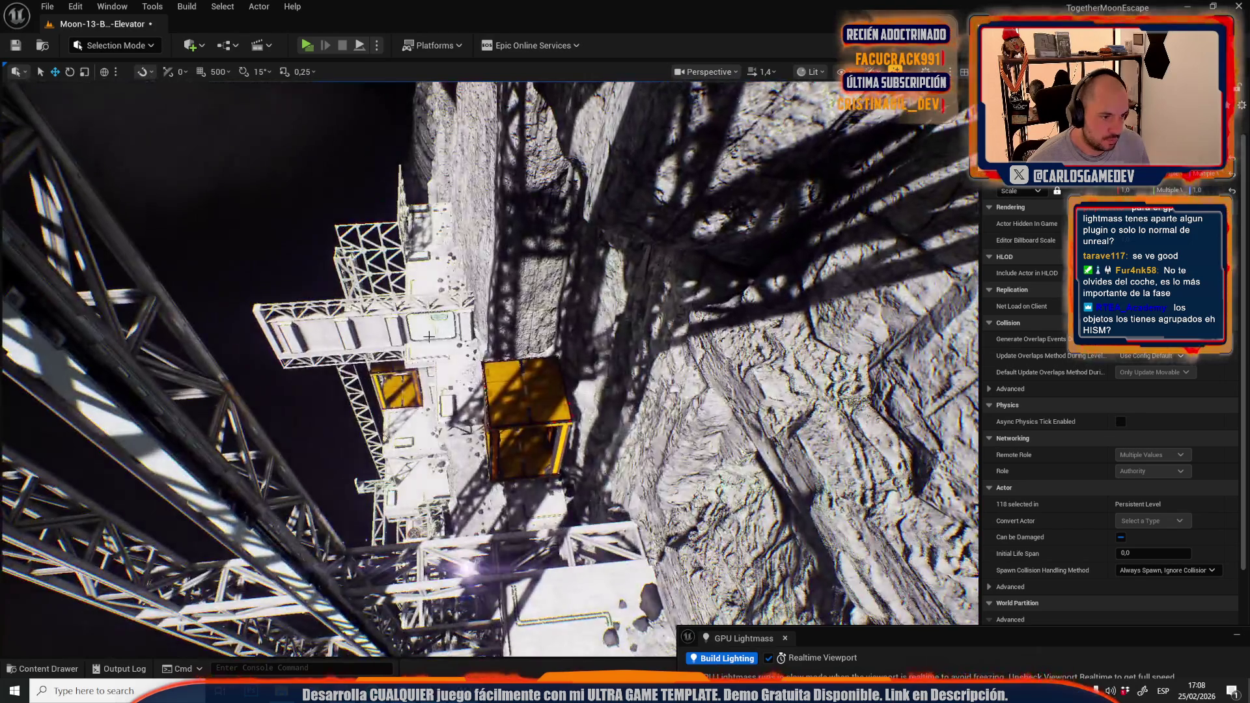
Add objects by the elevator, the blue panel, a rock and two debris decals to the selection
{"action": "left_click", "coordinate": [463, 331], "text": "ctrl"}
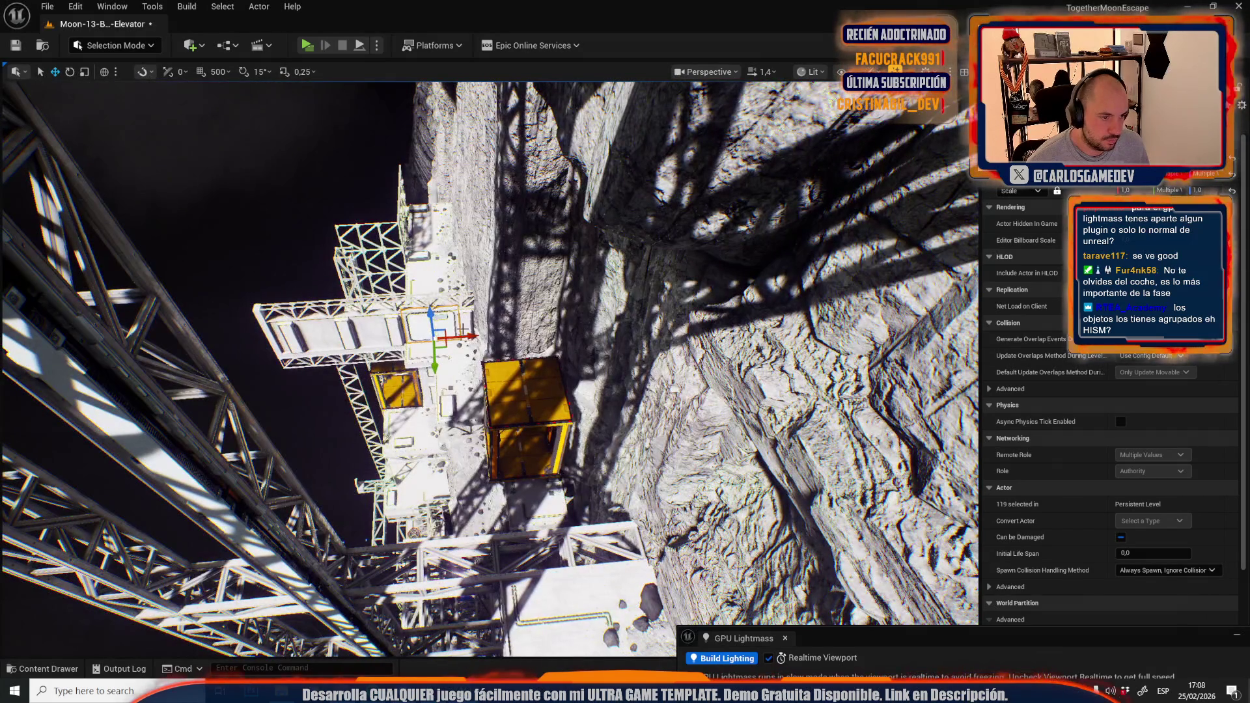
{"action": "left_click", "coordinate": [410, 321], "text": "ctrl"}
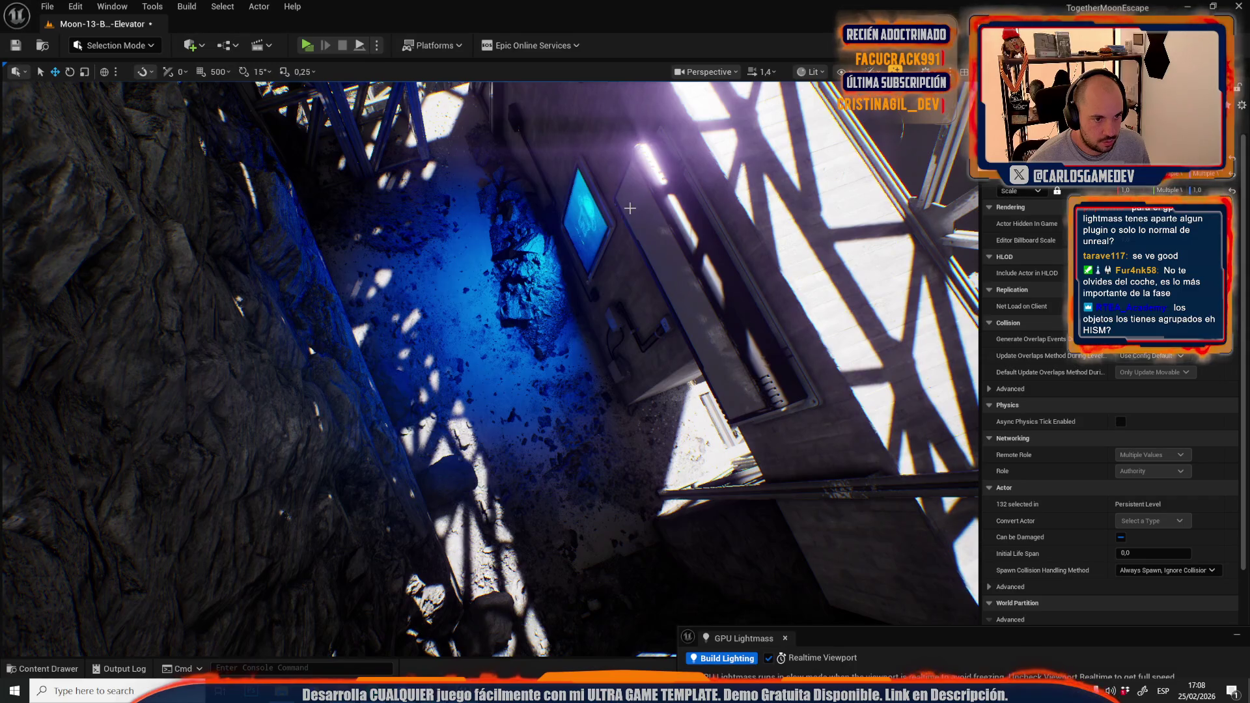
{"action": "left_click", "coordinate": [606, 218], "text": "ctrl"}
{"action": "left_click", "coordinate": [558, 289], "text": "ctrl"}
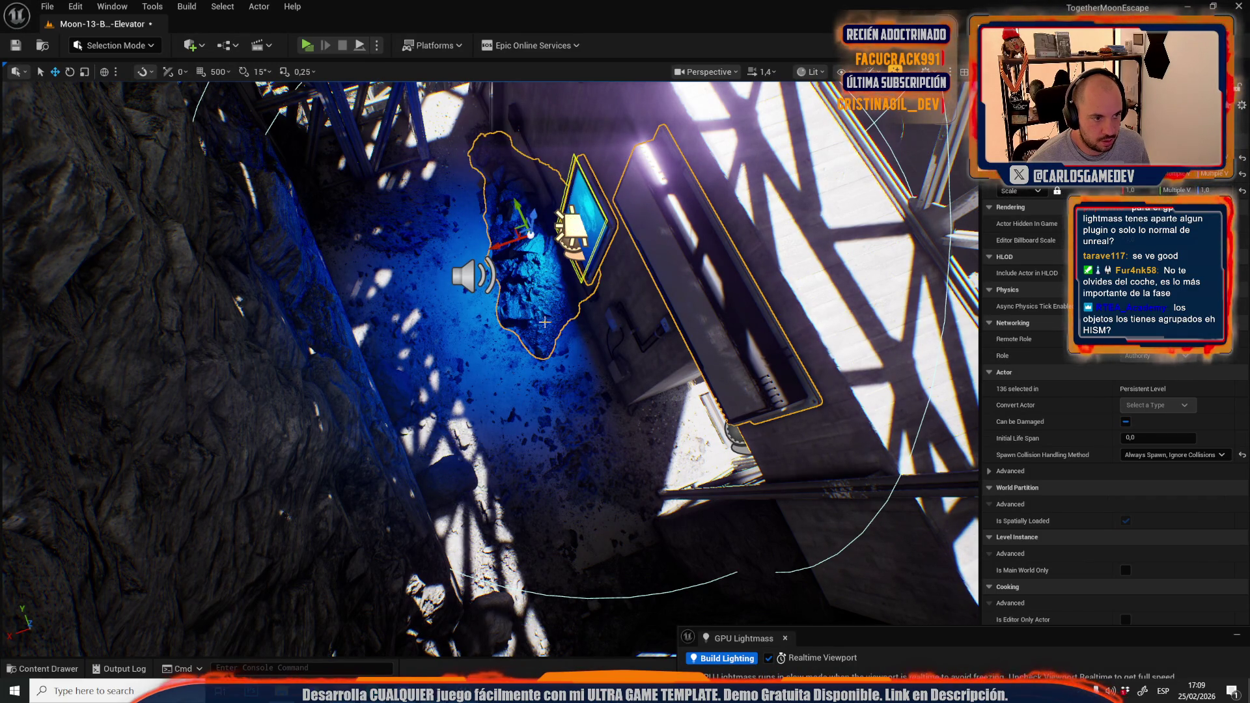
{"action": "left_click", "coordinate": [585, 399], "text": "ctrl"}
{"action": "left_click", "coordinate": [413, 229], "text": "ctrl"}
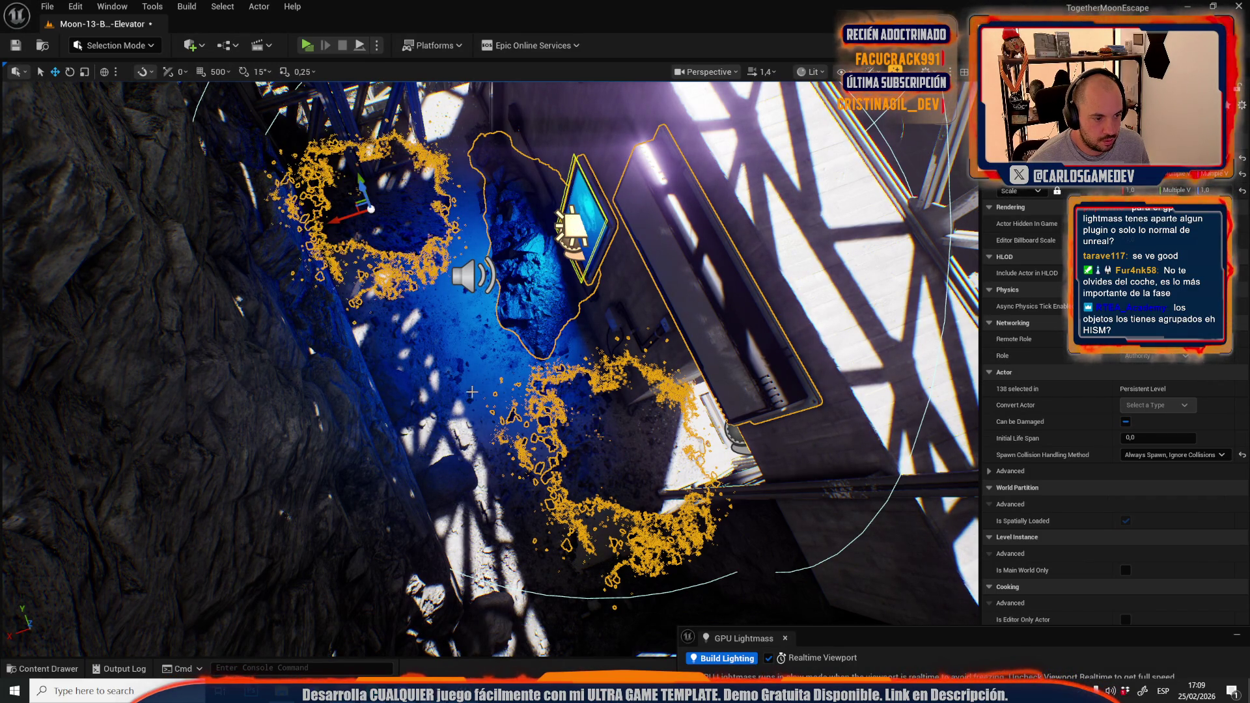
{"action": "left_click", "coordinate": [306, 378], "text": "ctrl"}
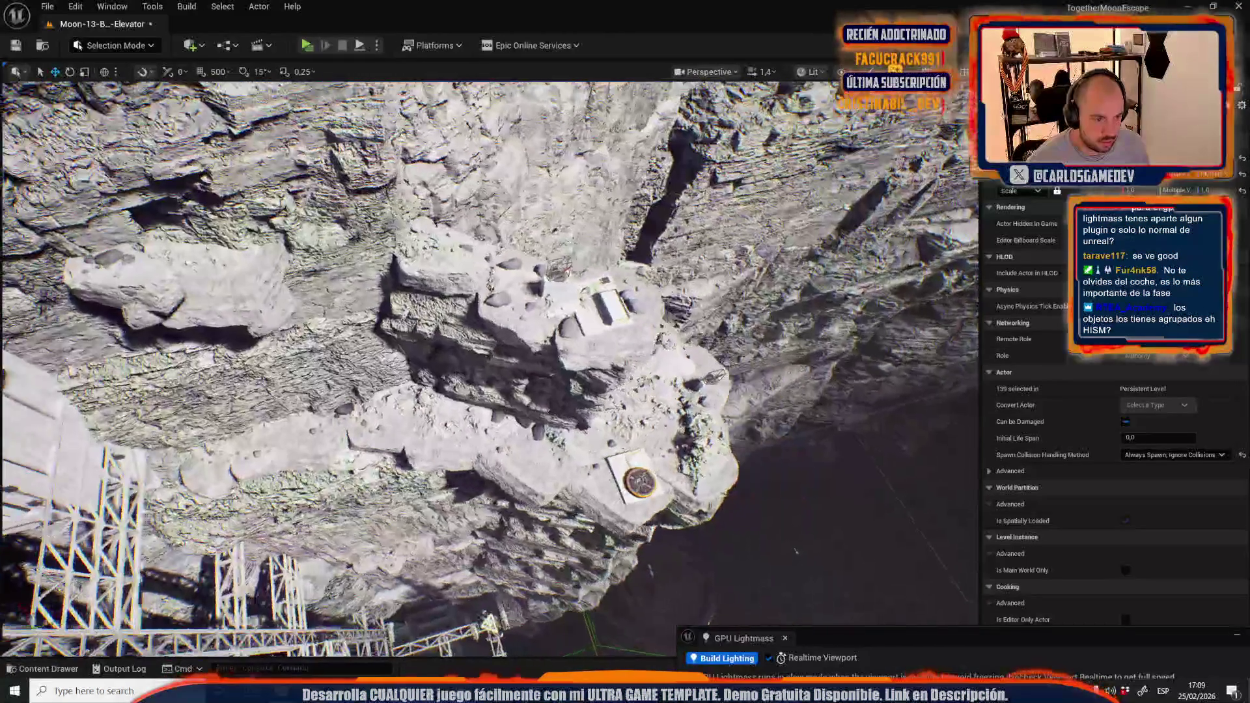
Add the rocks and large rubble mesh by the stairs plus the small red wall panel
{"action": "scroll", "coordinate": [343, 337], "scroll_direction": "up", "scroll_amount": 3}
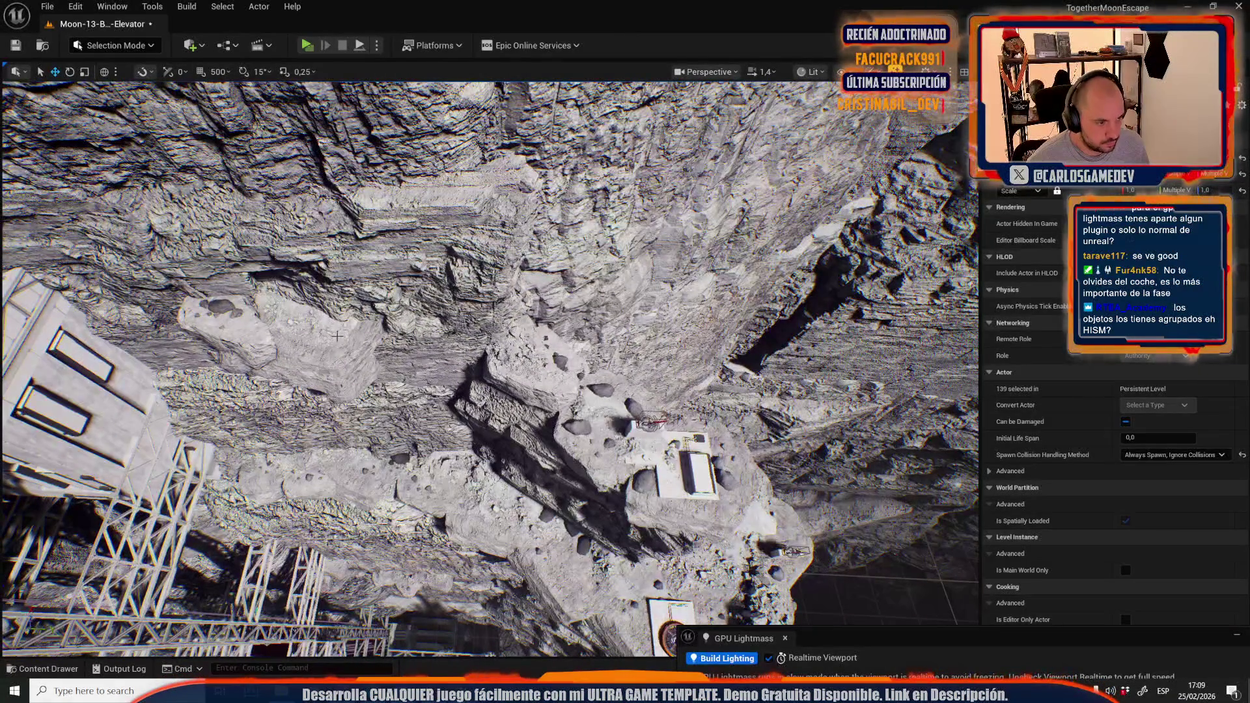
{"action": "scroll", "coordinate": [488, 364], "scroll_direction": "up", "scroll_amount": 2}
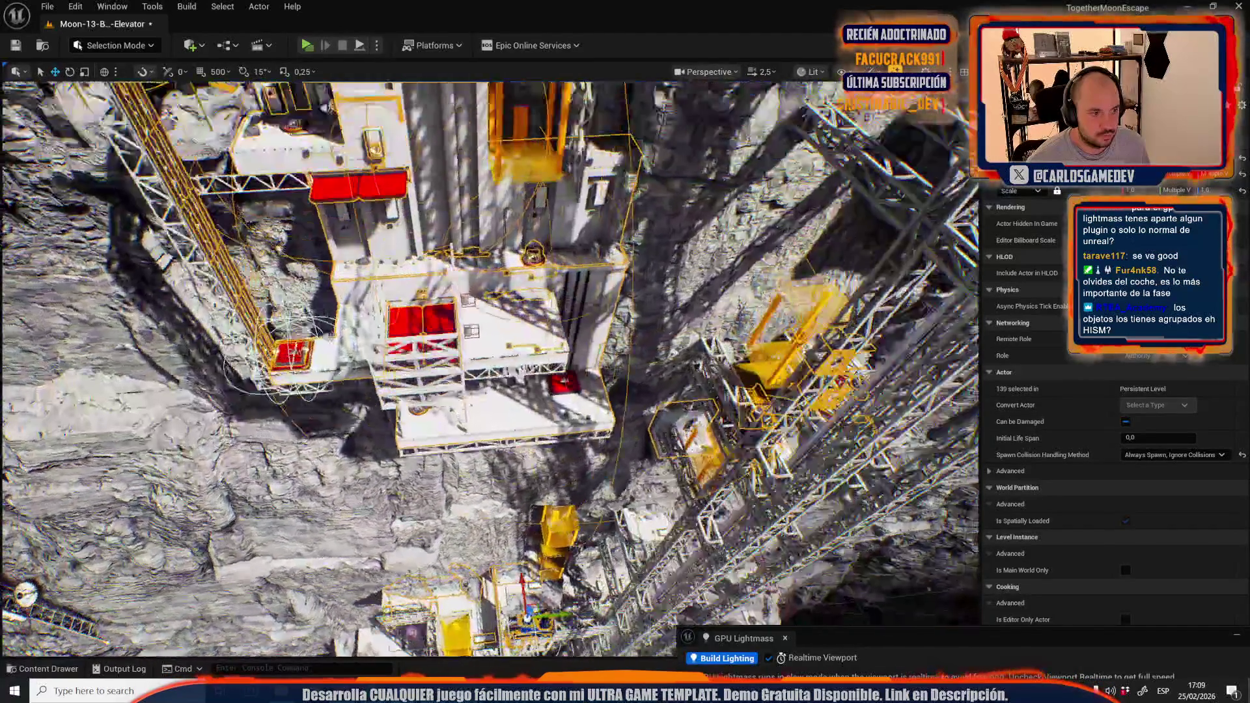
{"action": "scroll", "coordinate": [521, 330], "scroll_direction": "down", "scroll_amount": 2}
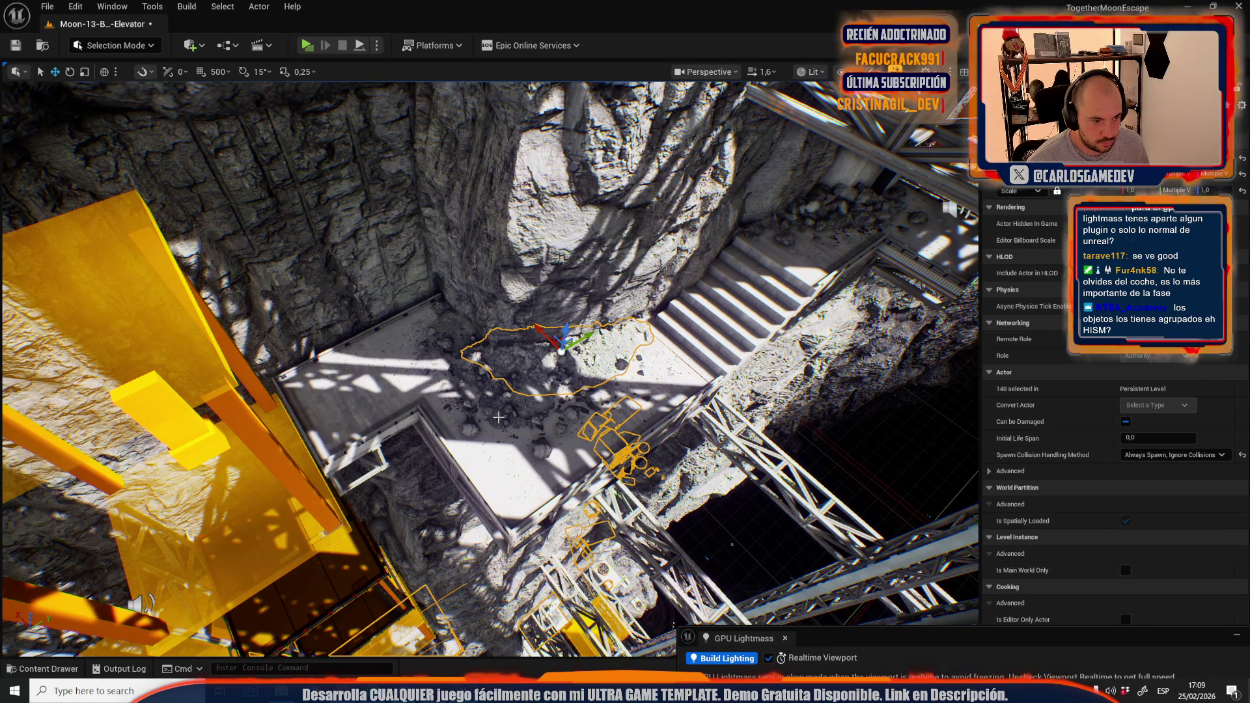
{"action": "left_click", "coordinate": [448, 407], "text": "ctrl"}
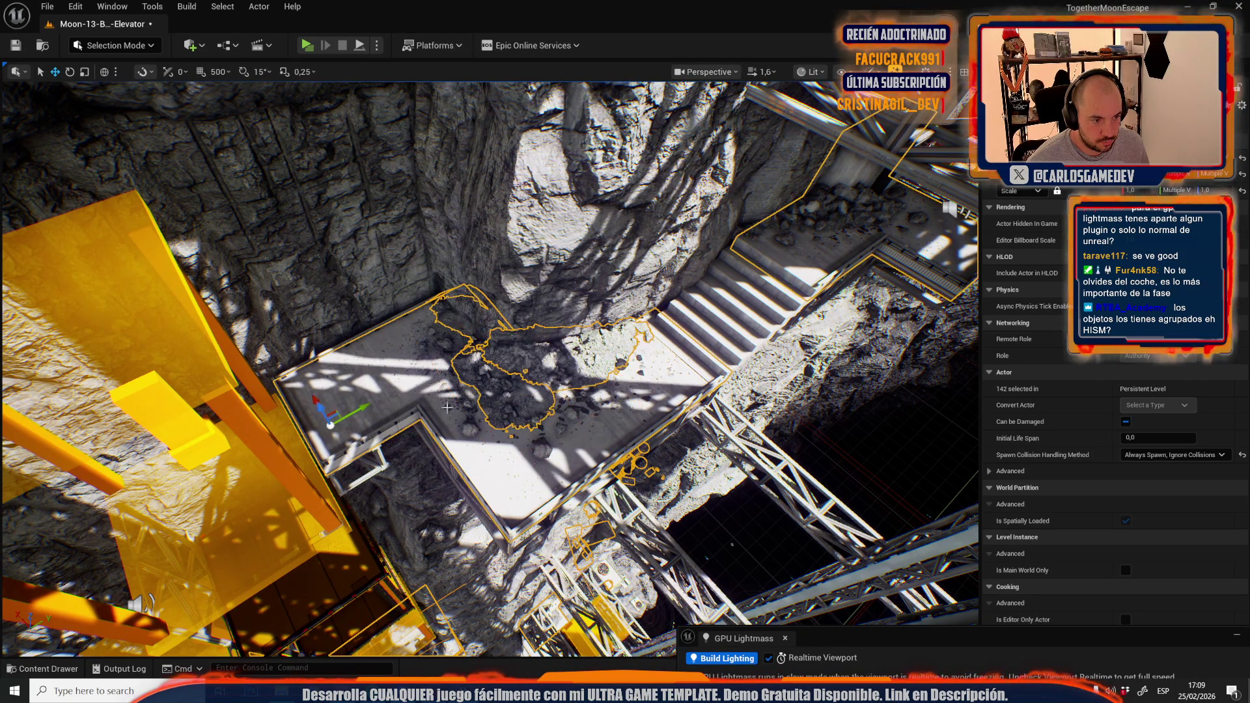
{"action": "key", "text": "ctrl+z"}
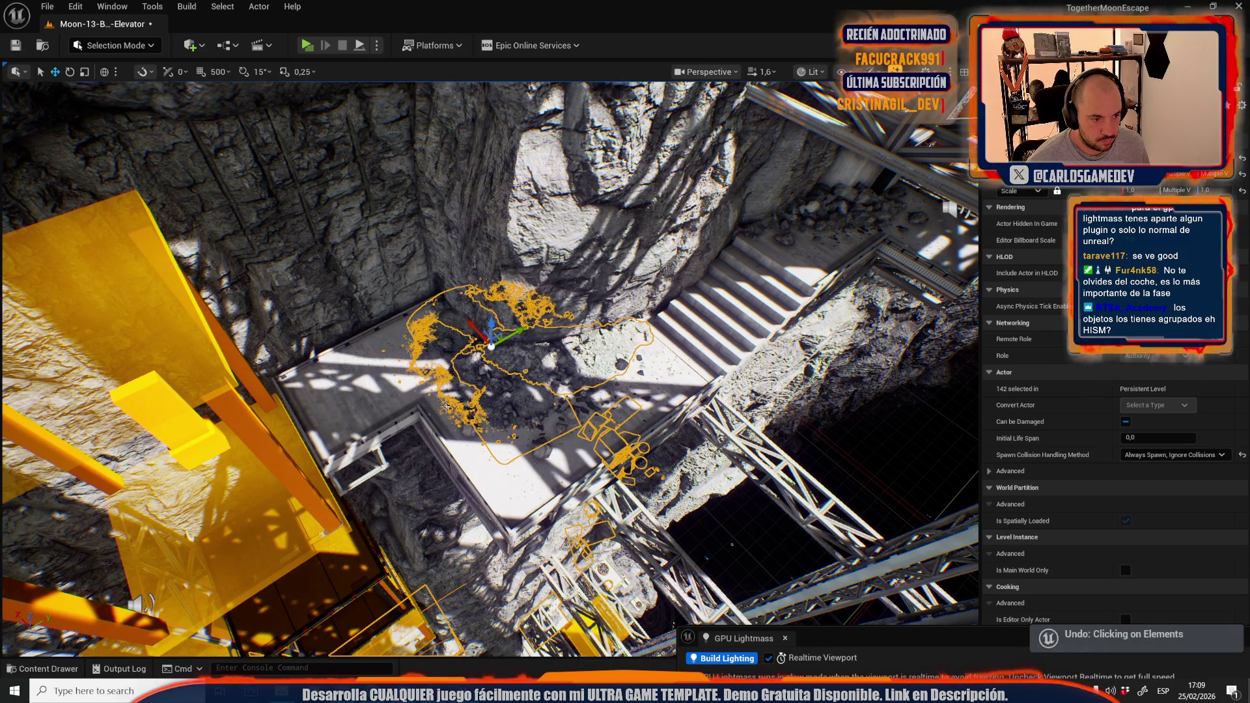
{"action": "scroll", "coordinate": [447, 406], "scroll_direction": "down", "scroll_amount": 2}
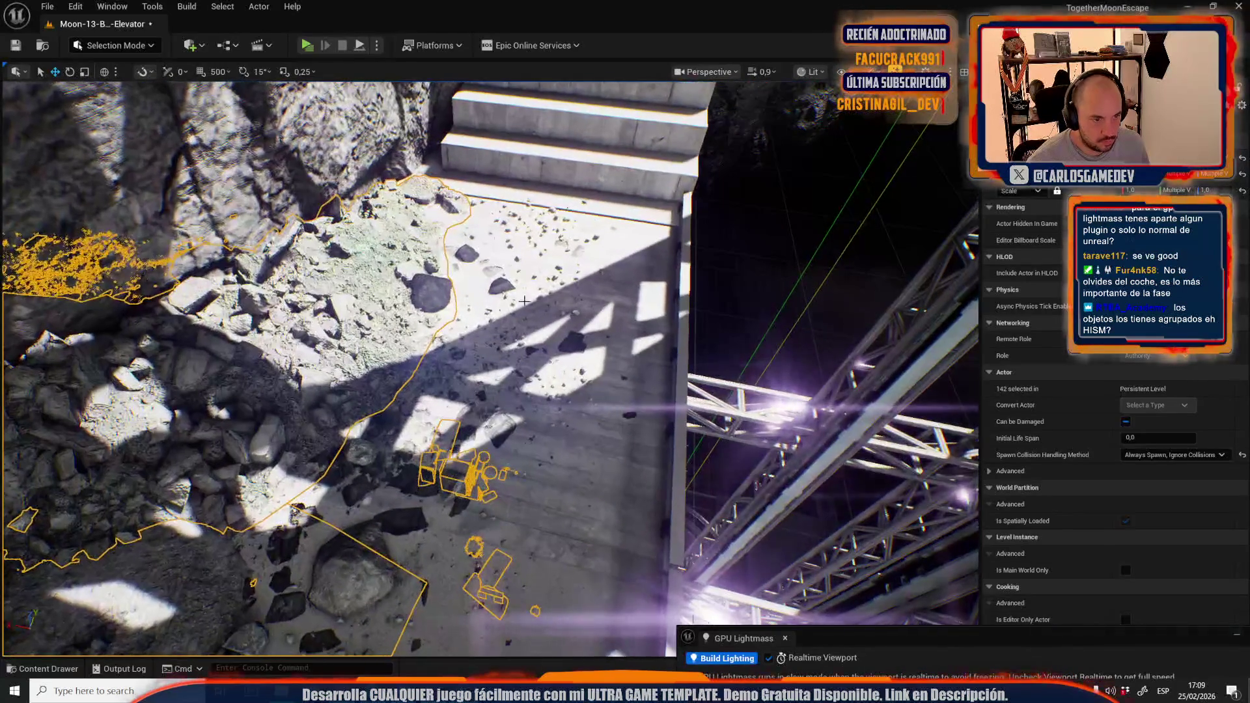
{"action": "left_click", "coordinate": [533, 304], "text": "ctrl"}
{"action": "key", "text": "f"}
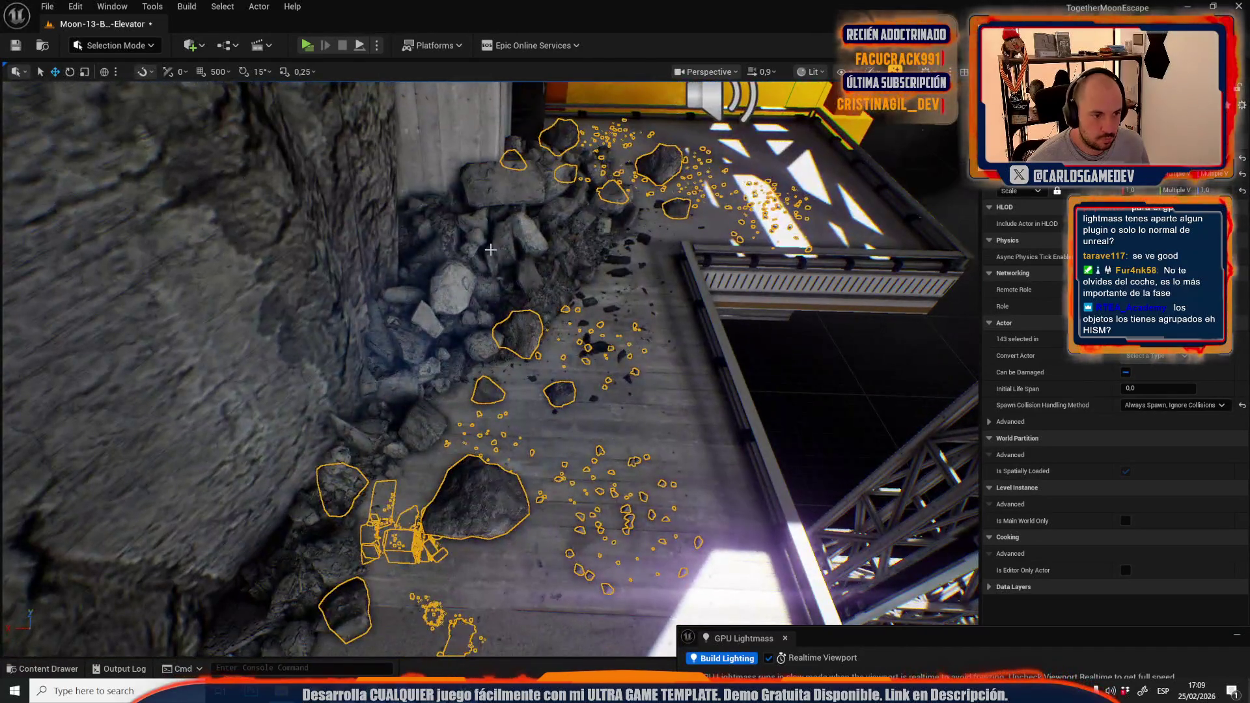
{"action": "left_click", "coordinate": [543, 285], "text": "ctrl"}
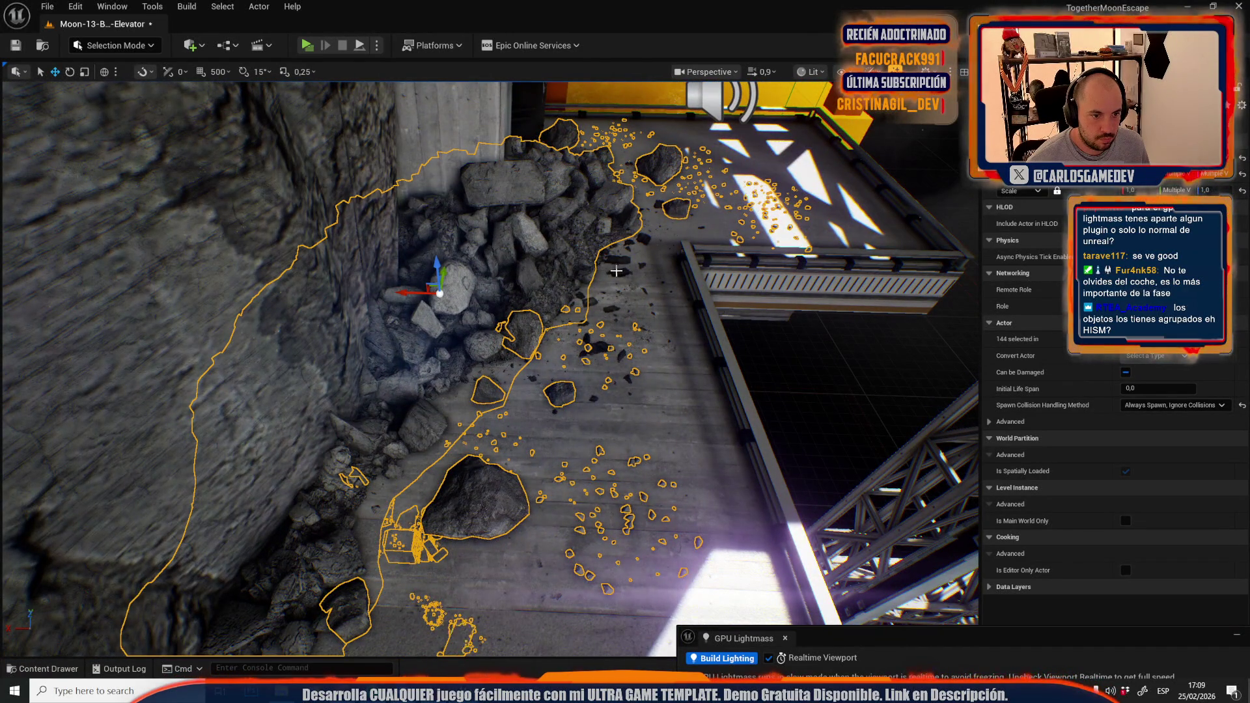
{"action": "key", "text": "f"}
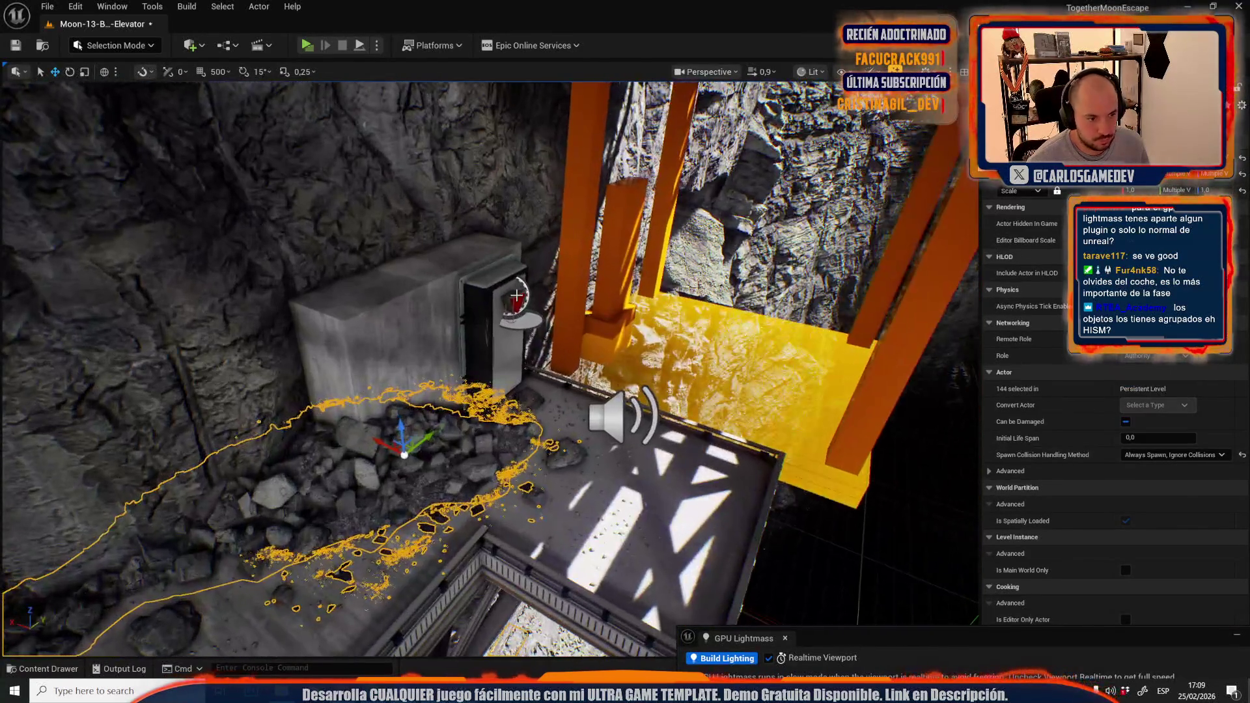
{"action": "left_click", "coordinate": [510, 295], "text": "ctrl"}
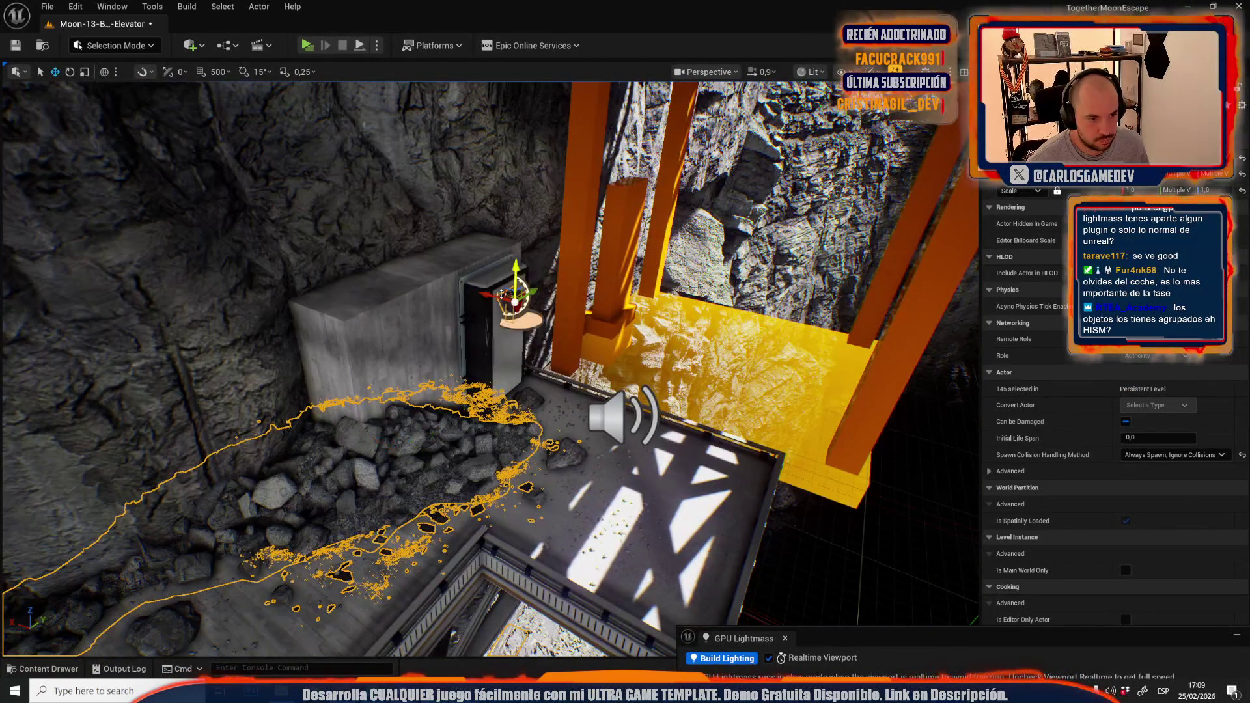
{"action": "left_click_drag", "start_coordinate": [430, 291], "coordinate": [539, 361]}
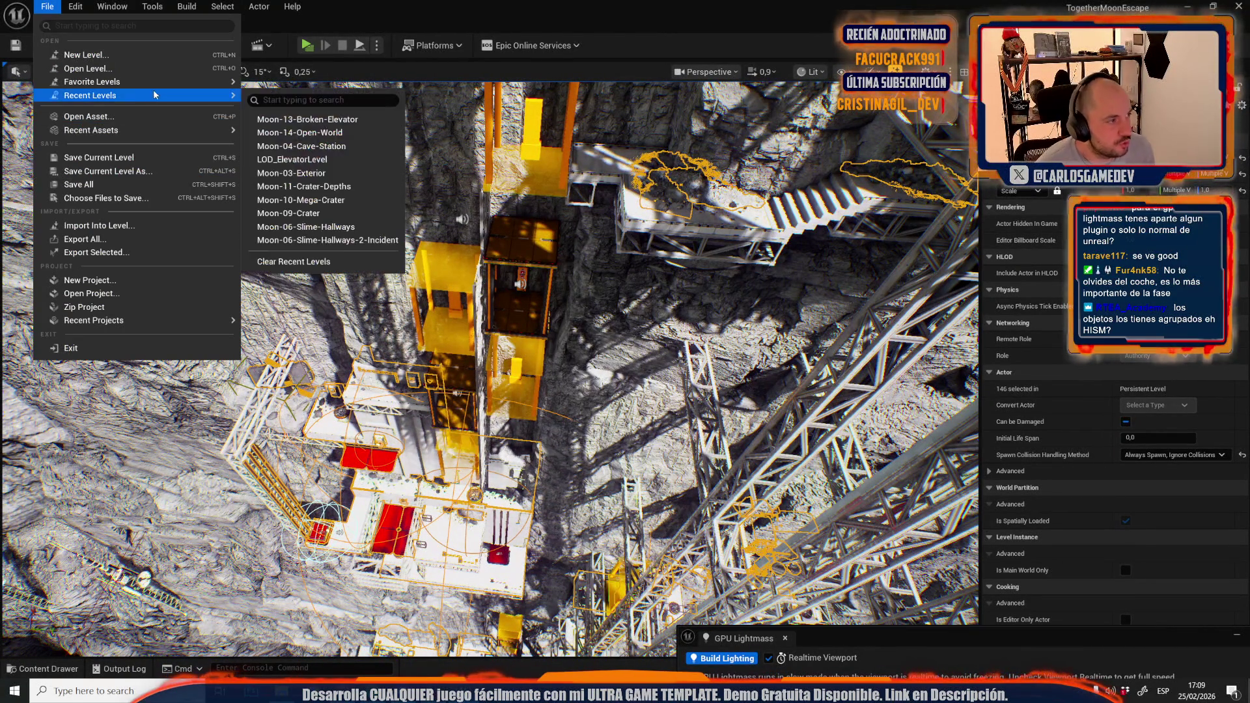
Open Moon-14-Open-World from Recent Levels and choose Don't Save for Moon-13-Broken-Elevator
{"action": "mouse_move", "coordinate": [130, 95]}
{"action": "left_click", "coordinate": [289, 132]}
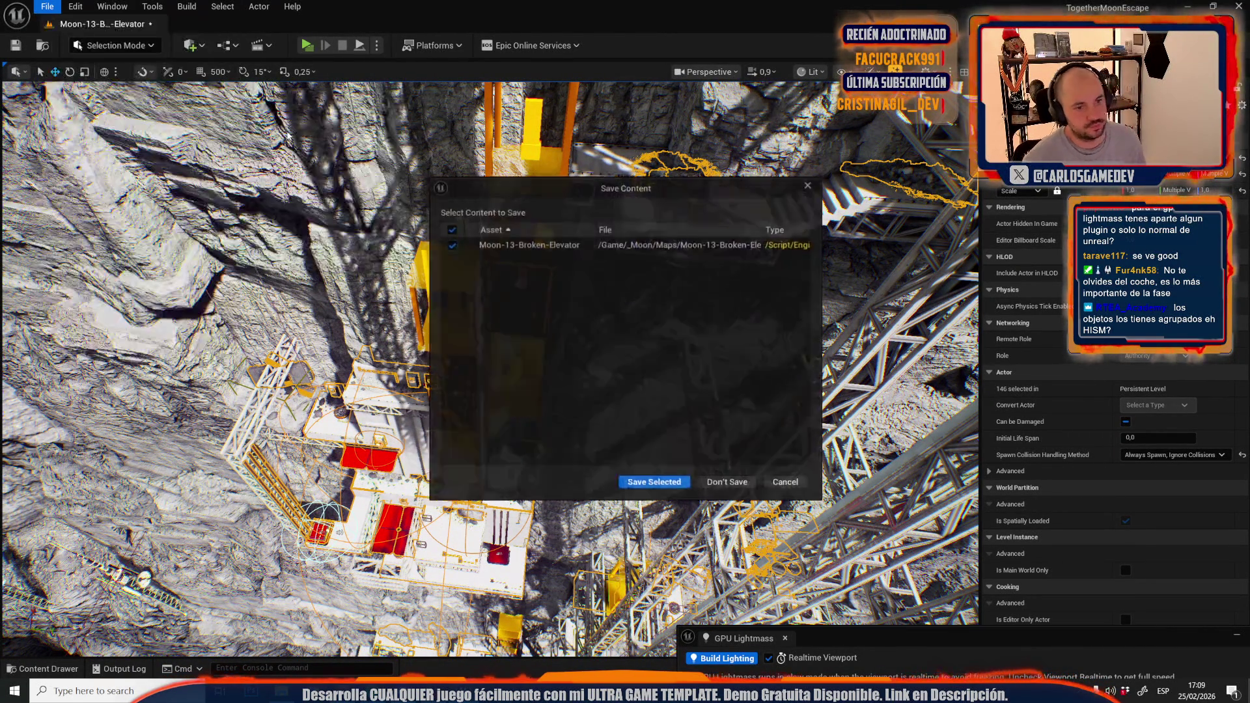
{"action": "left_click", "coordinate": [719, 483]}
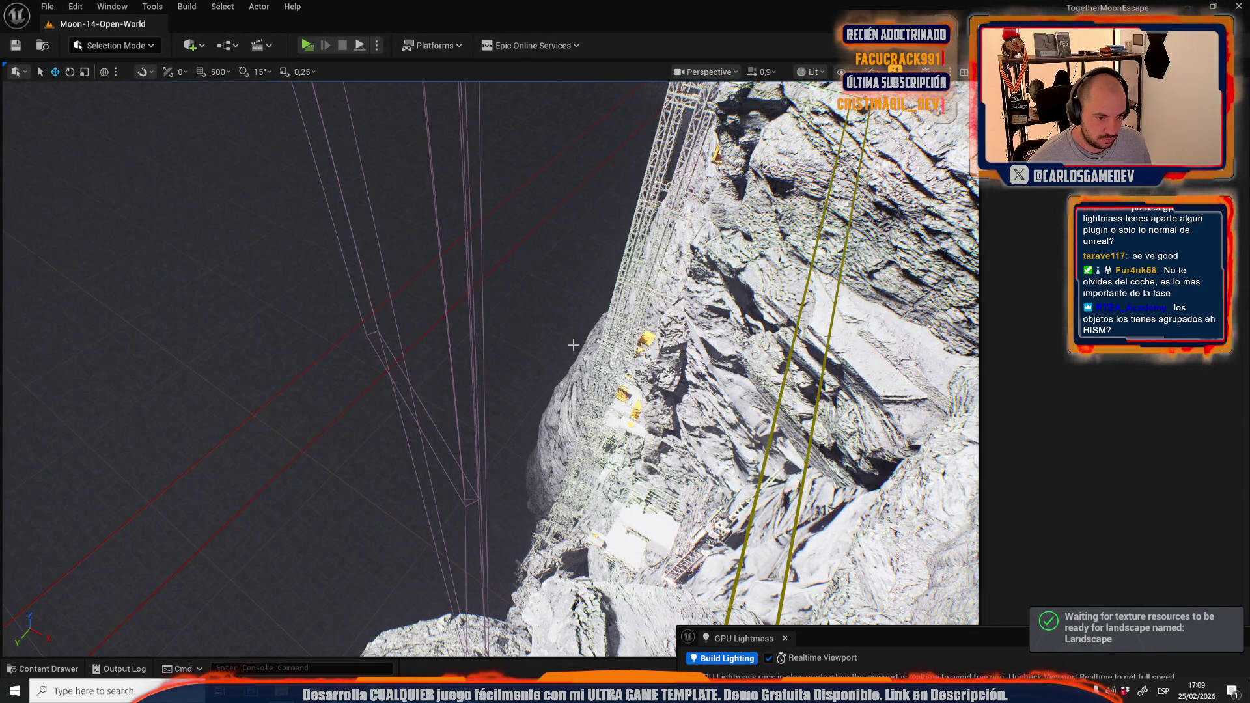
{"action": "left_click", "coordinate": [530, 340]}
Inspect the pasted elevator base buildings, restoring the actor that was hidden
{"action": "key", "text": "f"}
{"action": "scroll", "coordinate": [488, 365], "scroll_direction": "up", "scroll_amount": 2}
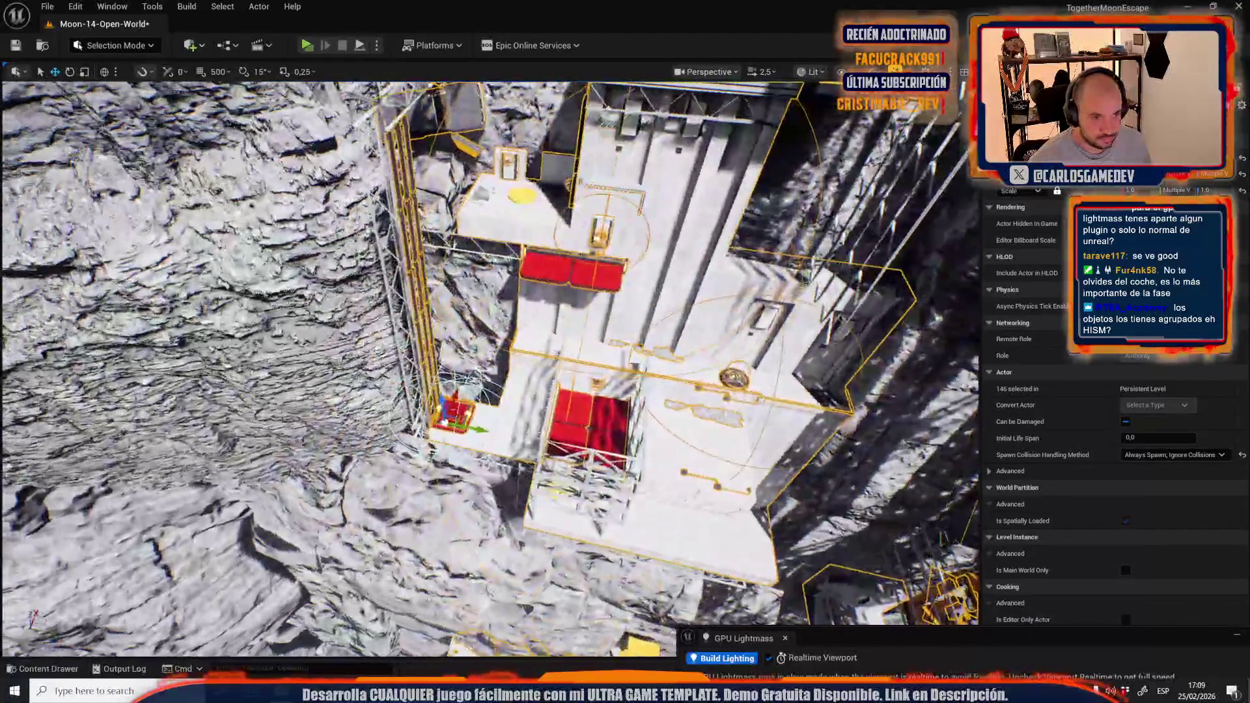
{"action": "left_click_drag", "start_coordinate": [488, 365], "coordinate": [455, 390]}
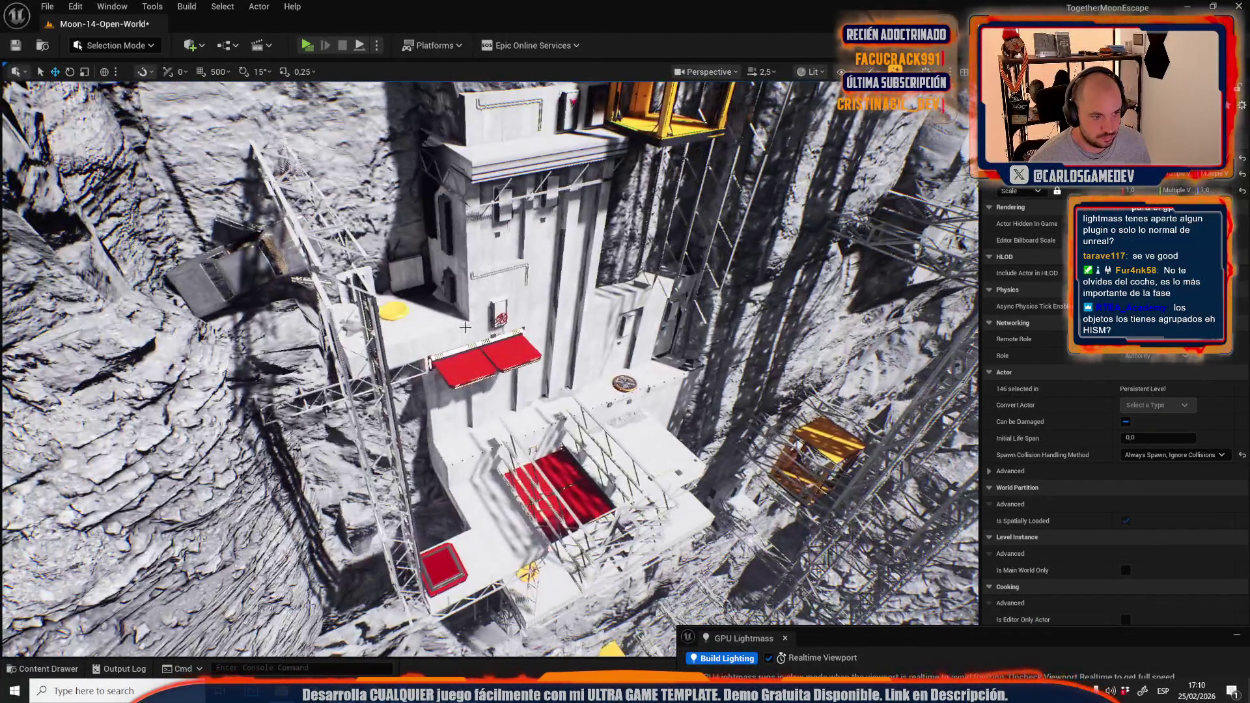
{"action": "left_click", "coordinate": [460, 326]}
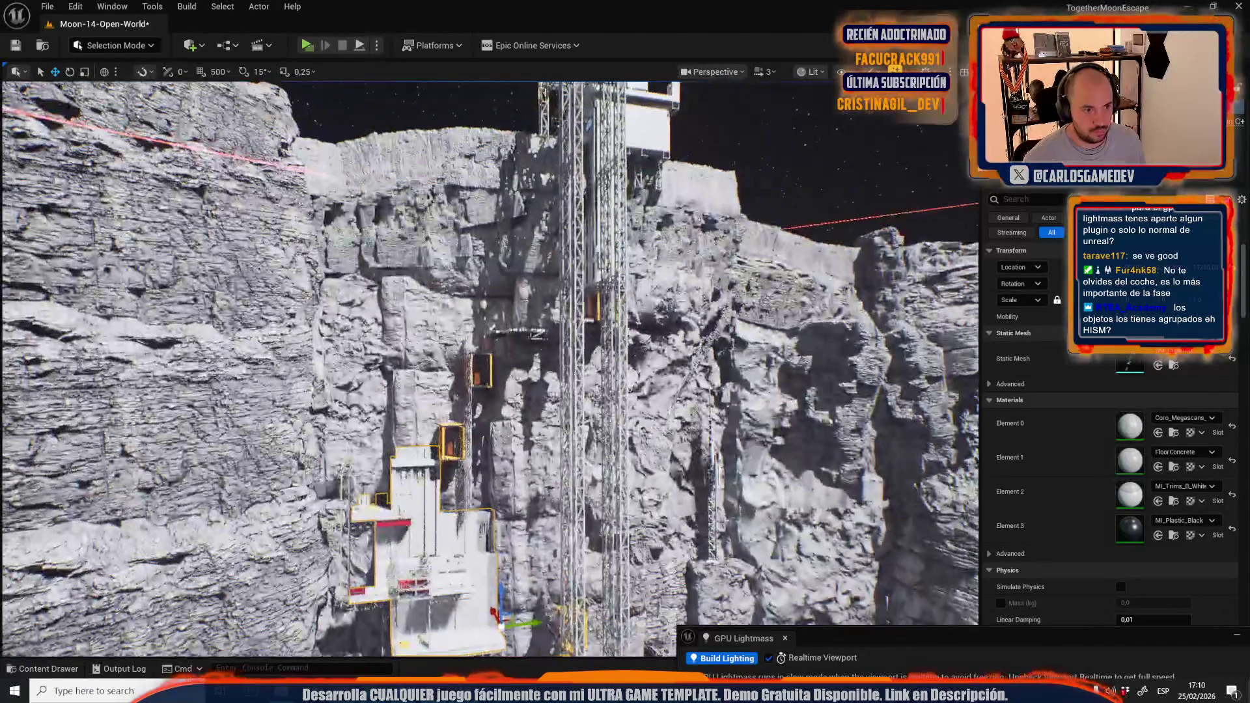
{"action": "key", "text": "ctrl+z"}
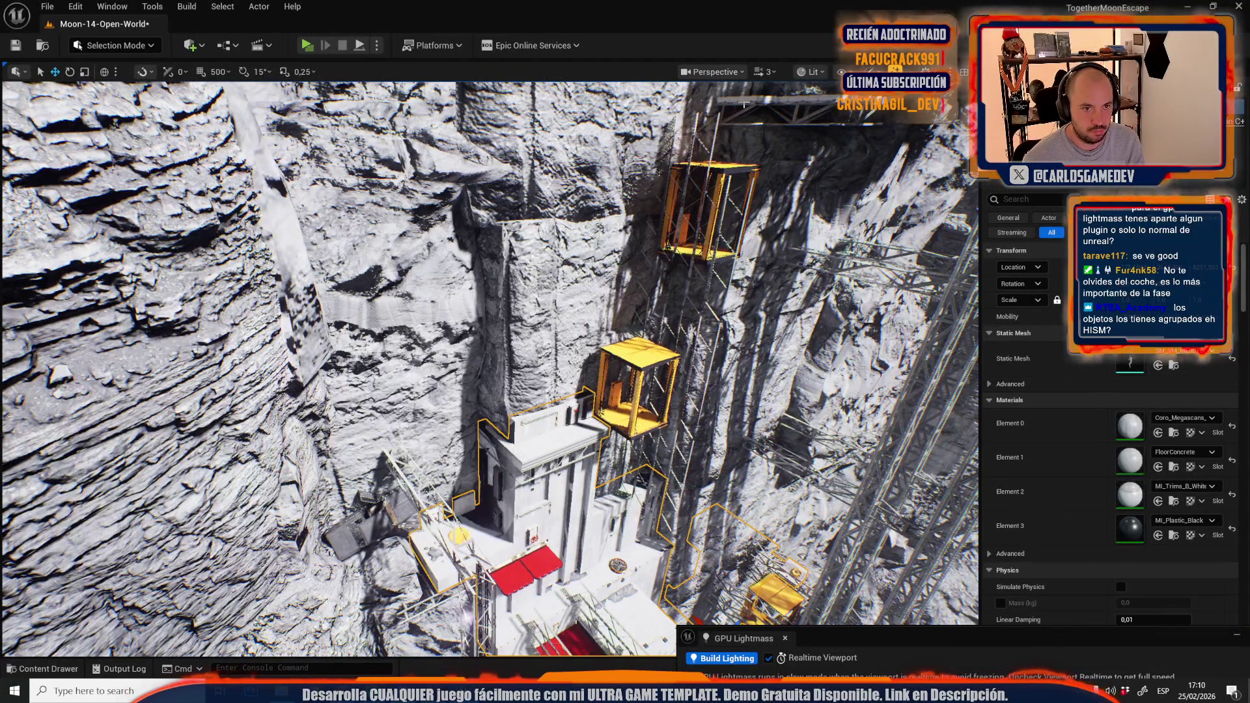
{"action": "key", "text": "Escape"}
{"action": "left_click", "coordinate": [527, 448]}
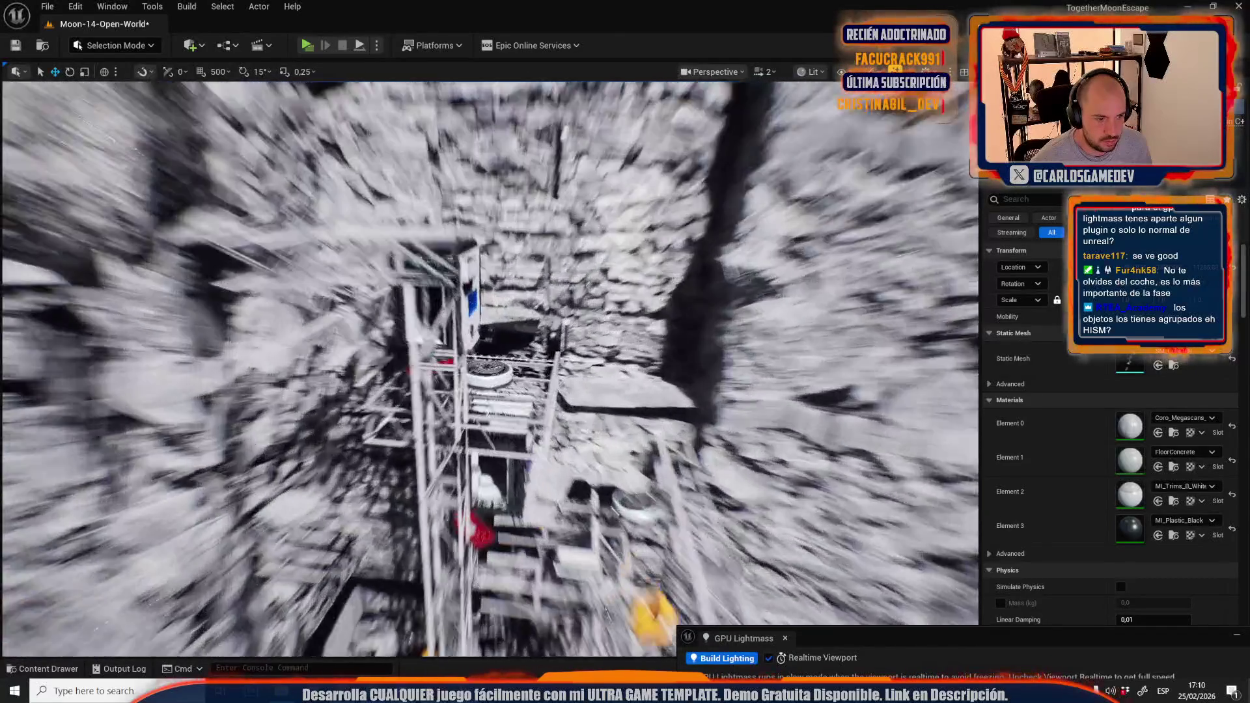
{"action": "key", "text": "f"}
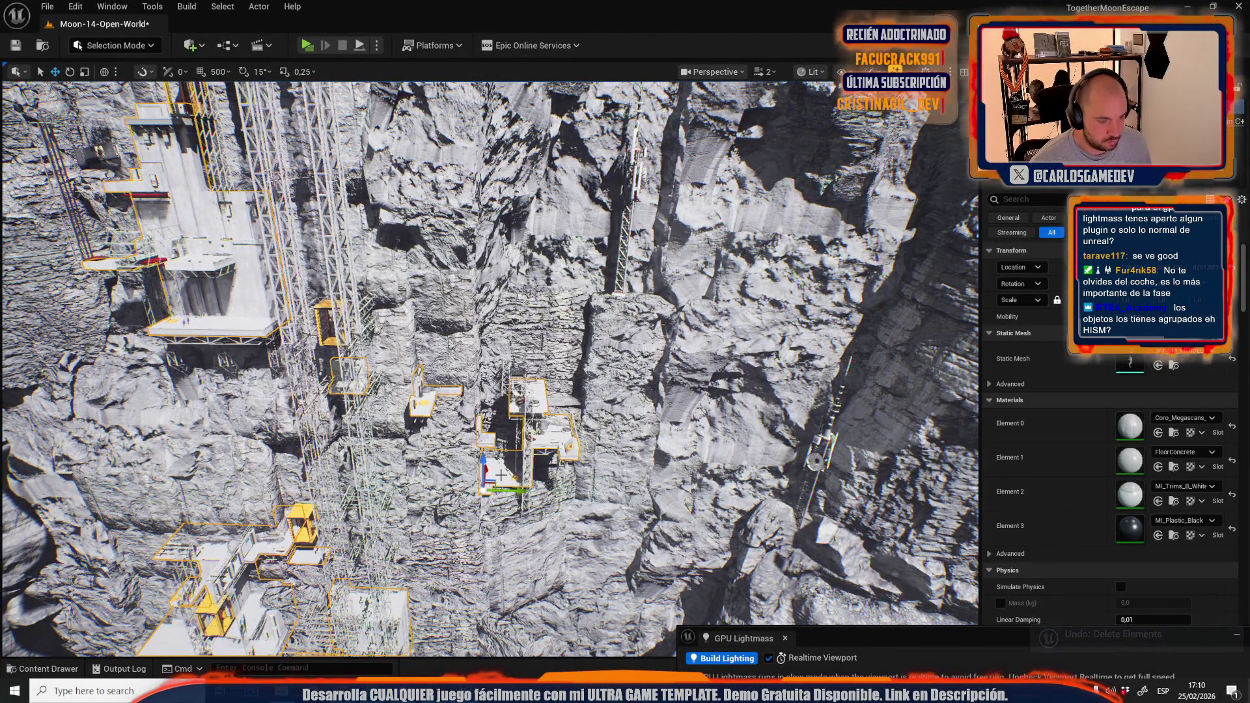
{"action": "key", "text": "Escape"}
{"action": "left_click", "coordinate": [257, 294]}
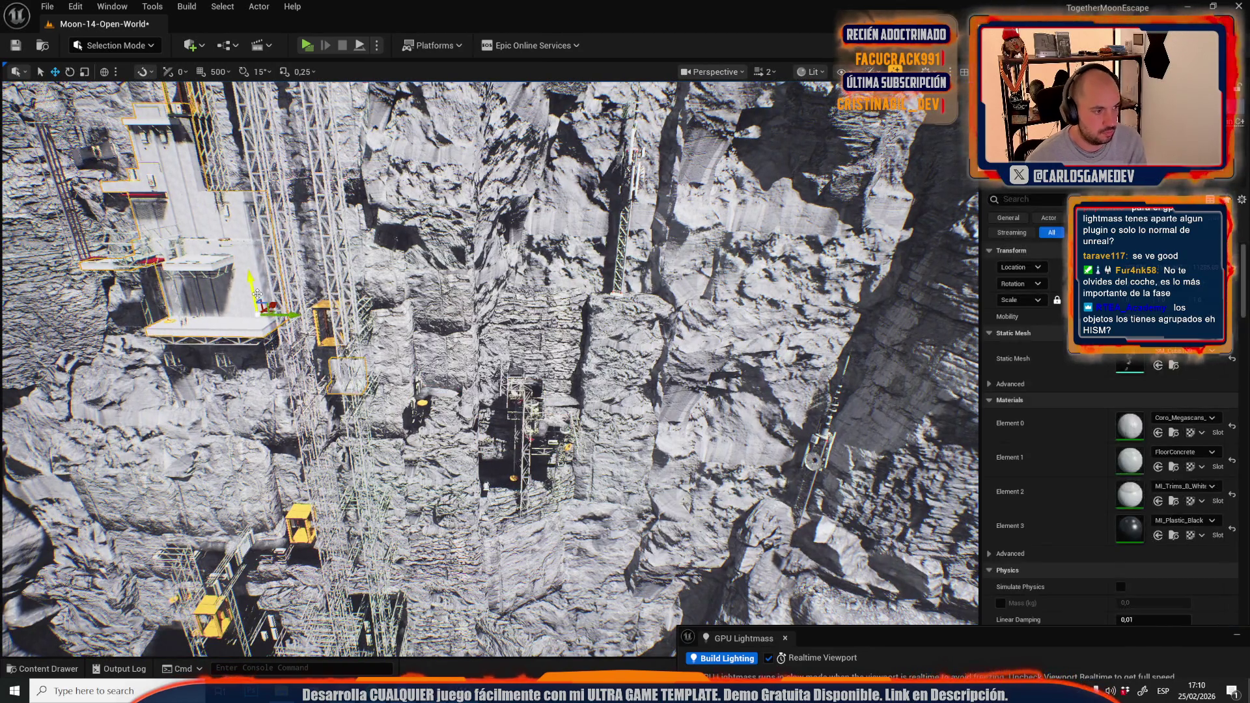
{"action": "key", "text": "Escape"}
{"action": "left_click_drag", "start_coordinate": [257, 294], "coordinate": [258, 294]}
Move closer to the scaffolding and switch the editor to Foliage Mode
{"action": "scroll", "coordinate": [258, 294], "scroll_direction": "down", "scroll_amount": 2}
{"action": "scroll", "coordinate": [258, 293], "scroll_direction": "down", "scroll_amount": 1}
{"action": "left_click_drag", "start_coordinate": [587, 441], "coordinate": [587, 442]}
{"action": "scroll", "coordinate": [587, 441], "scroll_direction": "up", "scroll_amount": 1}
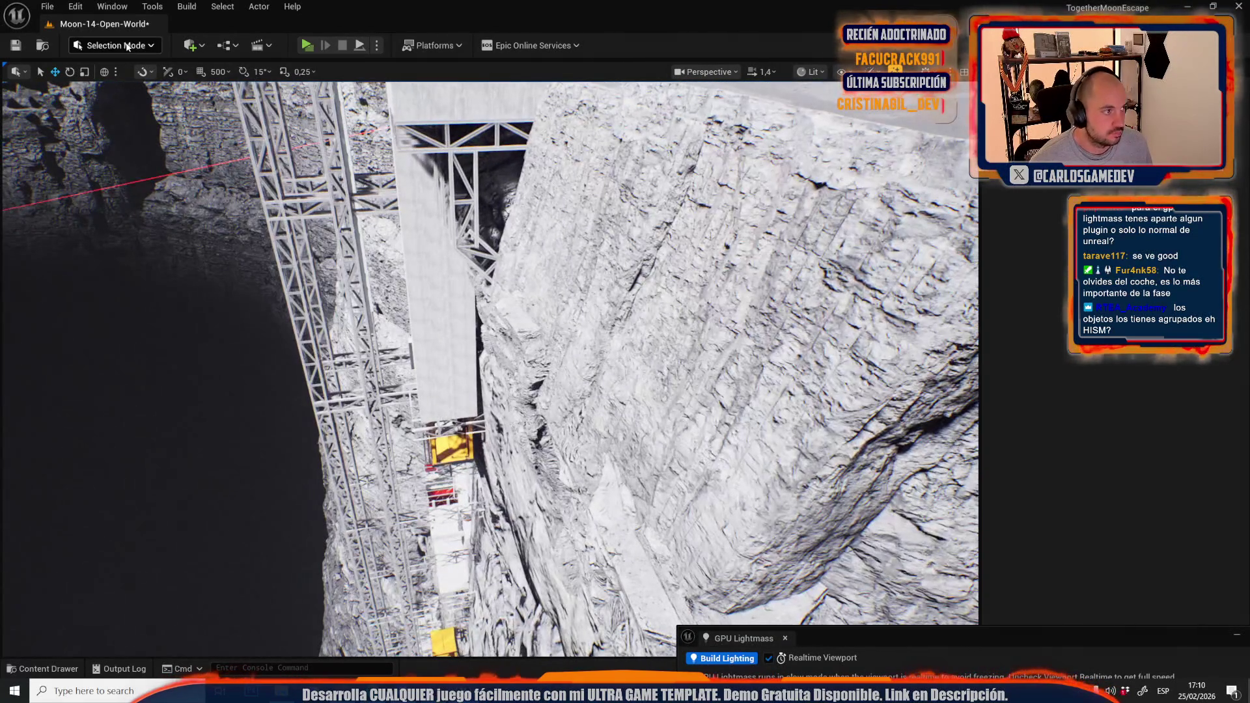
{"action": "left_click", "coordinate": [113, 45]}
{"action": "left_click", "coordinate": [144, 115]}
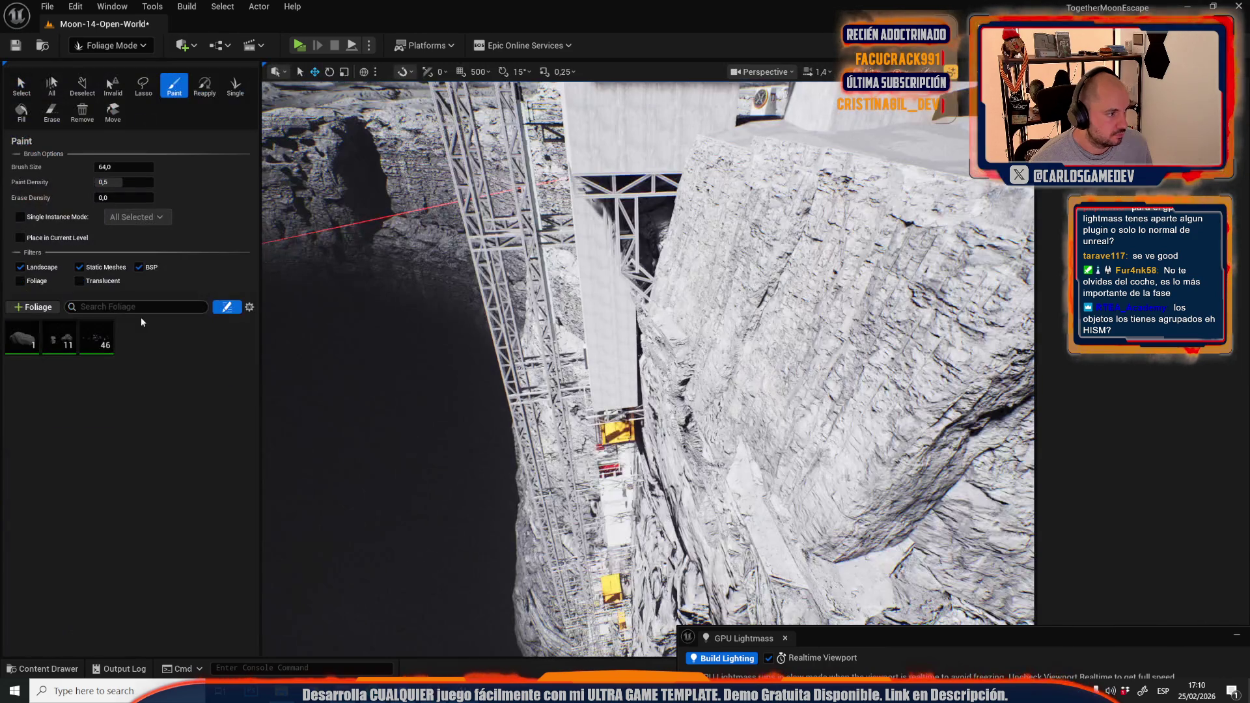
Delete SmallStoneScatter (46), MidStone2FoliageAsset (11) and MidStone1FoliageAsset (1), then return to Selection mode
{"action": "left_click", "coordinate": [98, 350]}
{"action": "key", "text": "Delete"}
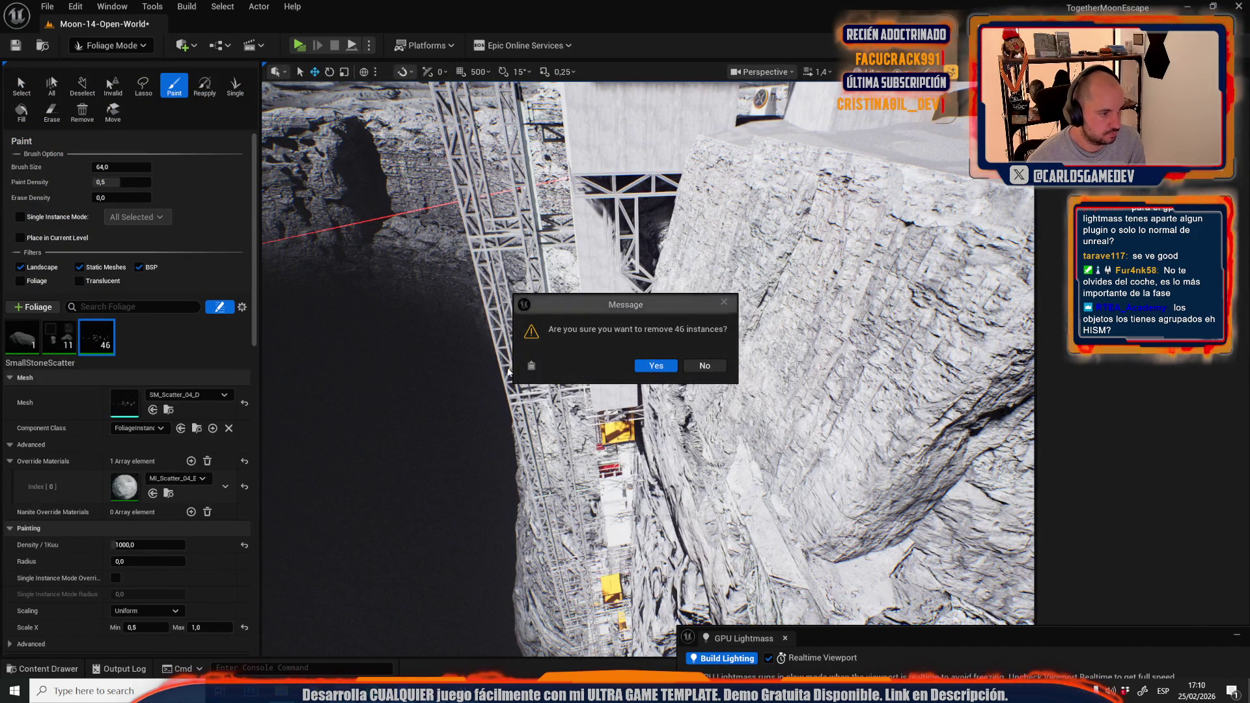
{"action": "left_click", "coordinate": [656, 365]}
{"action": "left_click", "coordinate": [60, 336]}
{"action": "key", "text": "Delete"}
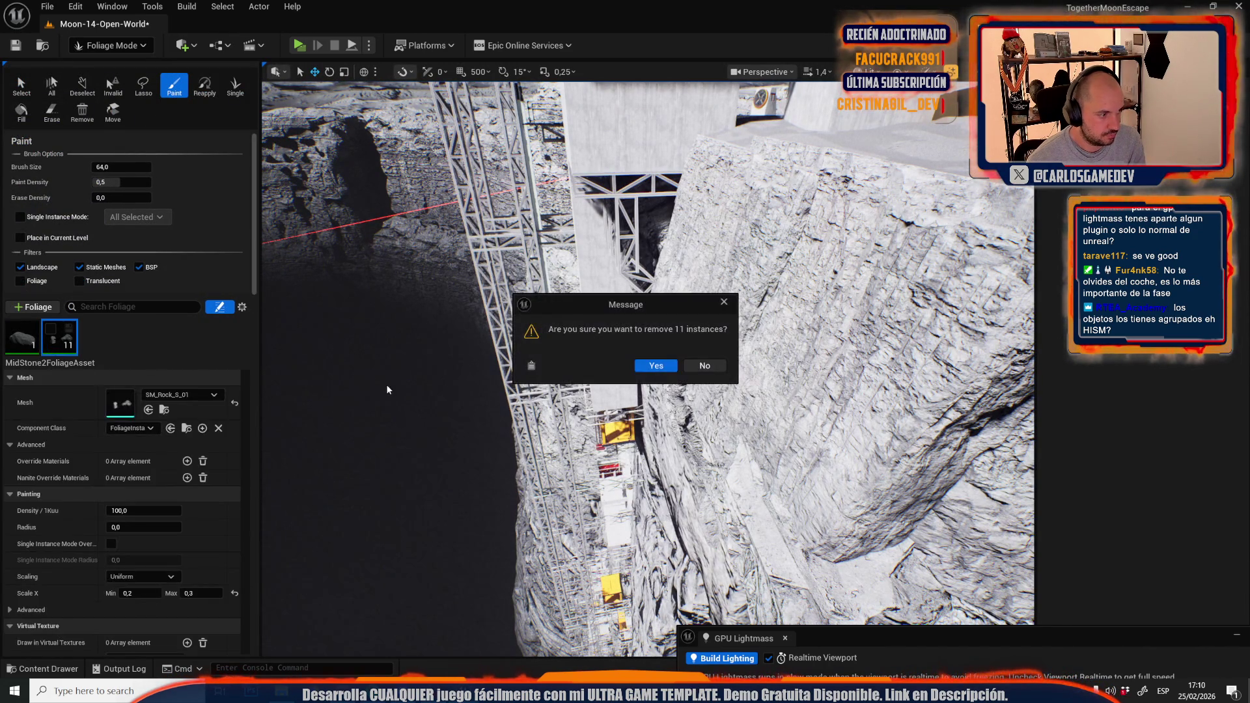
{"action": "left_click", "coordinate": [656, 365]}
{"action": "left_click", "coordinate": [21, 337]}
{"action": "key", "text": "Delete"}
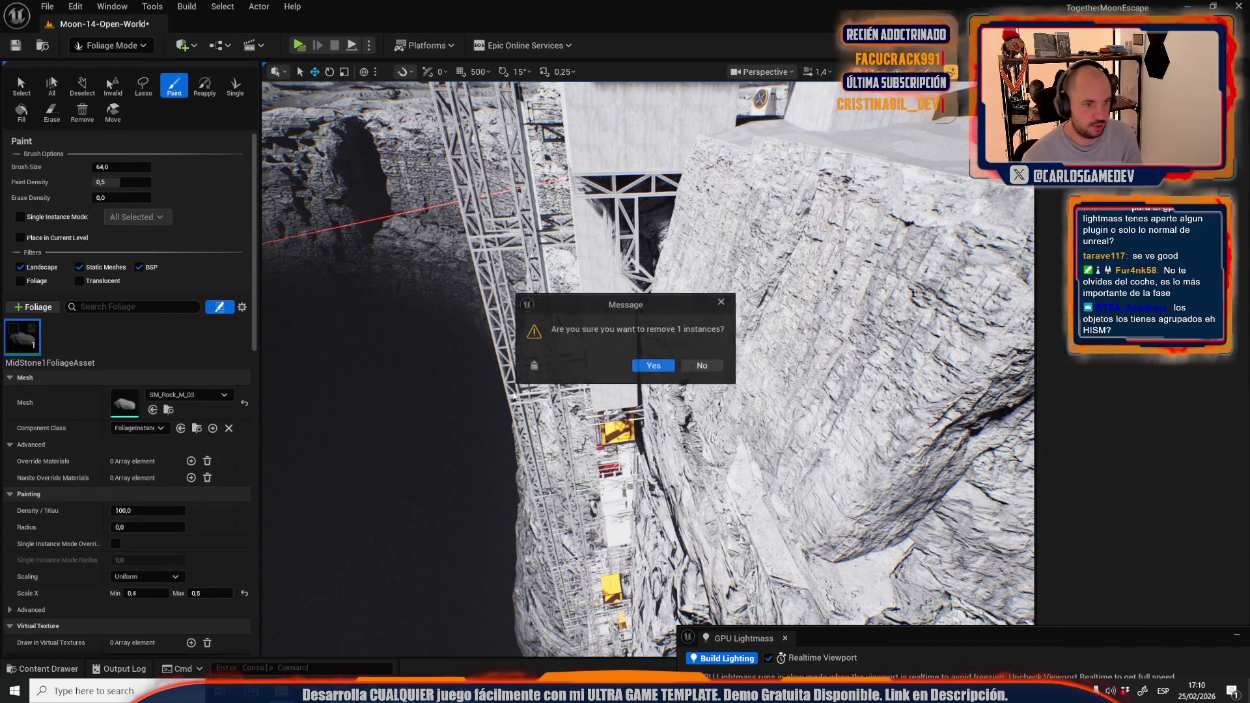
{"action": "left_click", "coordinate": [653, 365]}
{"action": "left_click", "coordinate": [122, 47]}
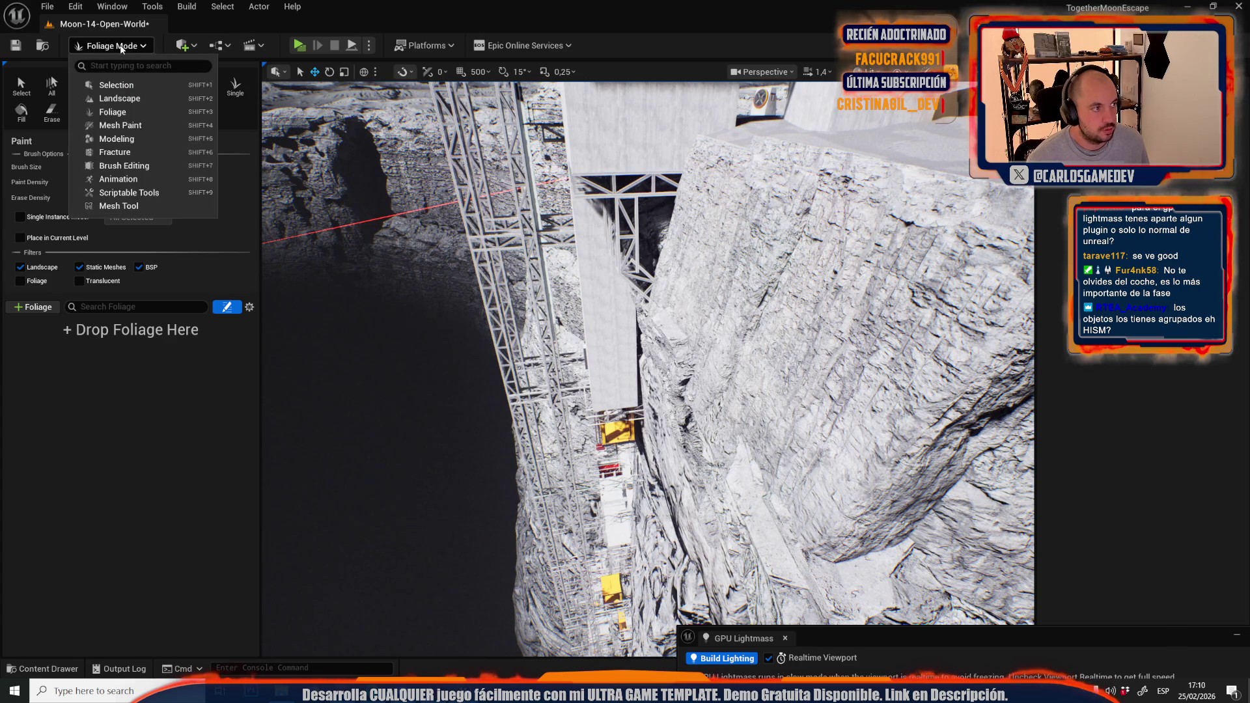
{"action": "left_click", "coordinate": [115, 84]}
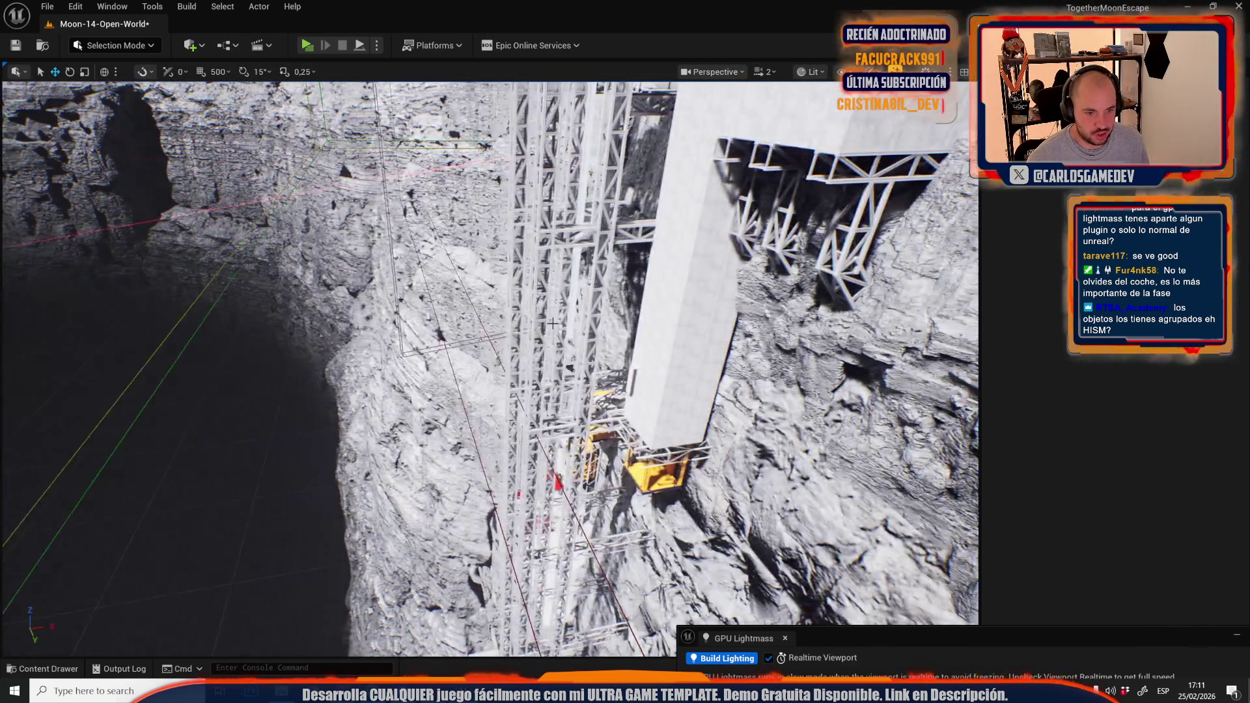
Fly along the cliff and run an Alt+P test play, stopping it with Esc
{"action": "scroll", "coordinate": [552, 323], "scroll_direction": "up", "scroll_amount": 1}
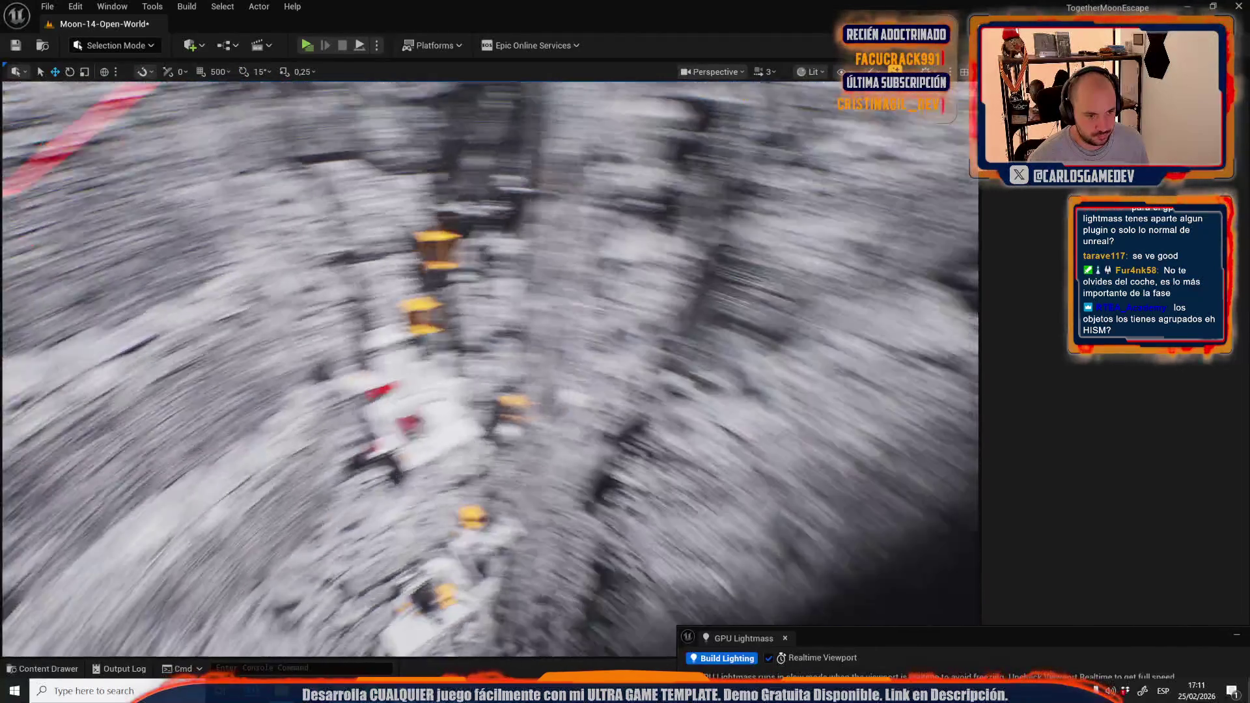
{"action": "scroll", "coordinate": [490, 369], "scroll_direction": "down", "scroll_amount": 2}
{"action": "scroll", "coordinate": [489, 368], "scroll_direction": "down", "scroll_amount": 1}
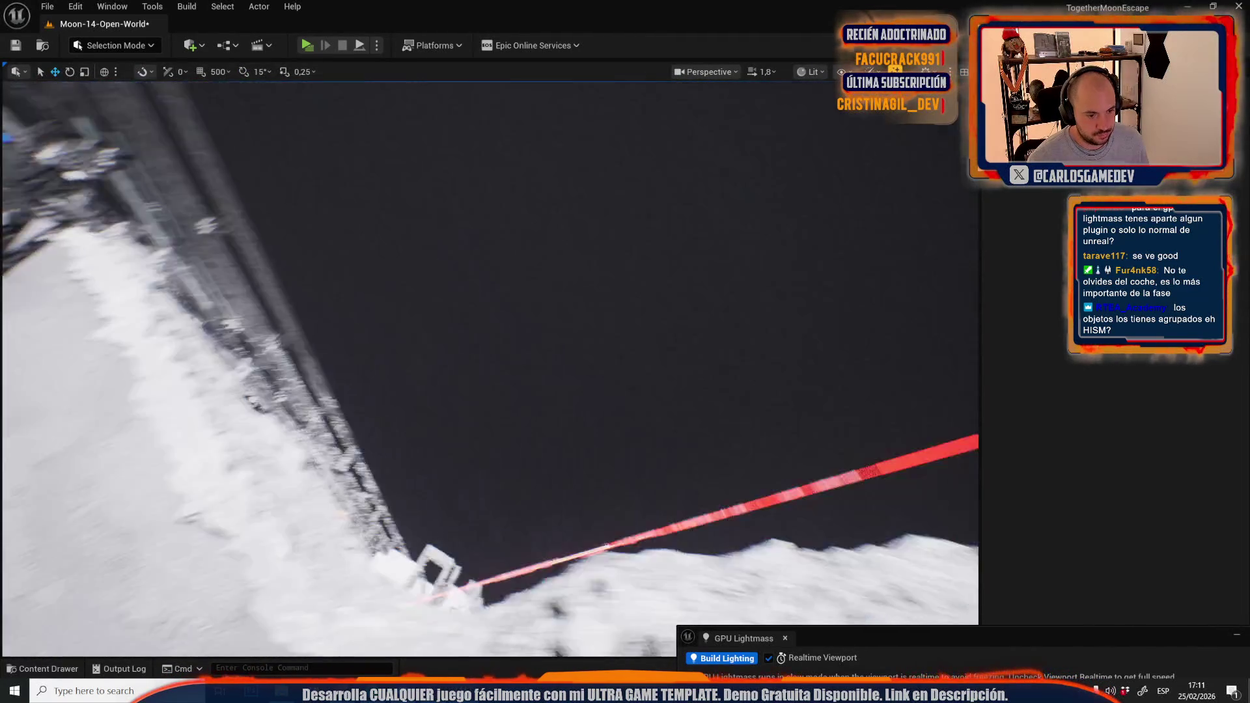
{"action": "key", "text": "w"}
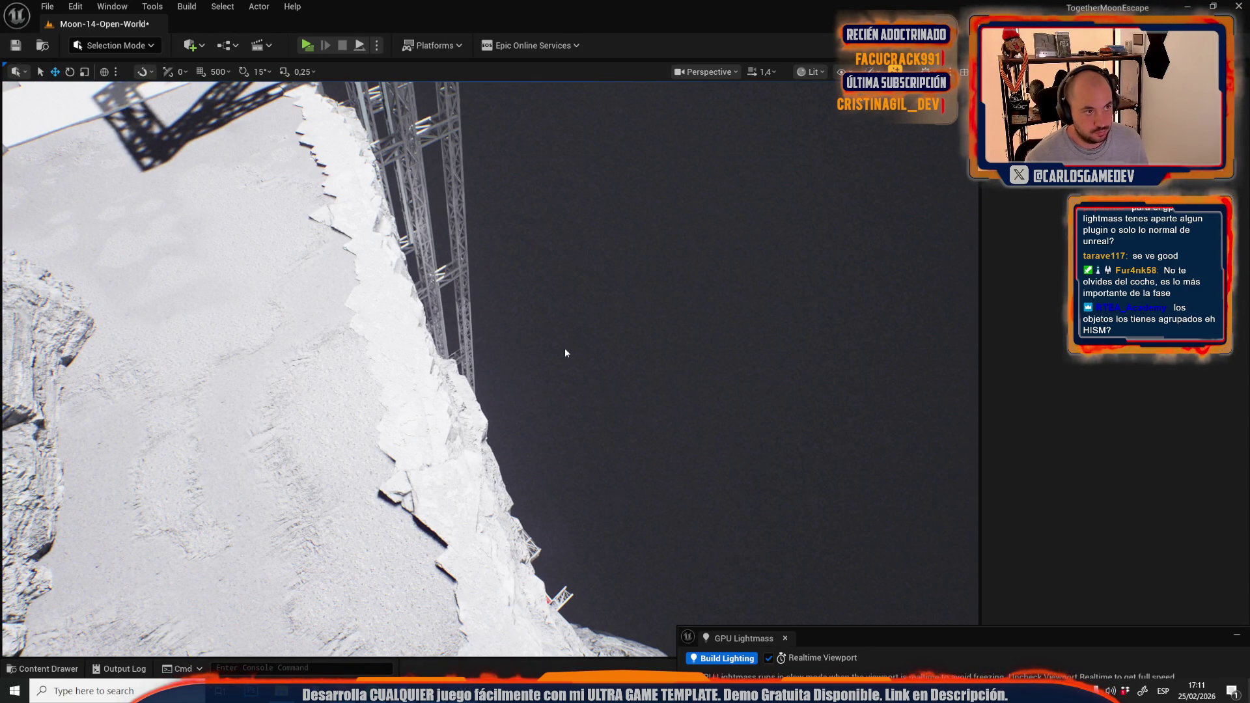
{"action": "key", "text": "alt+p"}
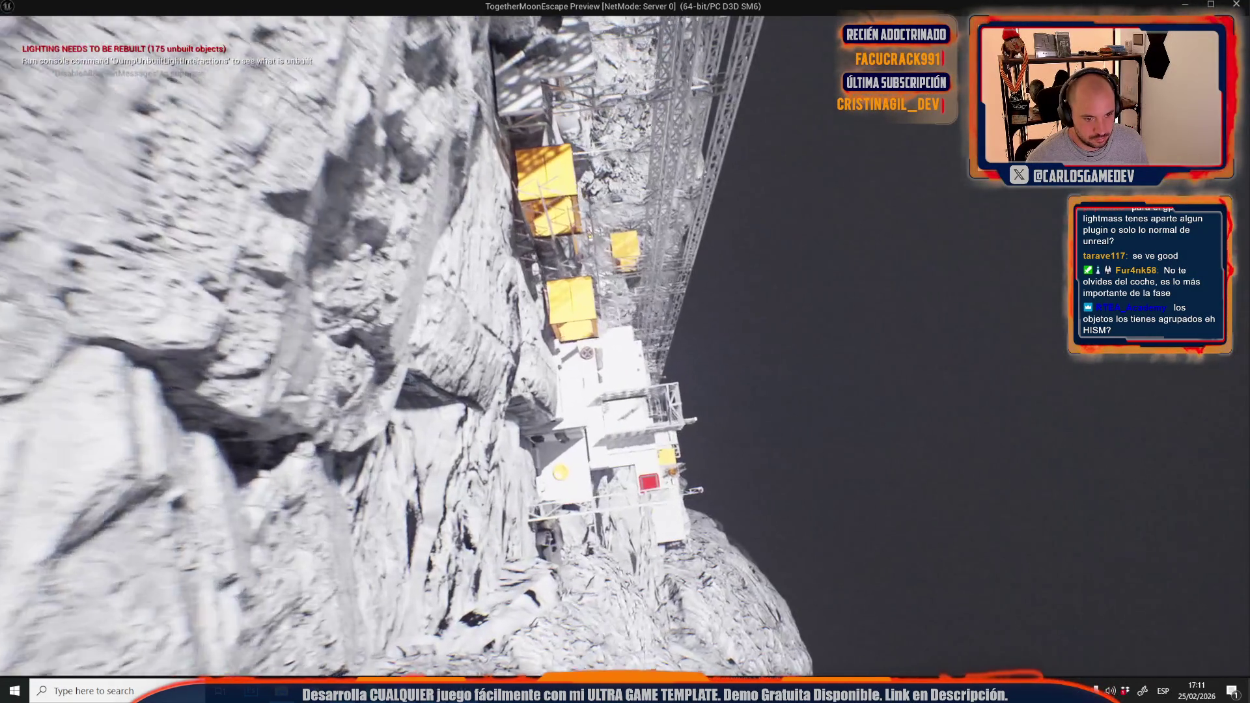
{"action": "key", "text": "Escape"}
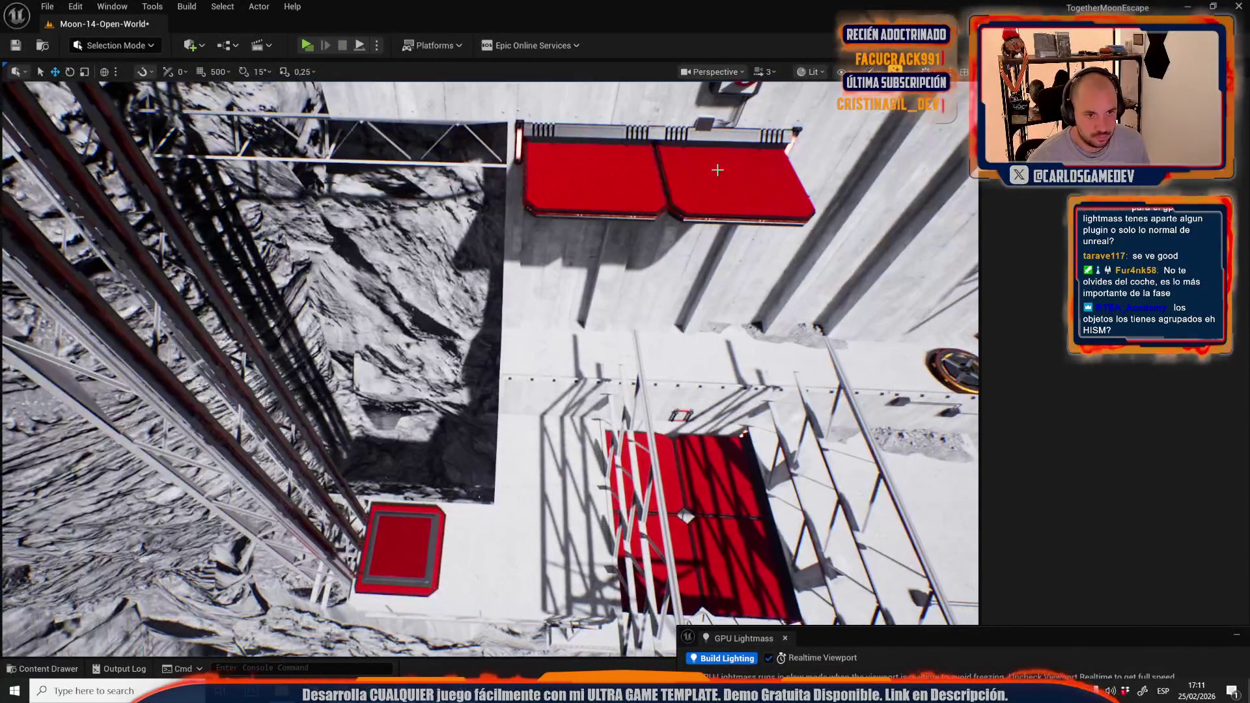
Enable Starts Out on the upper red panel, then select the lower red panel
{"action": "left_click", "coordinate": [717, 170]}
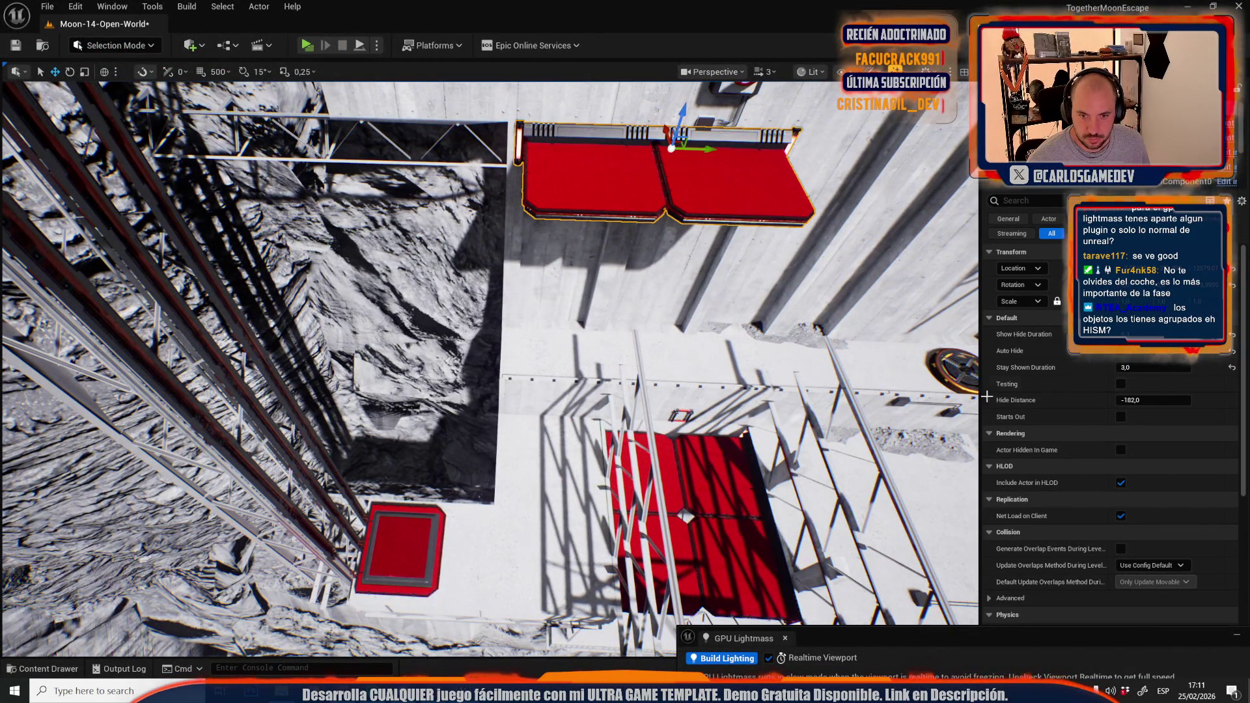
{"action": "left_click", "coordinate": [1122, 416]}
{"action": "left_click", "coordinate": [763, 502]}
{"action": "scroll", "coordinate": [1029, 477], "scroll_direction": "down", "scroll_amount": 3}
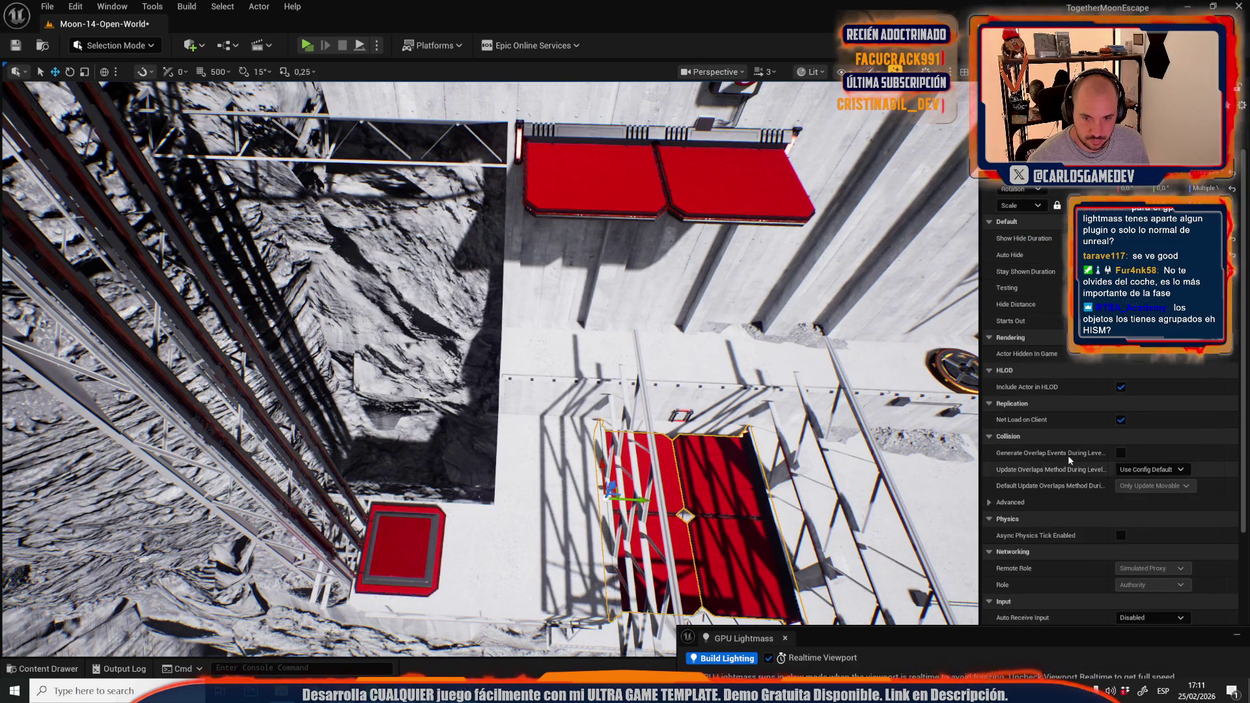
{"action": "scroll", "coordinate": [614, 403], "scroll_direction": "down", "scroll_amount": 10}
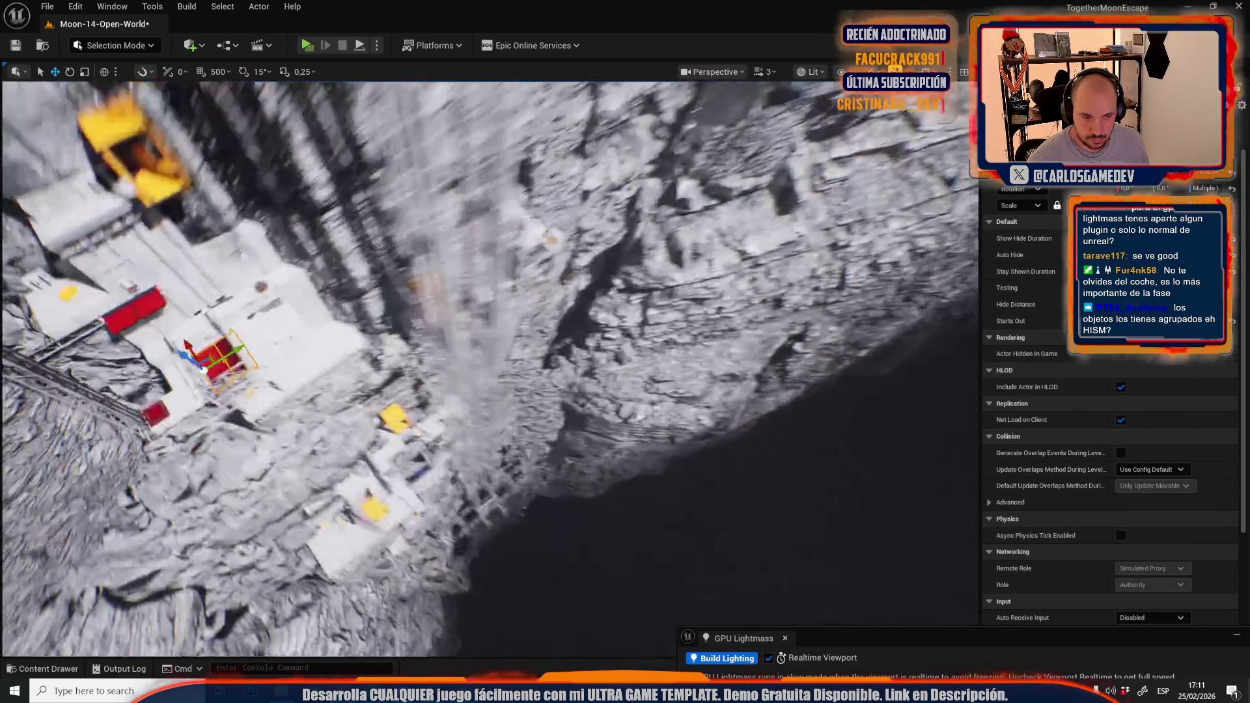
{"action": "scroll", "coordinate": [614, 404], "scroll_direction": "up", "scroll_amount": 10}
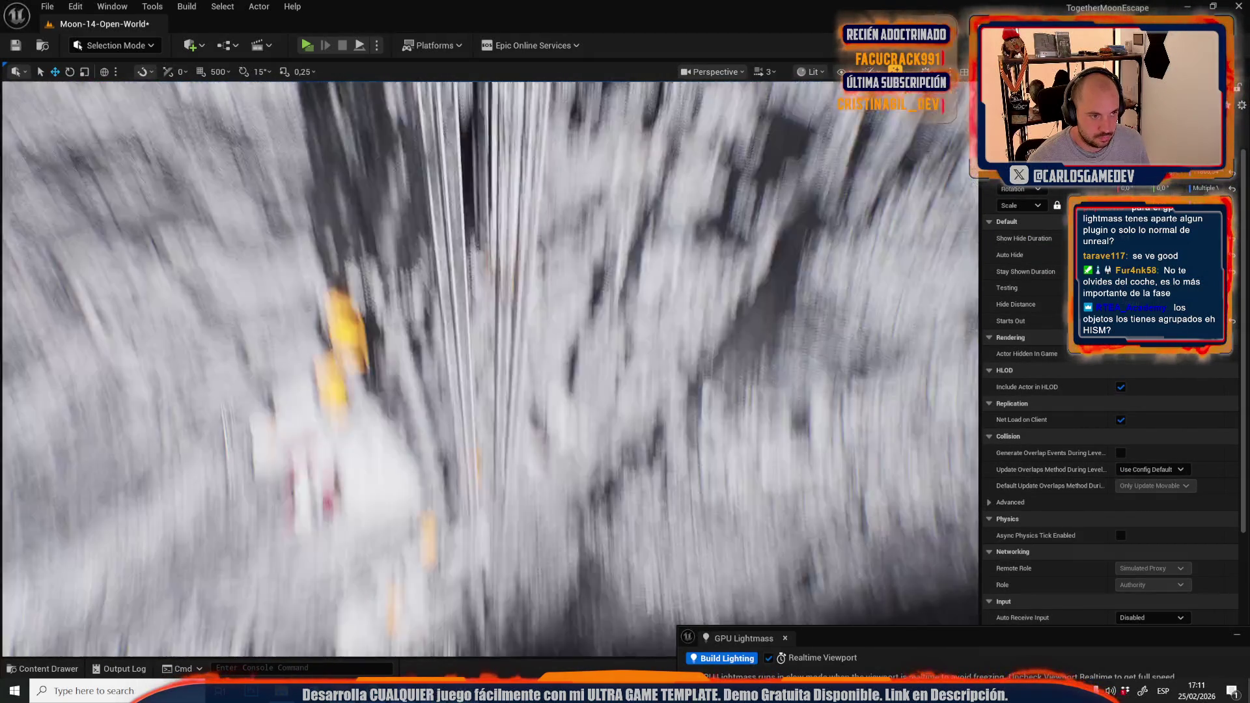
{"action": "scroll", "coordinate": [606, 402], "scroll_direction": "up", "scroll_amount": 3}
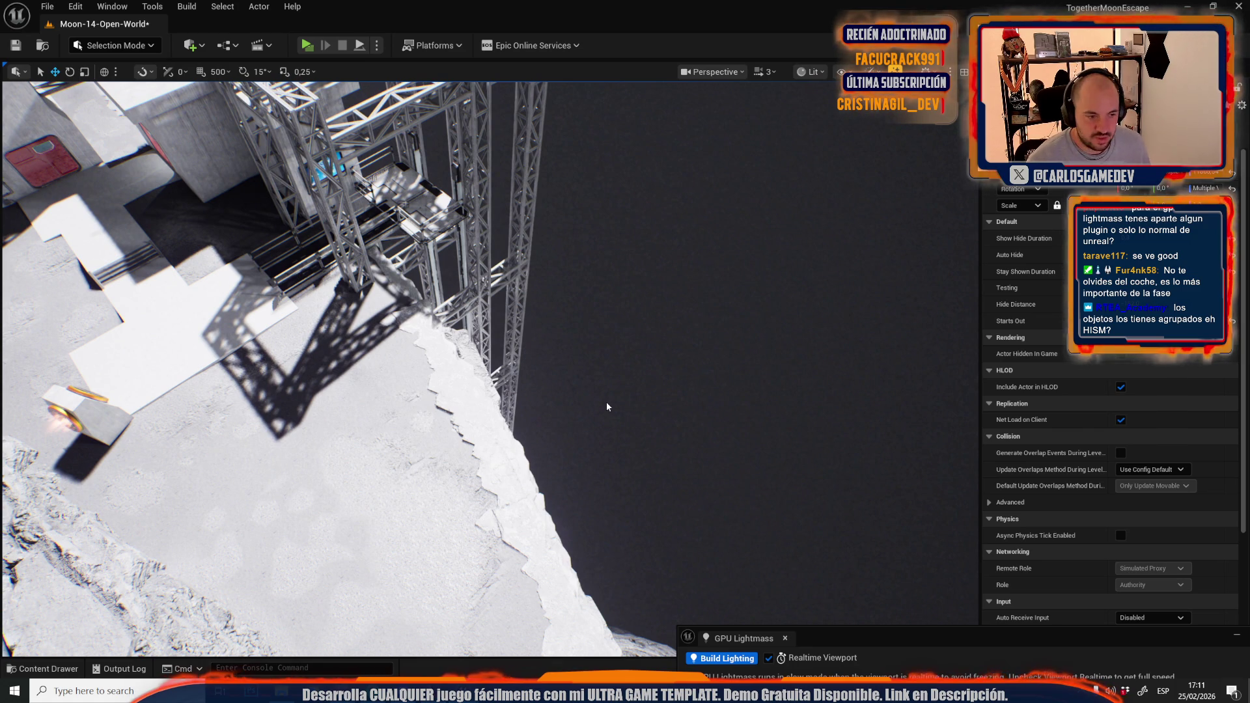
Test-play the level with Alt+P, stop it, and move the view toward the red platform
{"action": "key", "text": "alt+p"}
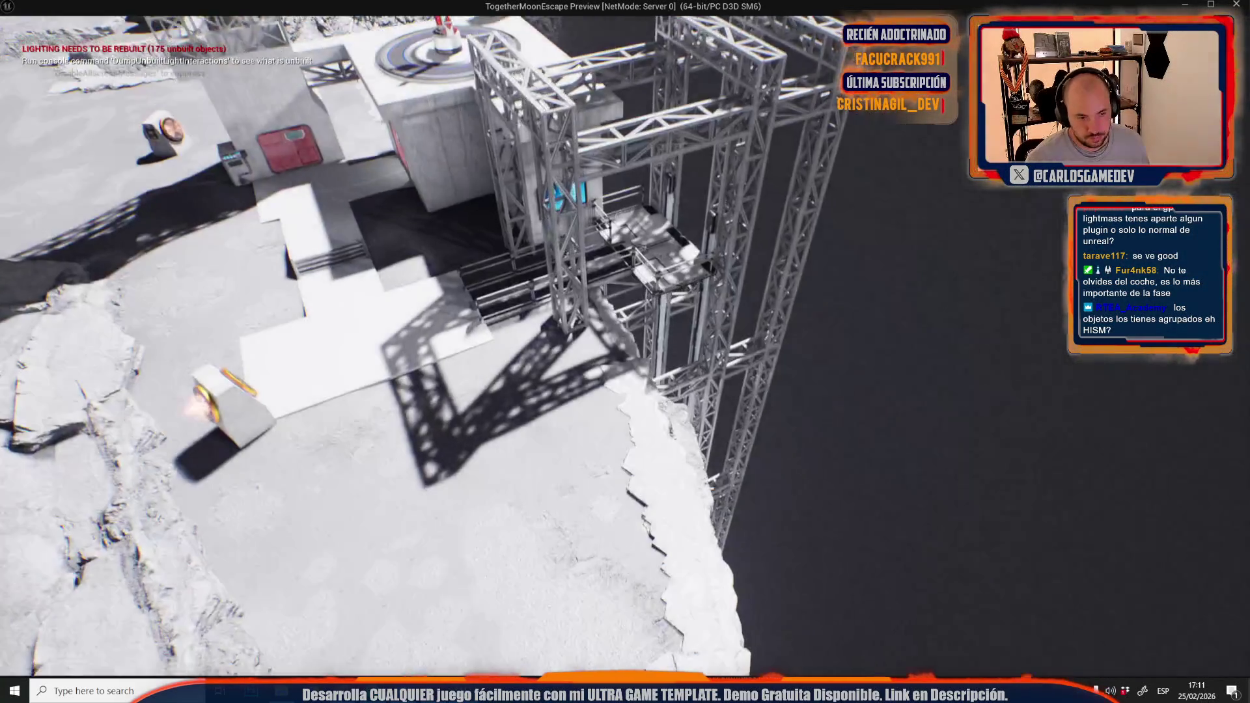
{"action": "key", "text": "Escape"}
{"action": "scroll", "coordinate": [377, 420], "scroll_direction": "down", "scroll_amount": 1}
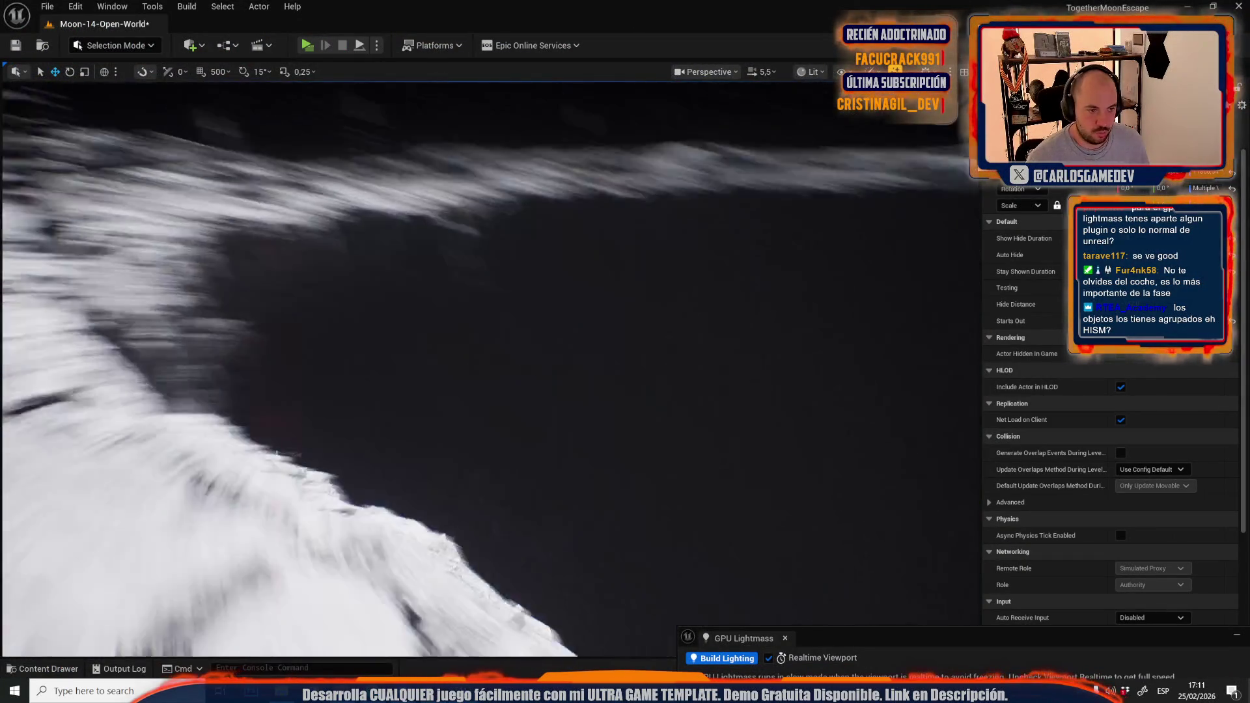
{"action": "scroll", "coordinate": [495, 368], "scroll_direction": "down", "scroll_amount": 2}
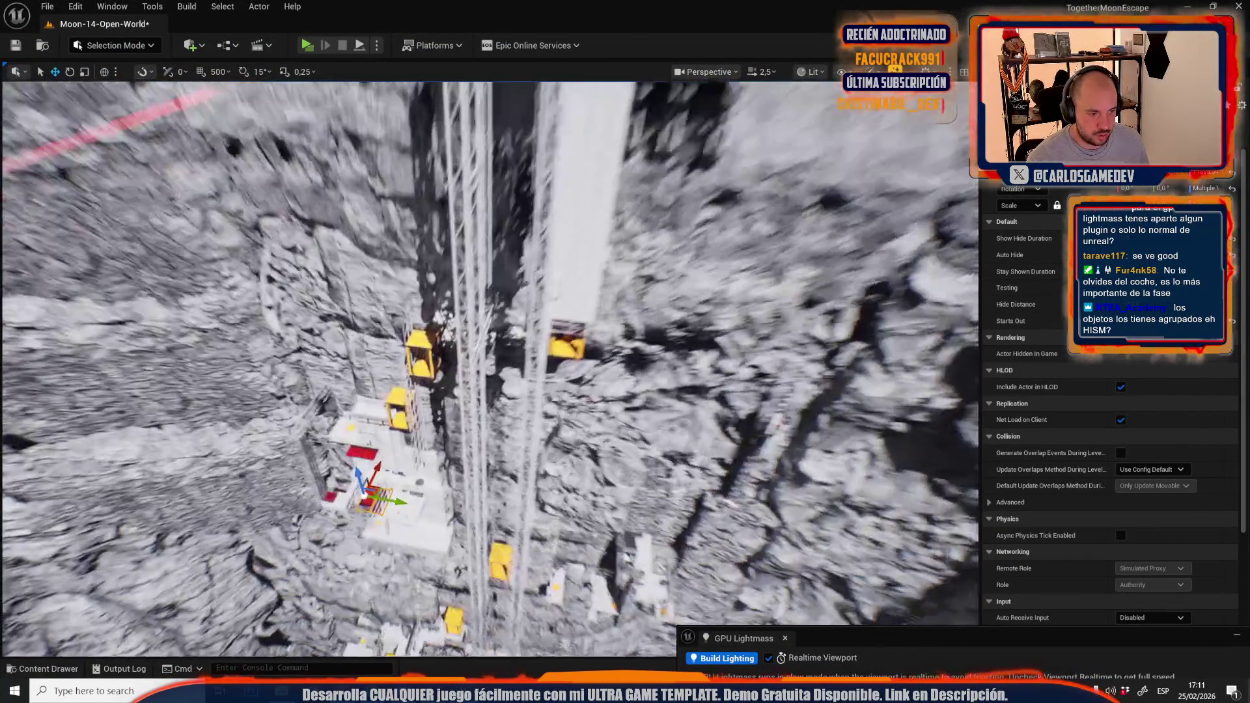
{"action": "key", "text": "w"}
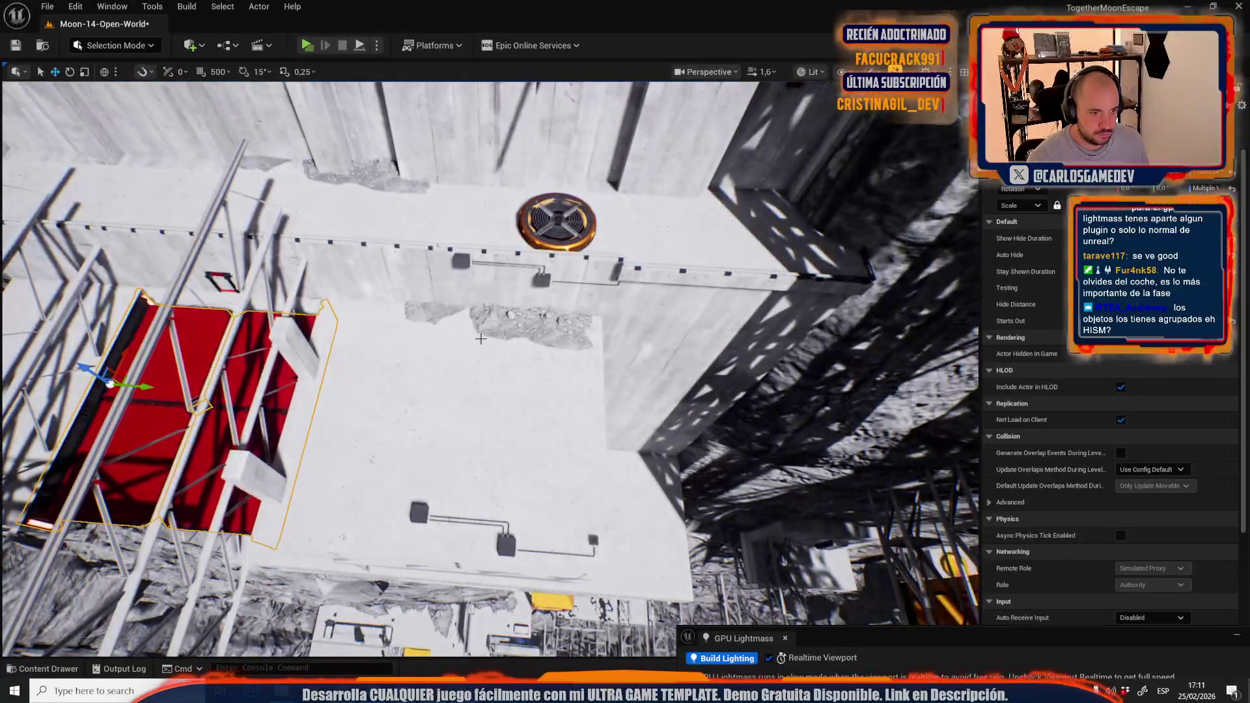
{"action": "left_click", "coordinate": [480, 339]}
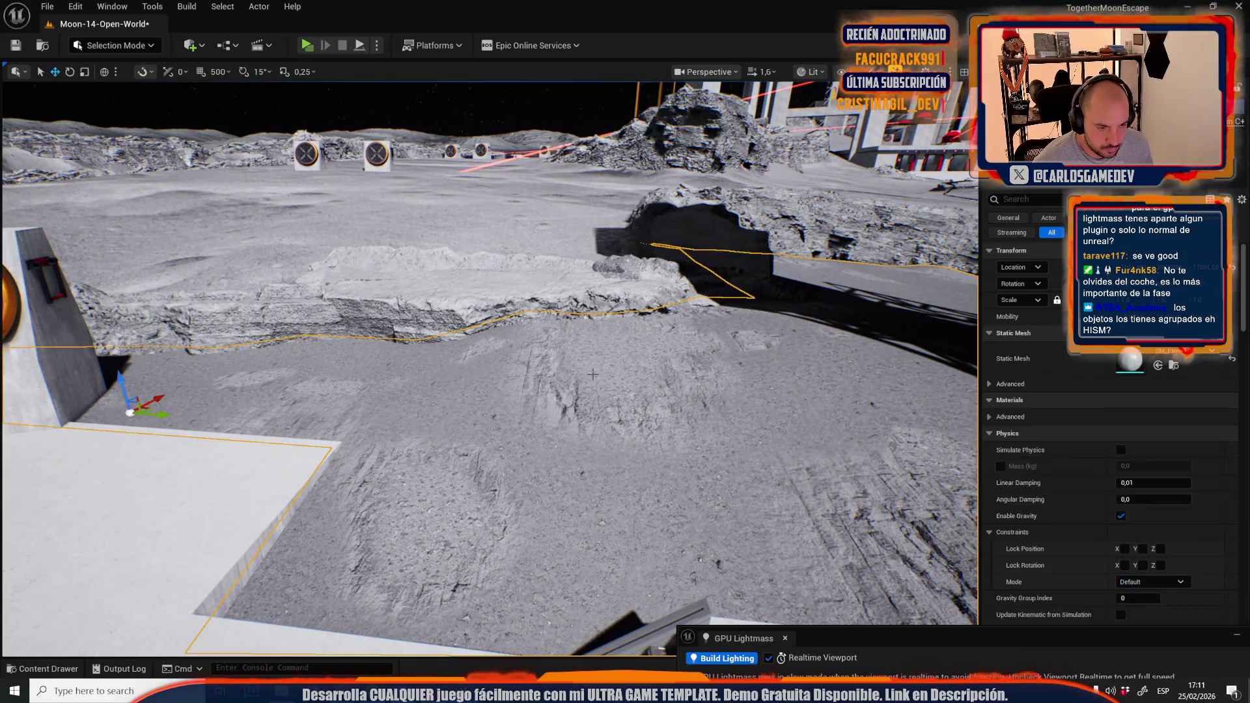
{"action": "left_click", "coordinate": [583, 364]}
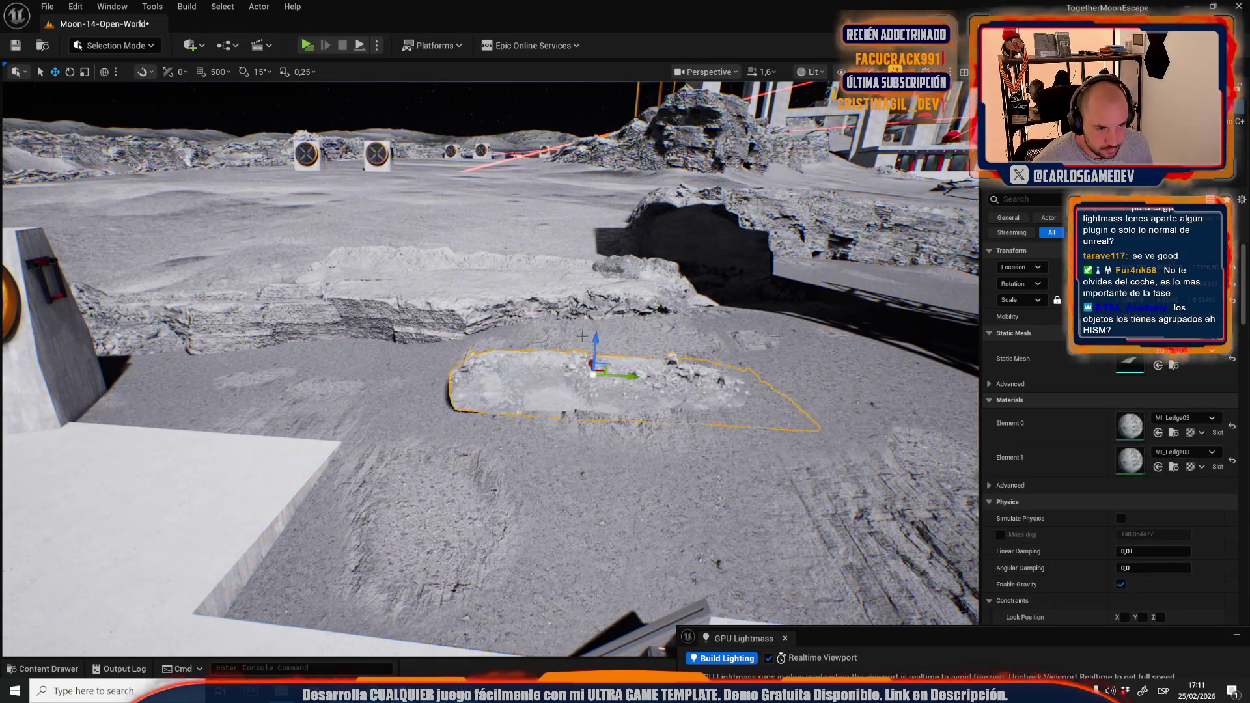
{"action": "left_click_drag", "start_coordinate": [594, 320], "coordinate": [586, 321]}
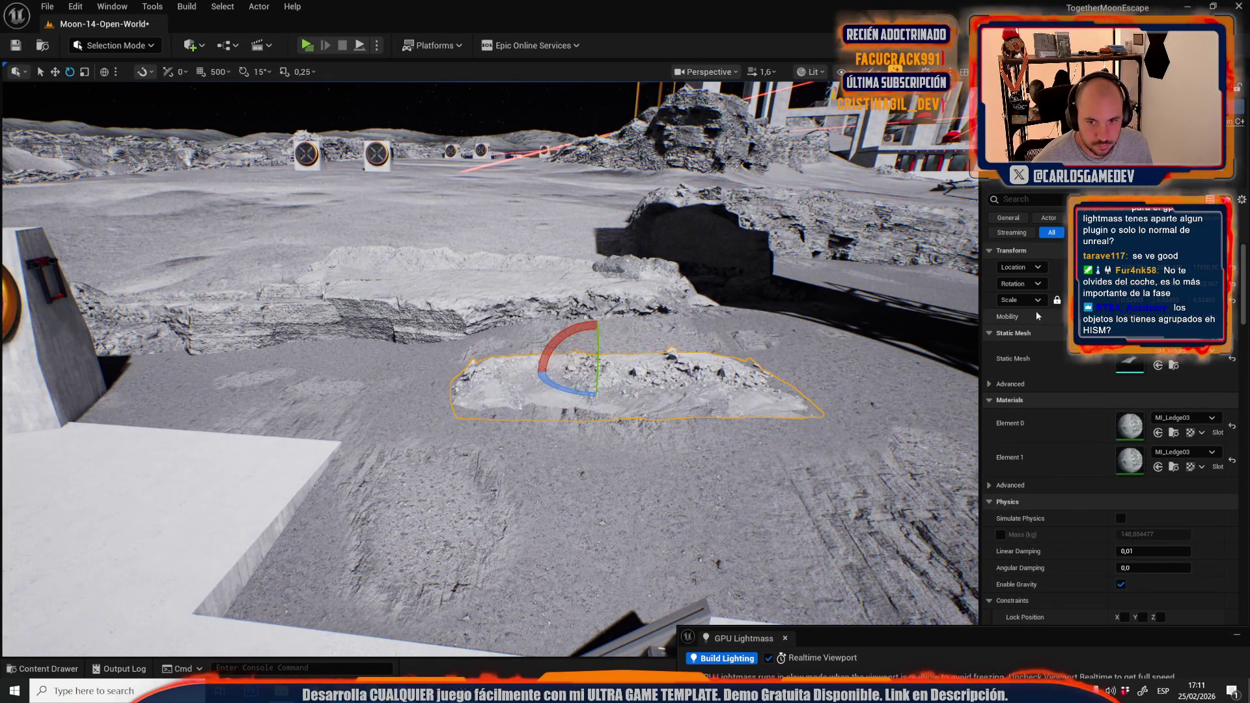
{"action": "left_click_drag", "start_coordinate": [766, 361], "coordinate": [672, 372]}
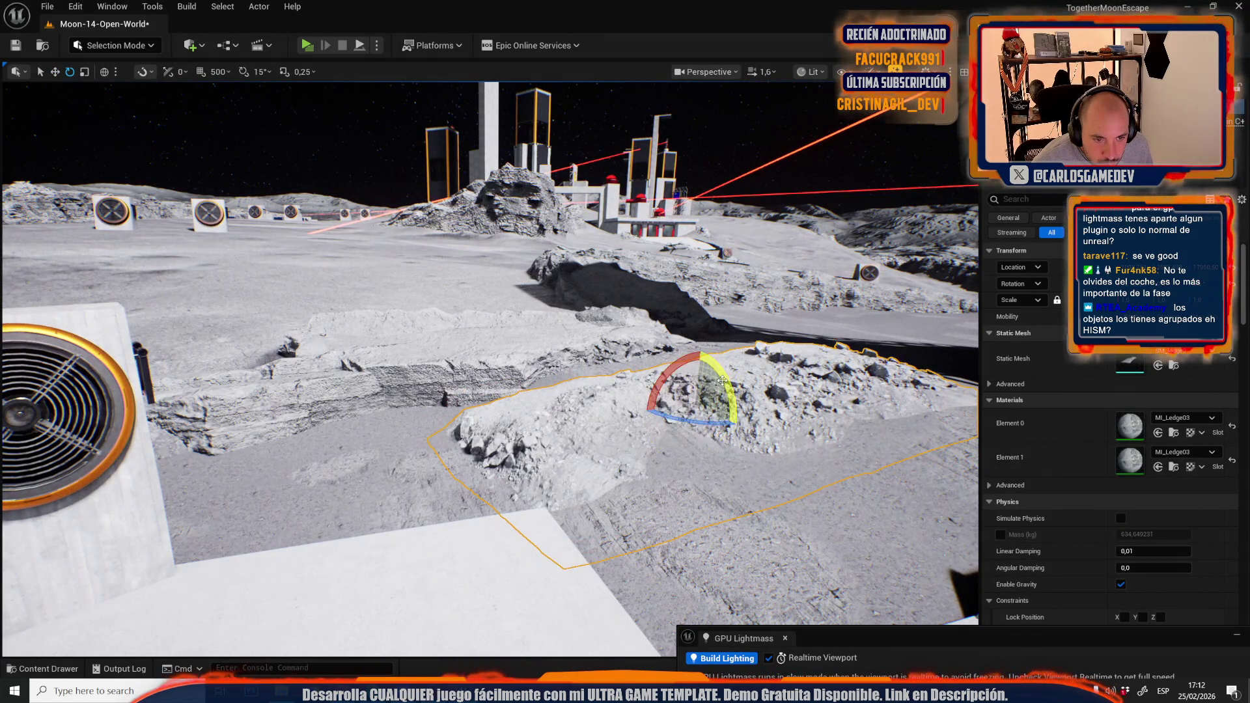
{"action": "key", "text": "f"}
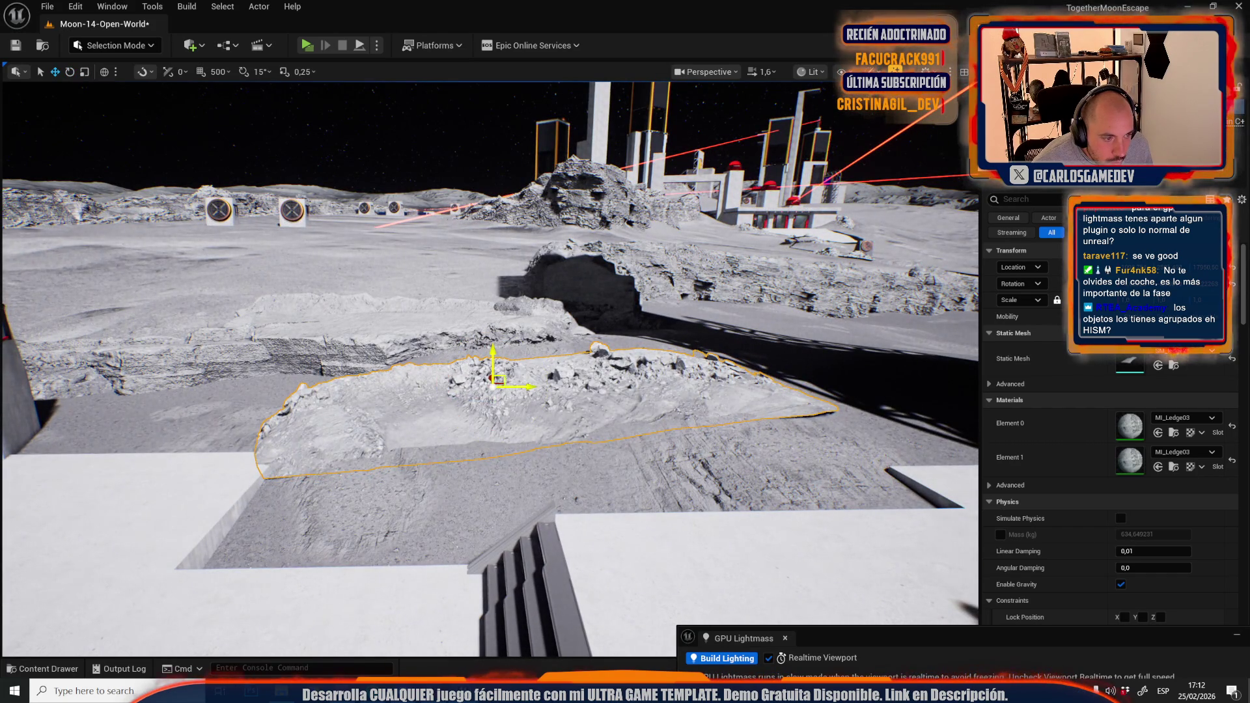
{"action": "left_click_drag", "start_coordinate": [507, 373], "coordinate": [501, 306]}
{"action": "scroll", "coordinate": [501, 306], "scroll_direction": "down", "scroll_amount": 2}
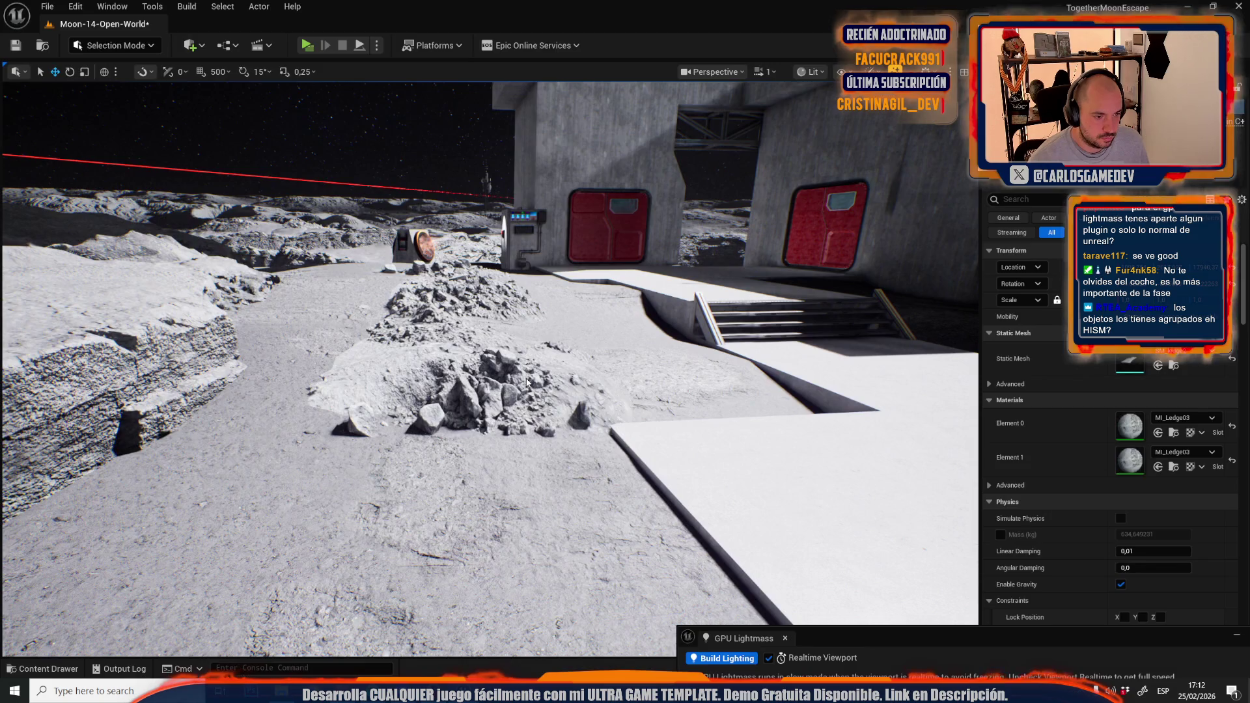
{"action": "key", "text": "alt+p"}
{"action": "key", "text": "w"}
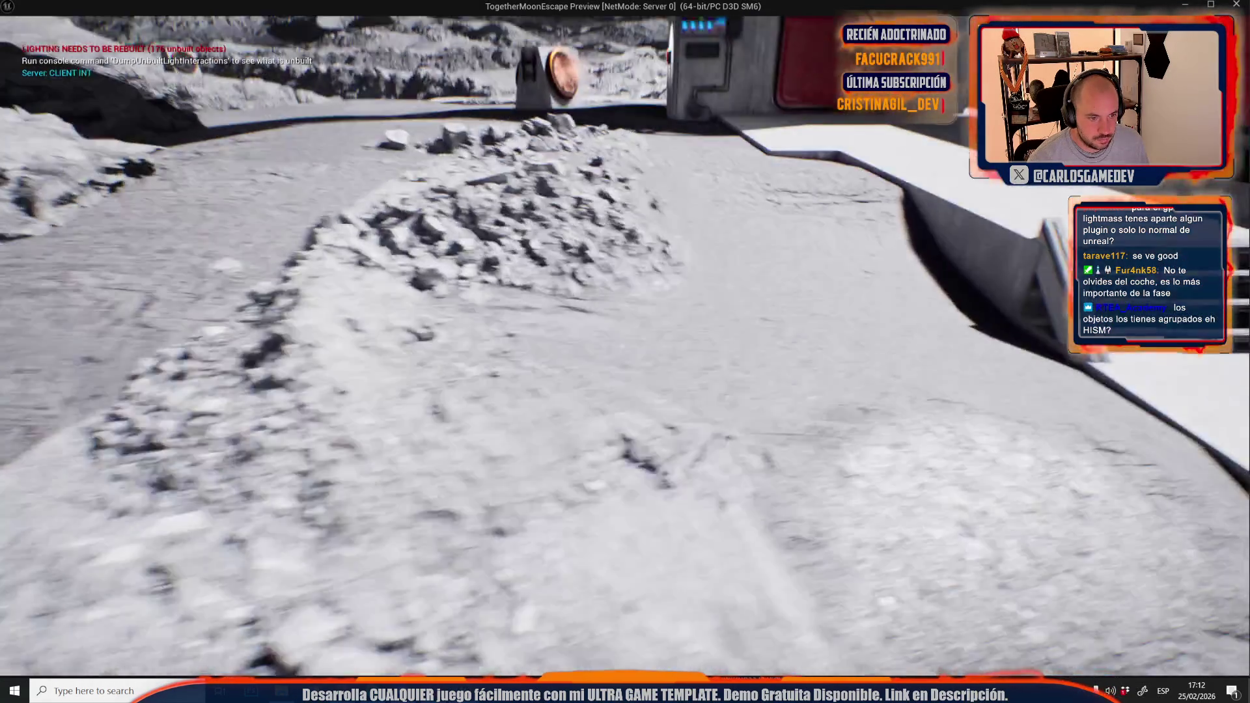
{"action": "key", "text": "w"}
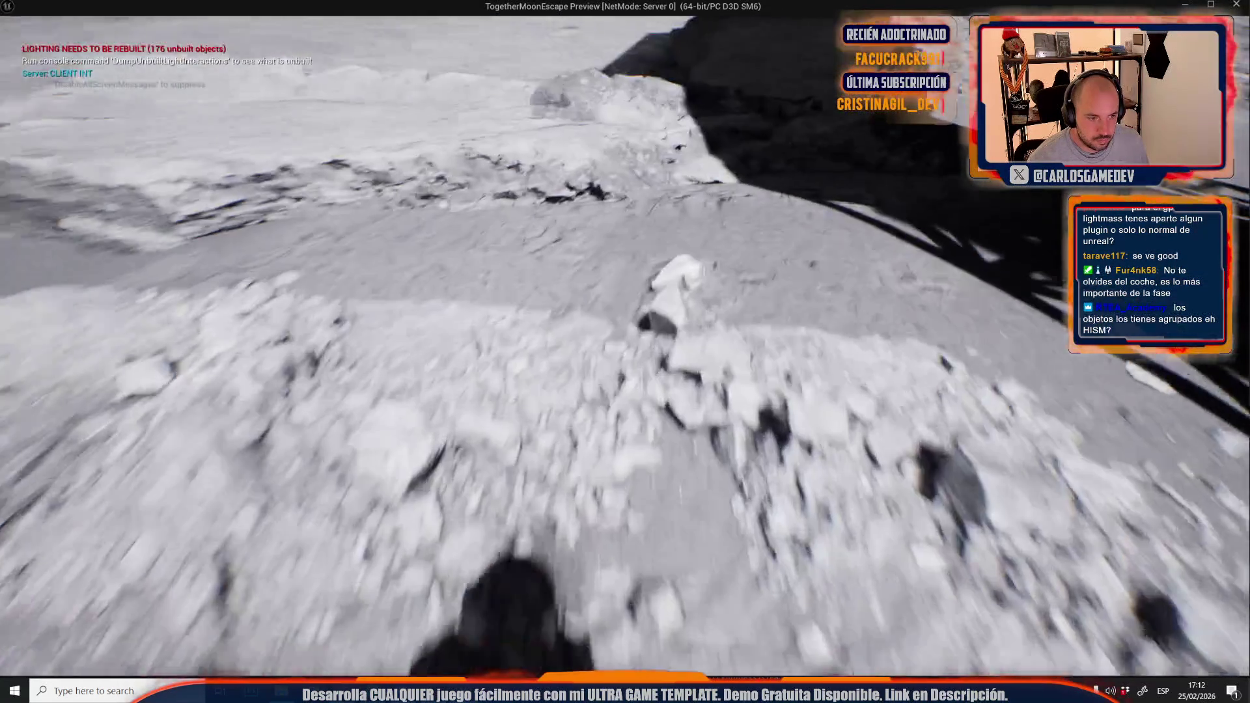
{"action": "key", "text": "Escape"}
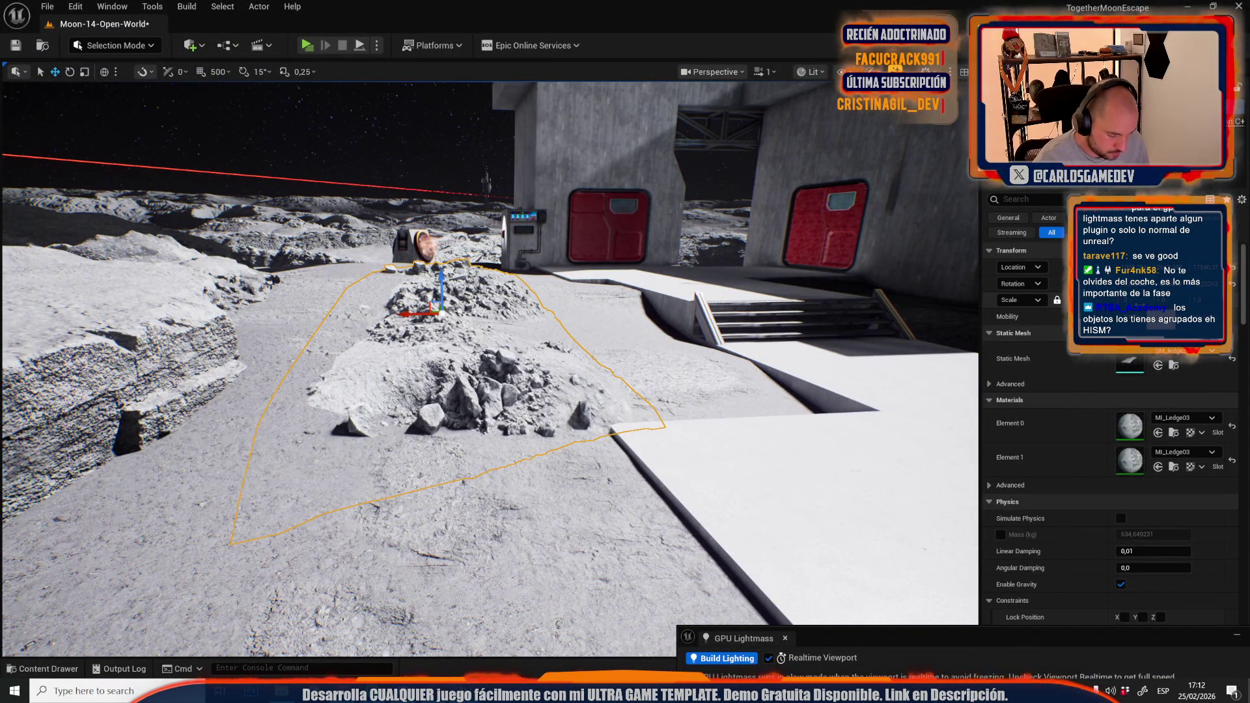
Select the ground rock pile near the lunar base and rotate it about 10 degrees
{"action": "mouse_move", "coordinate": [616, 234]}
{"action": "left_mouse_down"}
{"action": "mouse_move", "coordinate": [469, 182]}
{"action": "mouse_move", "coordinate": [651, 444]}
{"action": "left_mouse_up"}
{"action": "left_click", "coordinate": [572, 470]}
{"action": "key", "text": "f"}
{"action": "key", "text": "e"}
{"action": "mouse_move", "coordinate": [383, 386]}
{"action": "left_mouse_down"}
{"action": "mouse_move", "coordinate": [410, 385]}
{"action": "mouse_move", "coordinate": [409, 411]}
{"action": "left_mouse_up"}
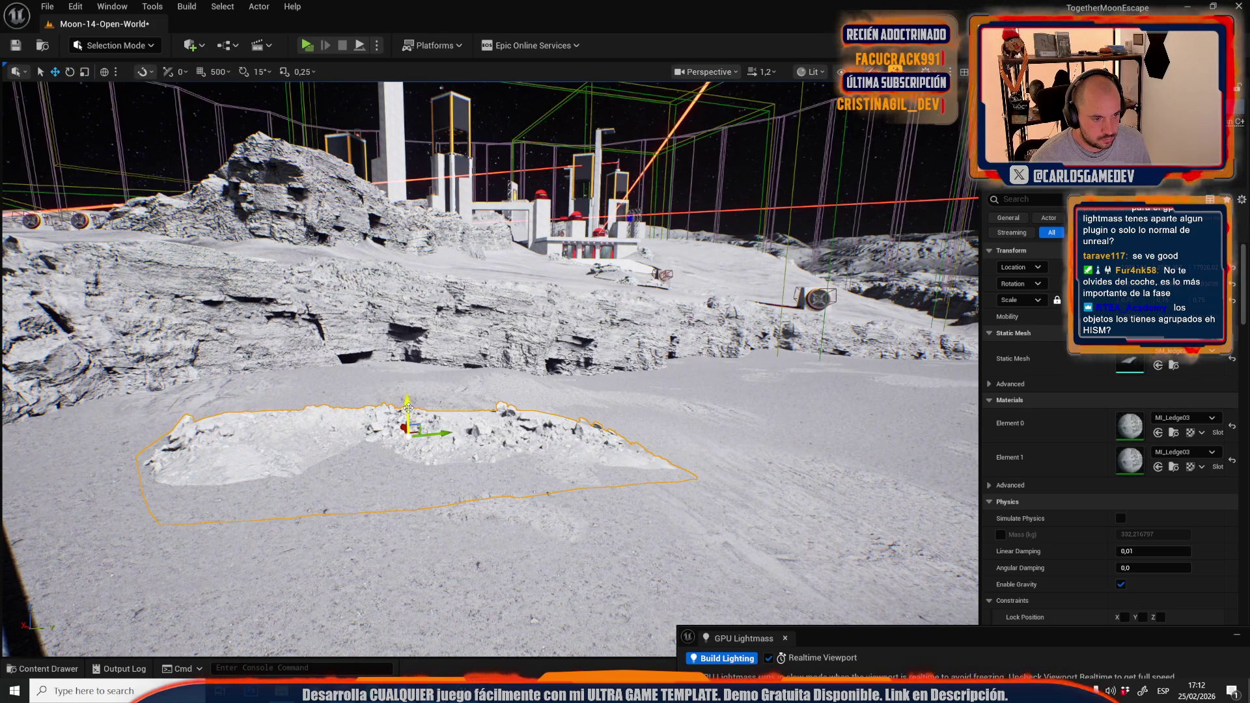
Paste a ledge rock onto the open terrain and rotate it to sit on the ground
{"action": "left_click_drag", "start_coordinate": [600, 406], "coordinate": [607, 406]}
{"action": "key", "text": "w"}
{"action": "scroll", "coordinate": [606, 405], "scroll_direction": "down", "scroll_amount": 1}
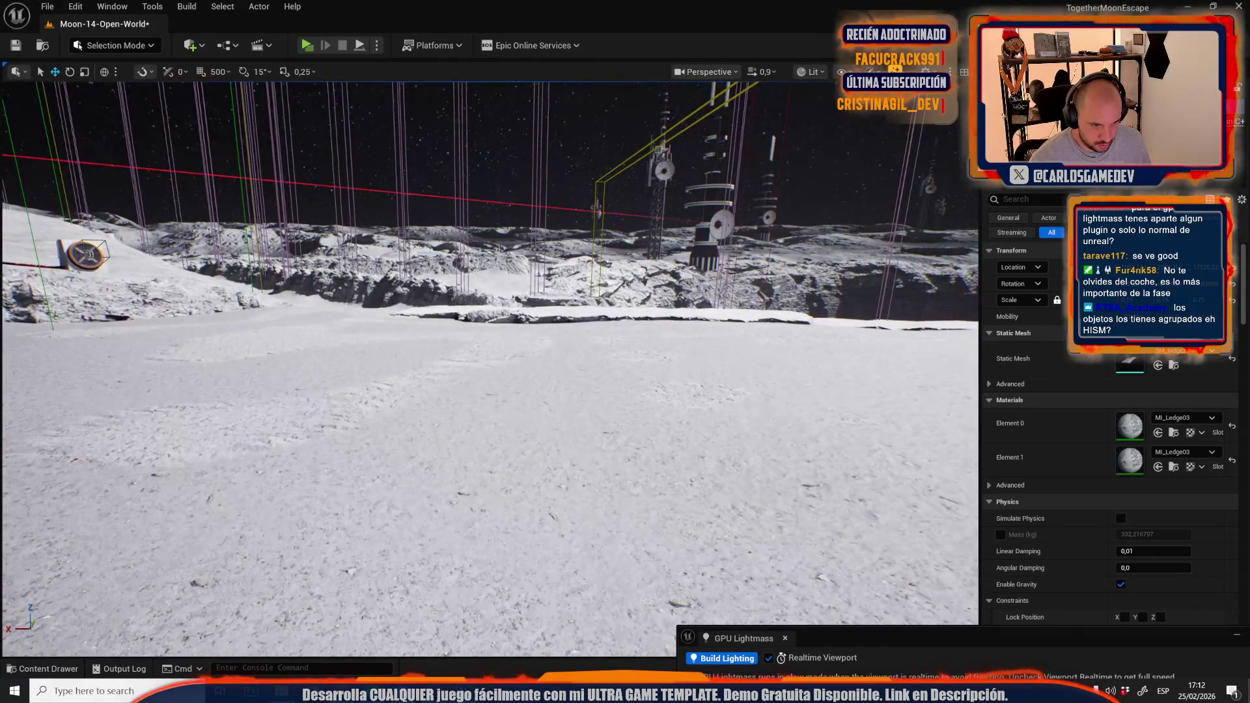
{"action": "key", "text": "ctrl+v"}
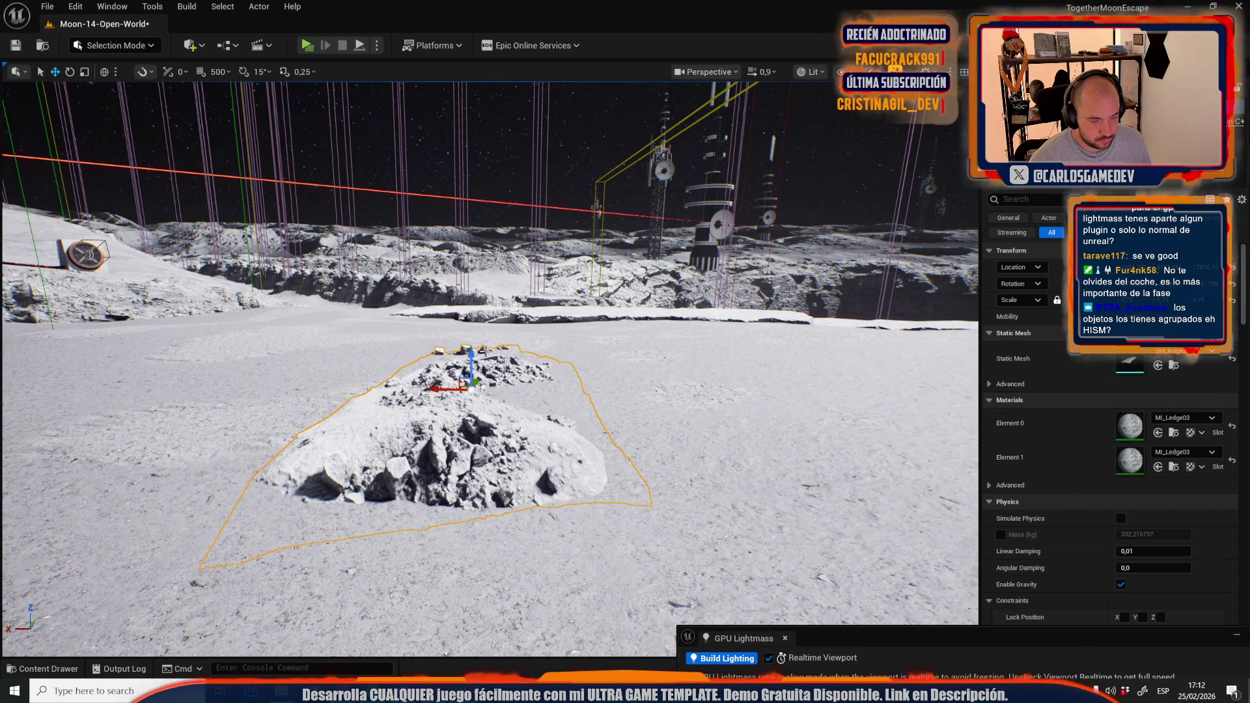
{"action": "key", "text": "d"}
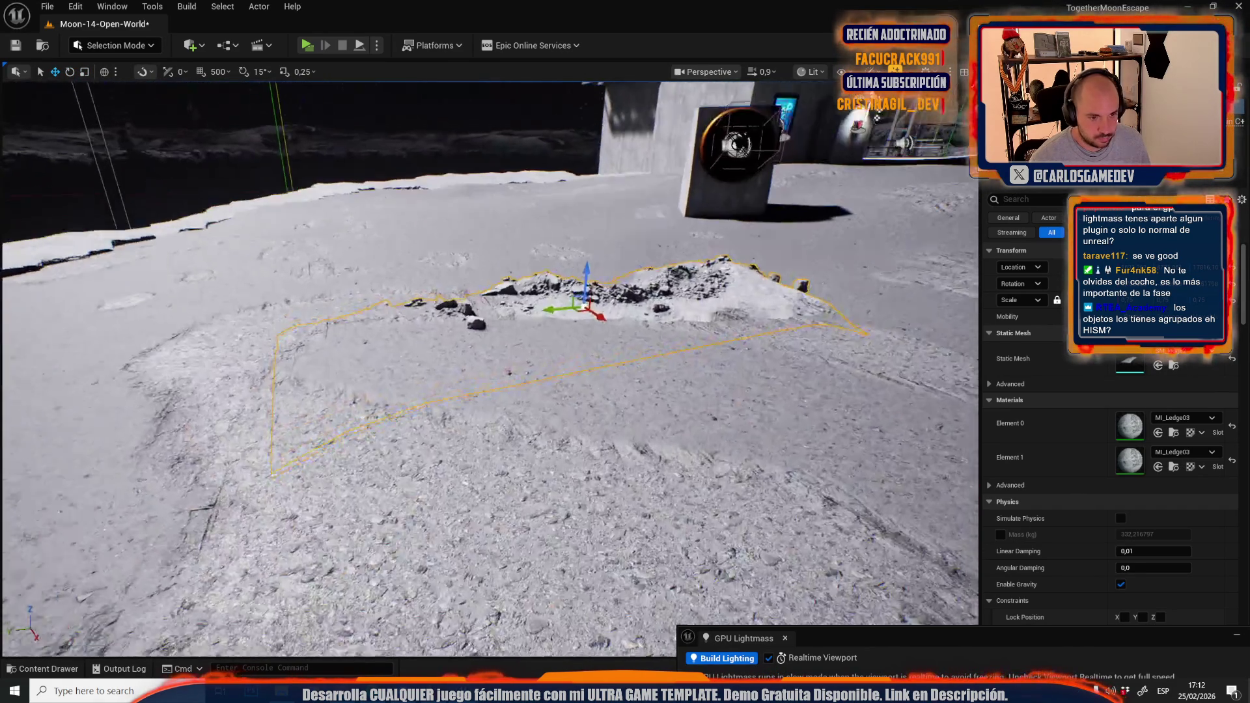
{"action": "key", "text": "e"}
{"action": "mouse_move", "coordinate": [573, 261]}
{"action": "left_mouse_down"}
{"action": "mouse_move", "coordinate": [553, 263]}
{"action": "mouse_move", "coordinate": [578, 244]}
{"action": "left_mouse_up"}
{"action": "key", "text": "w"}
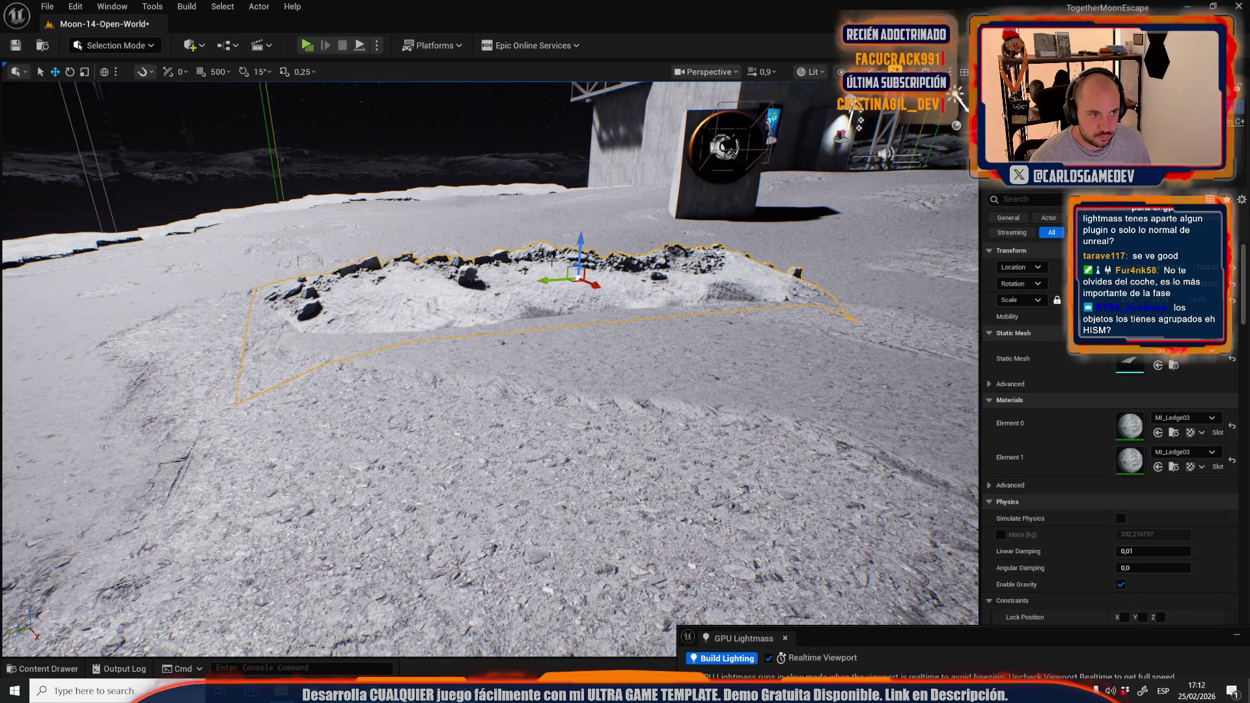
Inspect the placed ledge from a low side angle, then switch the viewport to Unlit shading
{"action": "scroll", "coordinate": [557, 244], "scroll_direction": "up", "scroll_amount": 2}
{"action": "key", "text": "w"}
{"action": "key", "text": "f"}
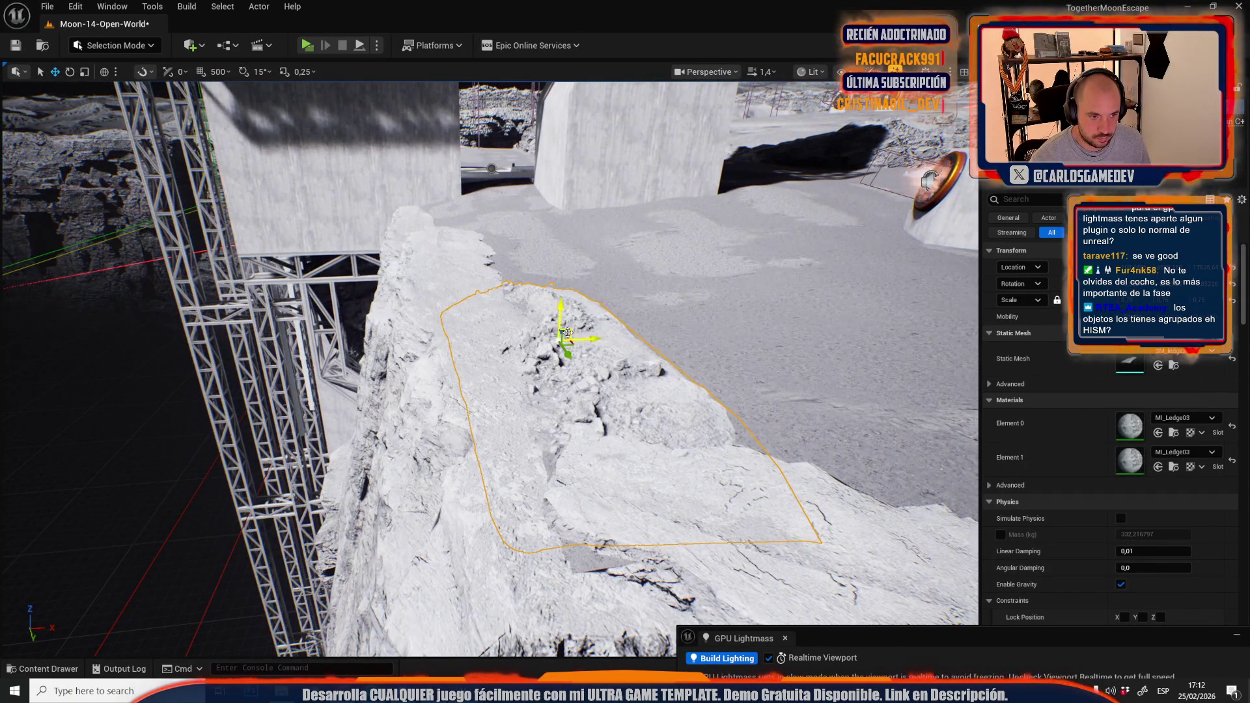
{"action": "scroll", "coordinate": [568, 332], "scroll_direction": "down", "scroll_amount": 2}
{"action": "mouse_move", "coordinate": [568, 332]}
{"action": "left_mouse_down"}
{"action": "mouse_move", "coordinate": [351, 529]}
{"action": "mouse_move", "coordinate": [264, 377]}
{"action": "mouse_move", "coordinate": [320, 379]}
{"action": "left_mouse_up"}
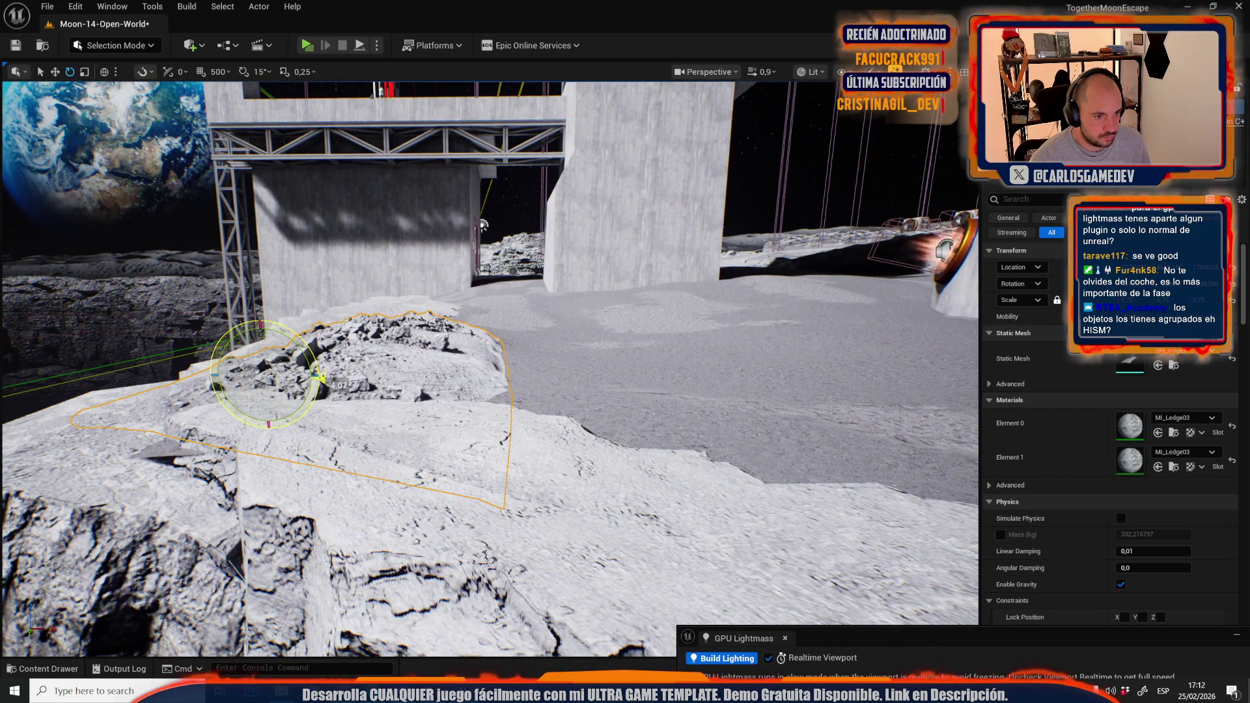
{"action": "mouse_move", "coordinate": [476, 402]}
{"action": "left_mouse_down"}
{"action": "mouse_move", "coordinate": [455, 417]}
{"action": "mouse_move", "coordinate": [476, 403]}
{"action": "mouse_move", "coordinate": [443, 384]}
{"action": "left_mouse_up"}
{"action": "key", "text": "f"}
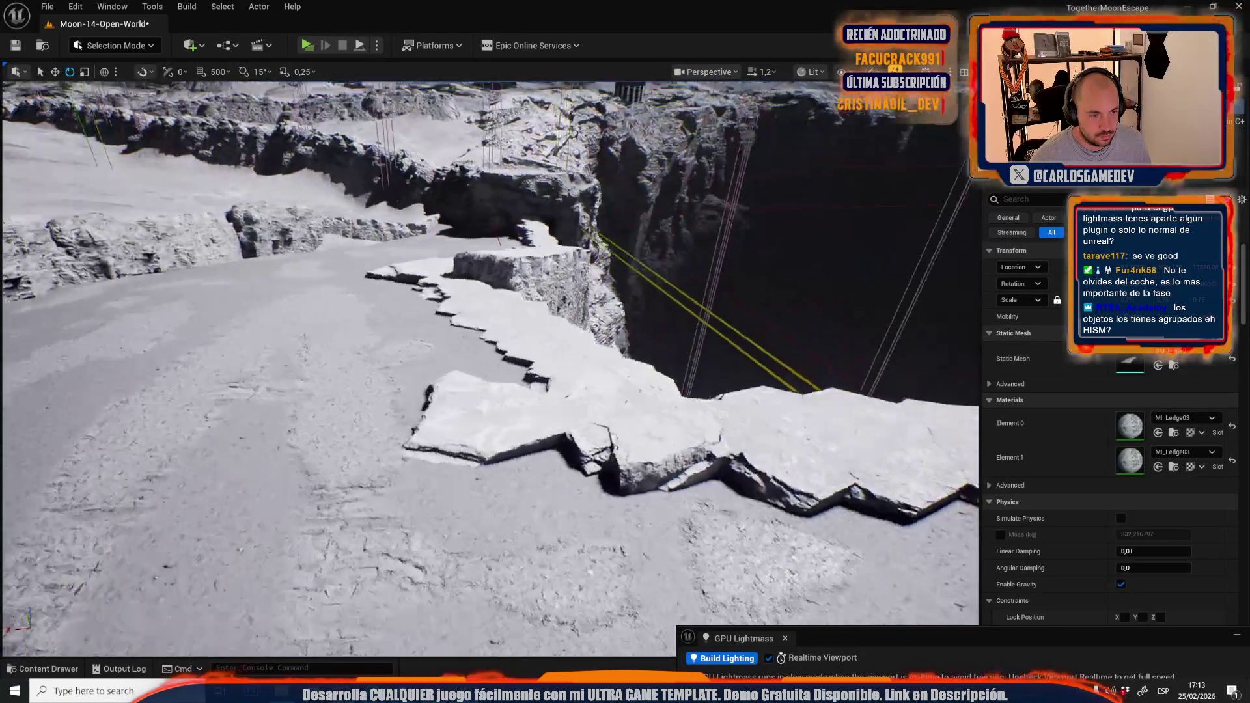
{"action": "left_click_drag", "start_coordinate": [432, 385], "coordinate": [432, 385]}
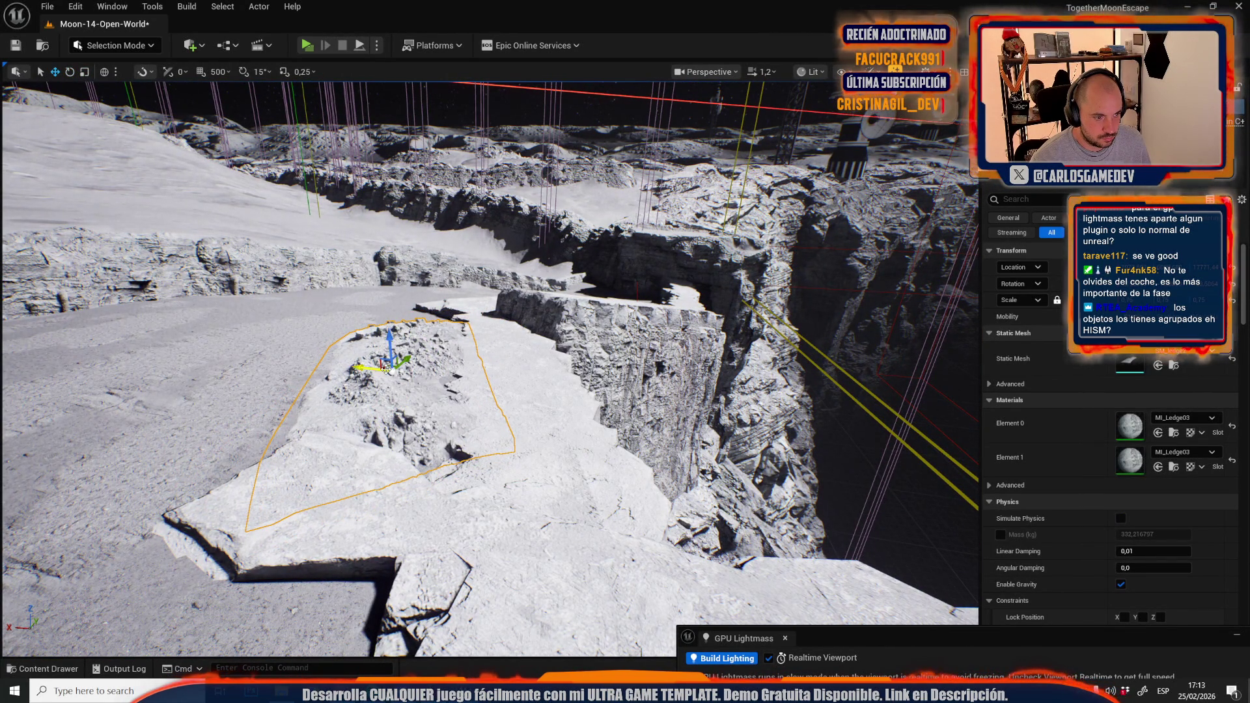
{"action": "mouse_move", "coordinate": [430, 376]}
{"action": "left_mouse_down"}
{"action": "mouse_move", "coordinate": [677, 381]}
{"action": "mouse_move", "coordinate": [443, 385]}
{"action": "mouse_move", "coordinate": [507, 372]}
{"action": "mouse_move", "coordinate": [453, 392]}
{"action": "left_mouse_up"}
{"action": "key", "text": "alt+3"}
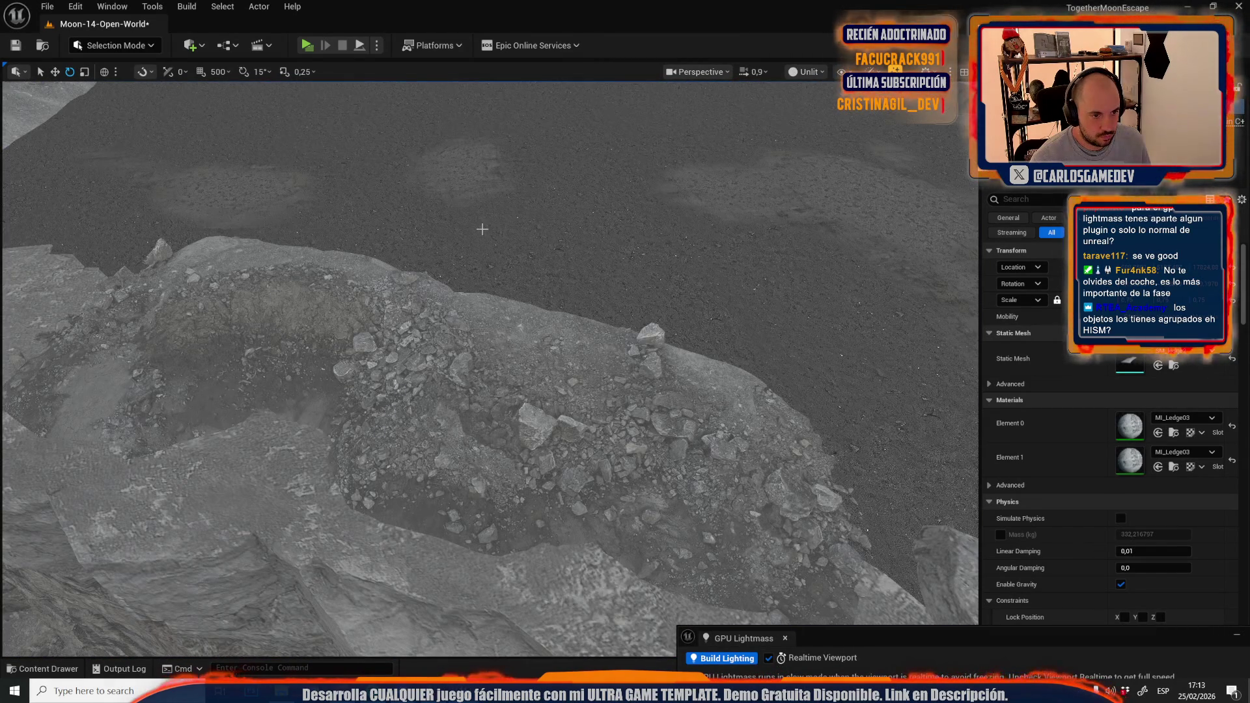
Return to Lit view and create a material instance from BlendMaterialBeach with the default name
{"action": "key", "text": "alt+4"}
{"action": "left_click_drag", "start_coordinate": [507, 347], "coordinate": [507, 347]}
{"action": "left_click", "coordinate": [43, 669]}
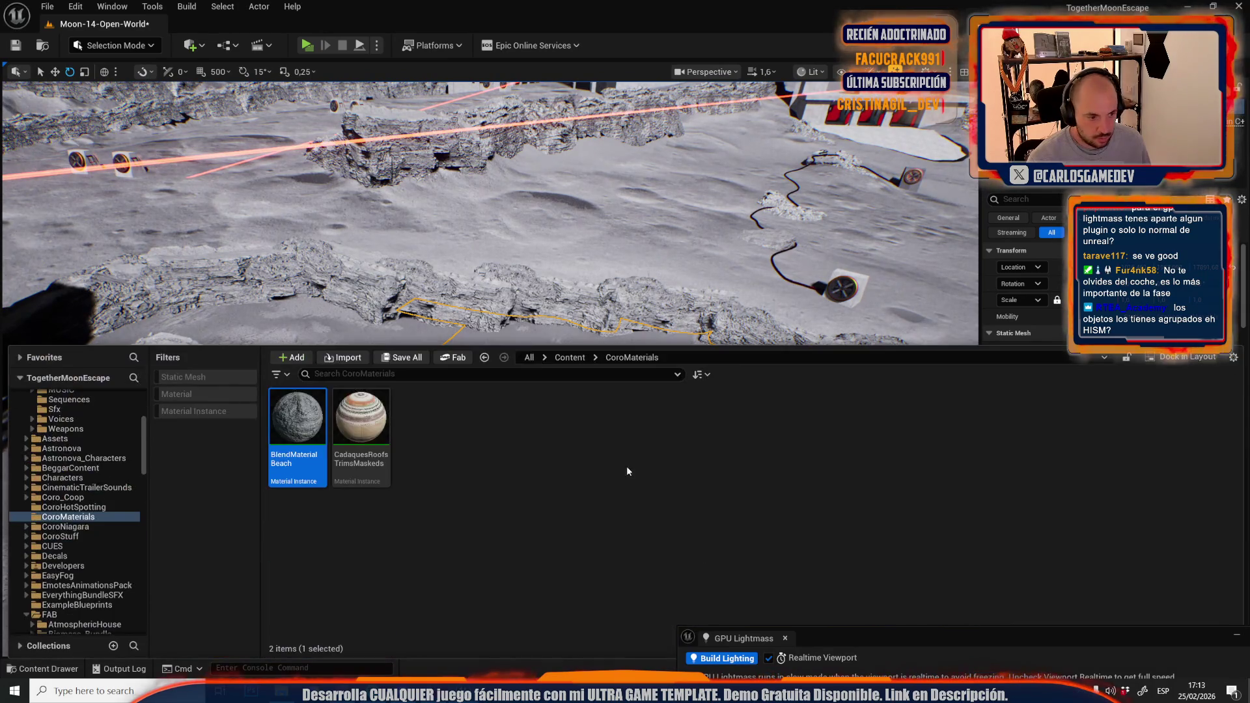
{"action": "right_click", "coordinate": [316, 430]}
{"action": "left_click", "coordinate": [365, 383]}
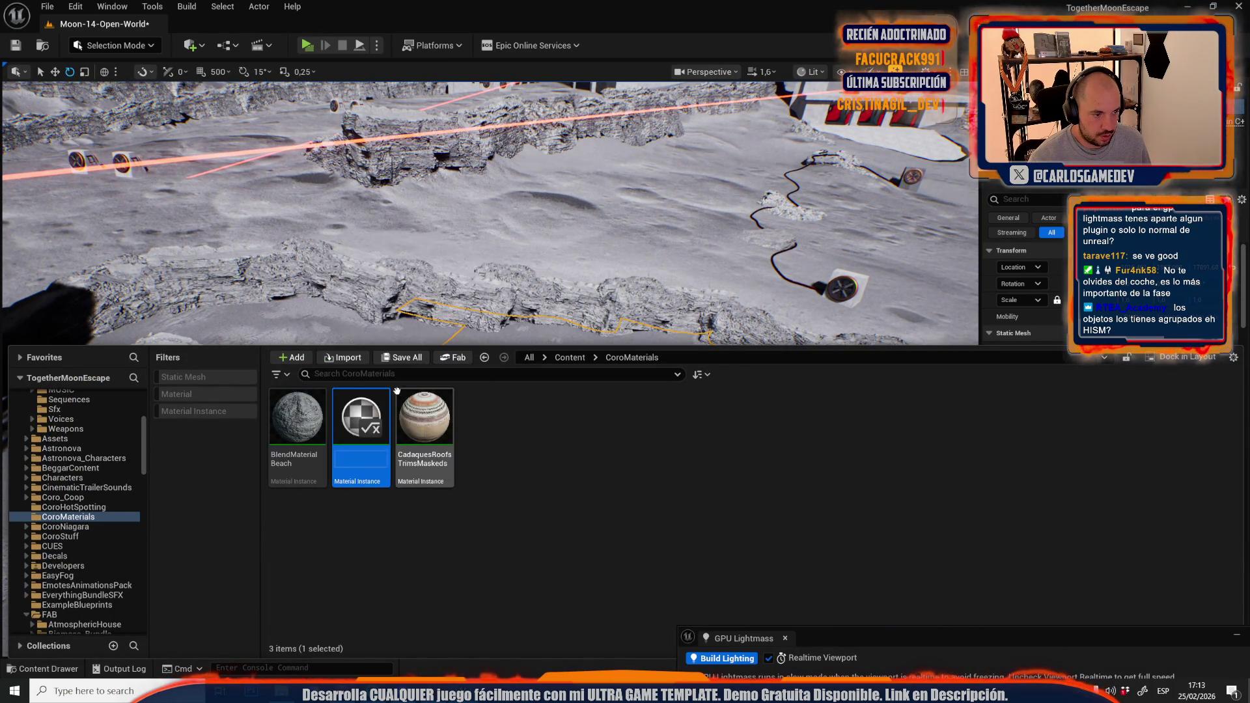
{"action": "key", "text": "Return"}
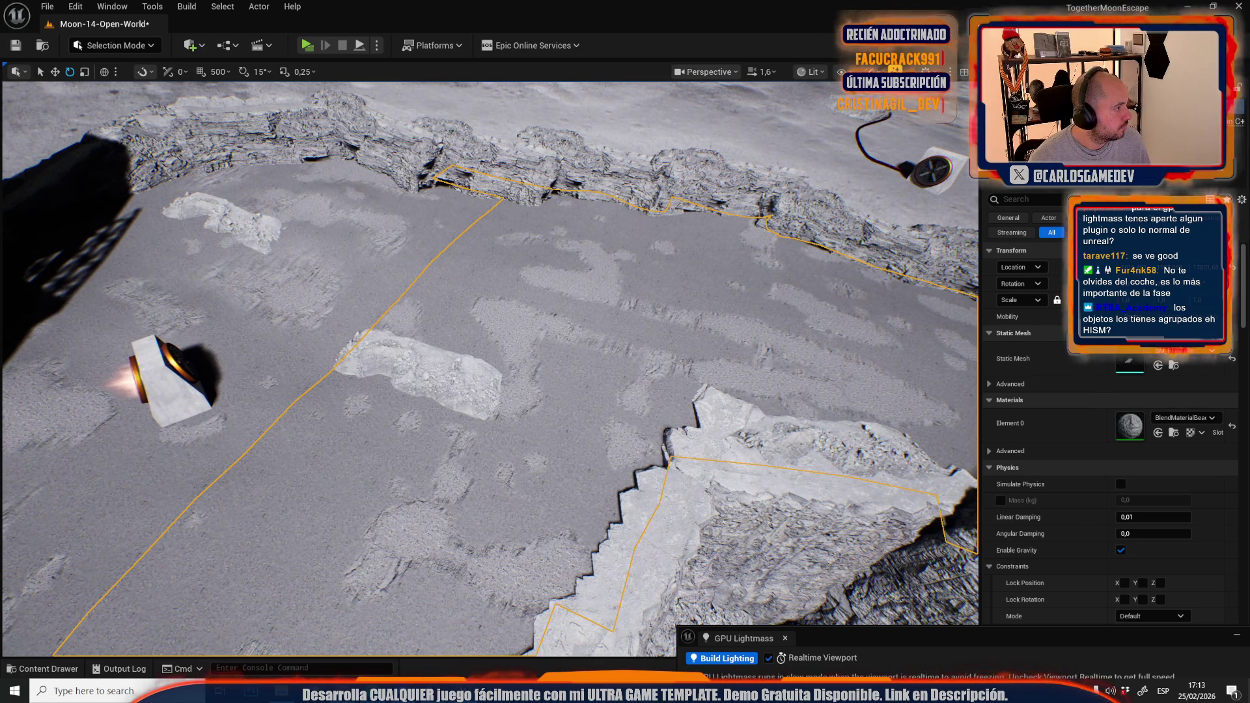
Undo the two ground brightness edits and apply the beach material to a crater floor patch
{"action": "key", "text": "ctrl+z"}
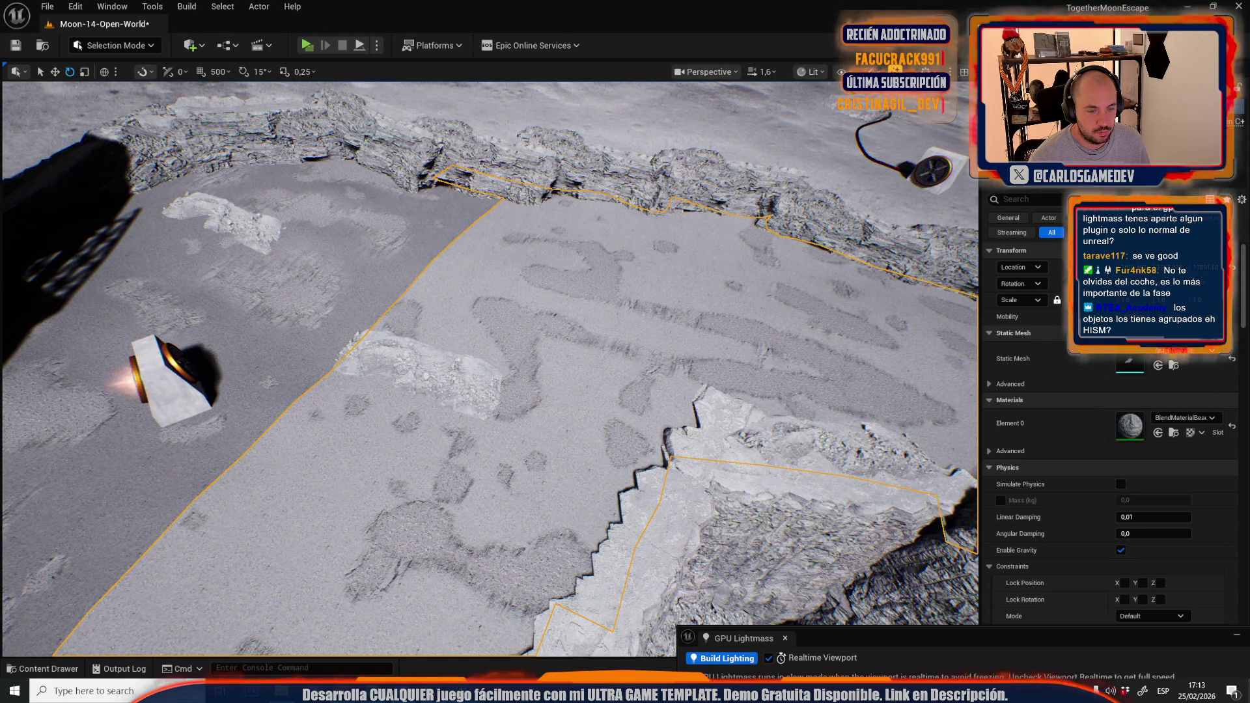
{"action": "key", "text": "alt+3"}
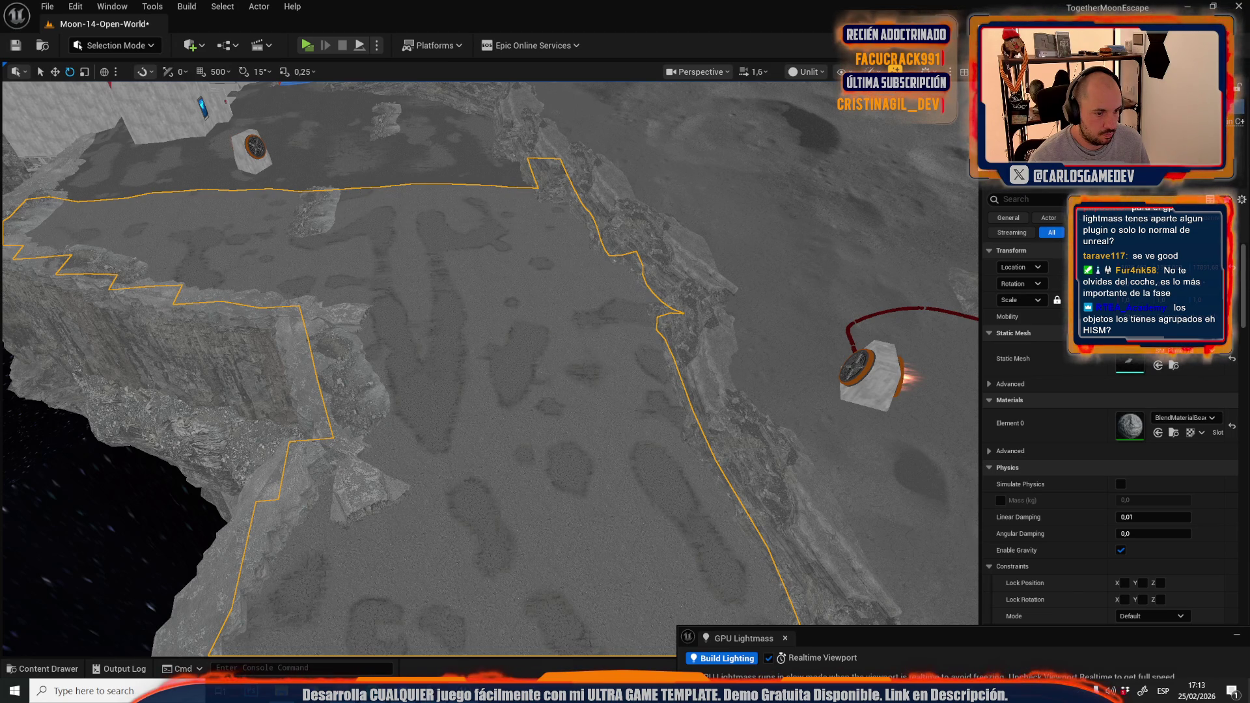
{"action": "key", "text": "ctrl+z"}
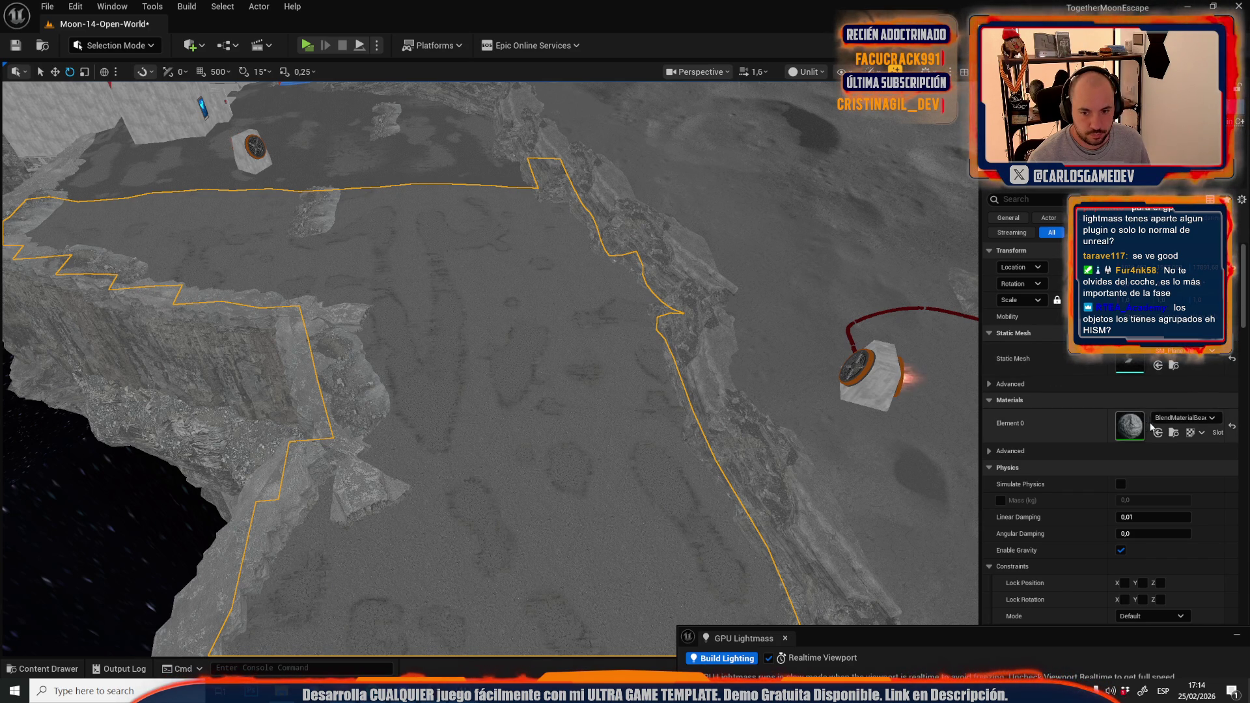
{"action": "left_click", "coordinate": [1173, 433]}
{"action": "left_click_drag", "start_coordinate": [357, 423], "coordinate": [406, 166]}
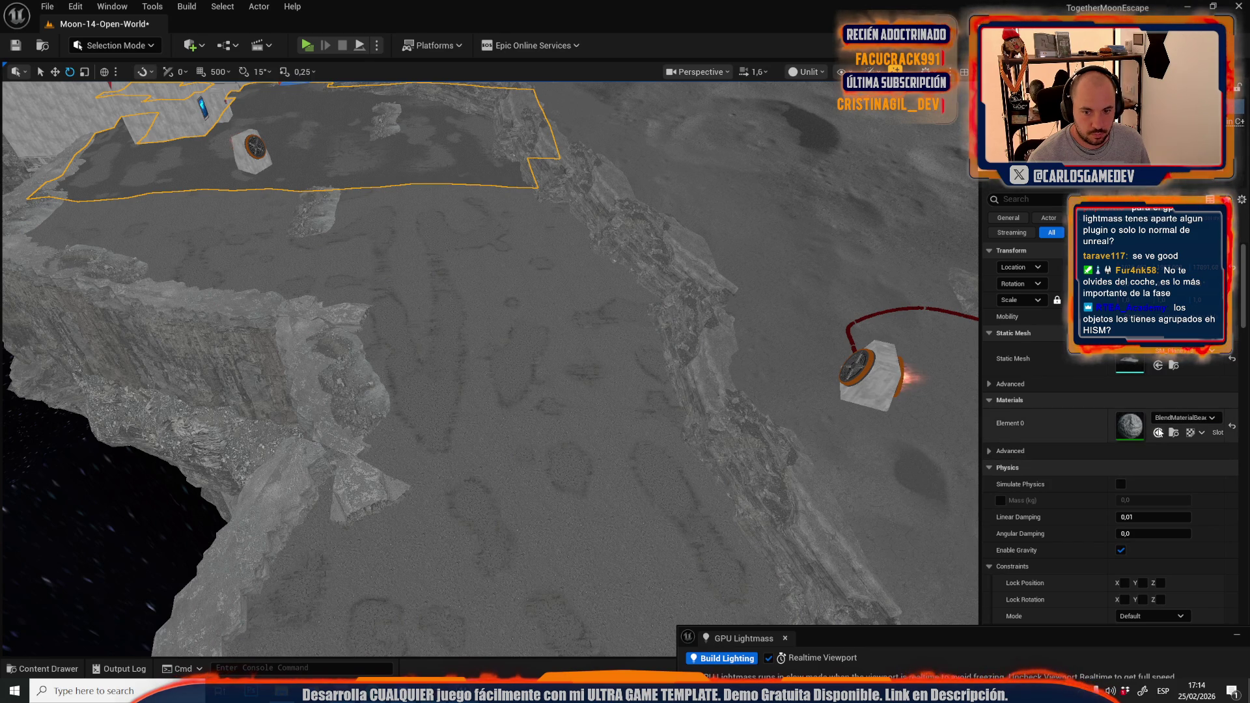
Switch the viewport back to Lit and select the ledge rock pile near the base
{"action": "left_click", "coordinate": [808, 72]}
{"action": "left_click", "coordinate": [814, 122]}
{"action": "mouse_move", "coordinate": [622, 456]}
{"action": "left_mouse_down"}
{"action": "mouse_move", "coordinate": [622, 371]}
{"action": "mouse_move", "coordinate": [534, 339]}
{"action": "mouse_move", "coordinate": [521, 293]}
{"action": "left_mouse_up"}
{"action": "left_click", "coordinate": [722, 391]}
{"action": "mouse_move", "coordinate": [722, 390]}
{"action": "left_mouse_down"}
{"action": "mouse_move", "coordinate": [651, 364]}
{"action": "mouse_move", "coordinate": [486, 350]}
{"action": "mouse_move", "coordinate": [482, 284]}
{"action": "left_mouse_up"}
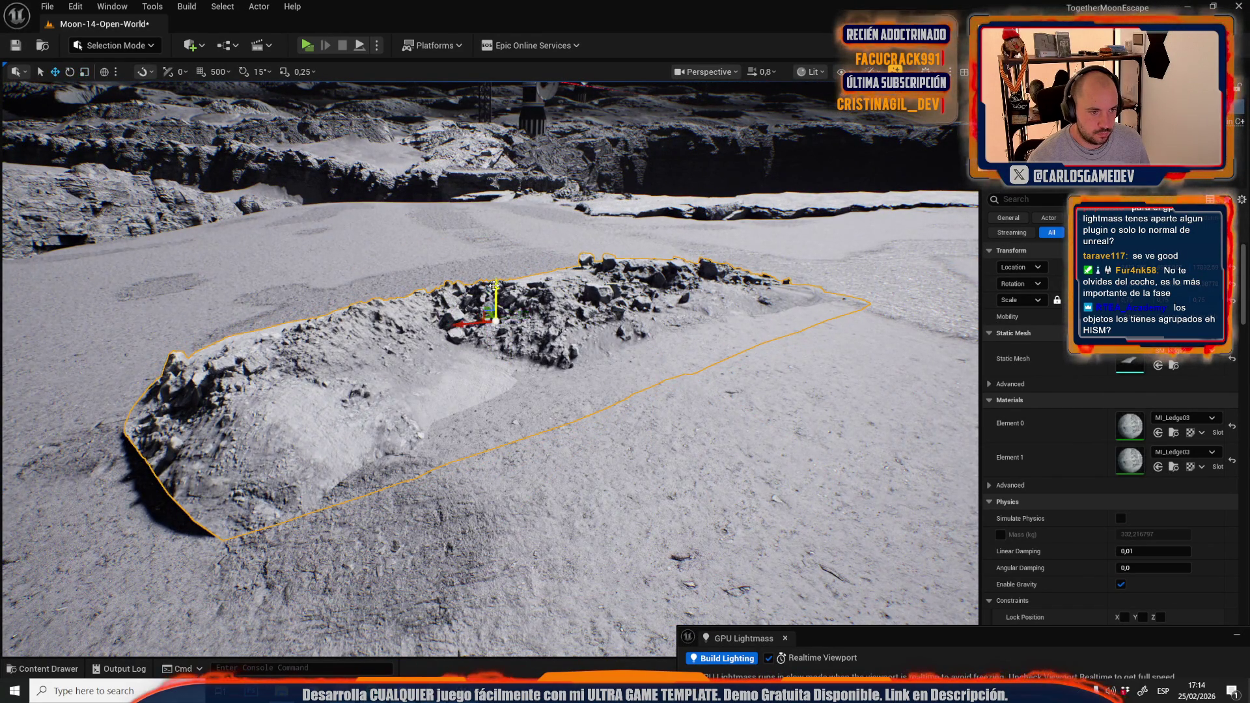
Lower the rock pile into the ground and rotate it about -44 degrees
{"action": "mouse_move", "coordinate": [497, 299]}
{"action": "left_mouse_down"}
{"action": "mouse_move", "coordinate": [497, 325]}
{"action": "mouse_move", "coordinate": [496, 301]}
{"action": "left_mouse_up"}
{"action": "scroll", "coordinate": [506, 257], "scroll_direction": "up", "scroll_amount": 2}
{"action": "key", "text": "w"}
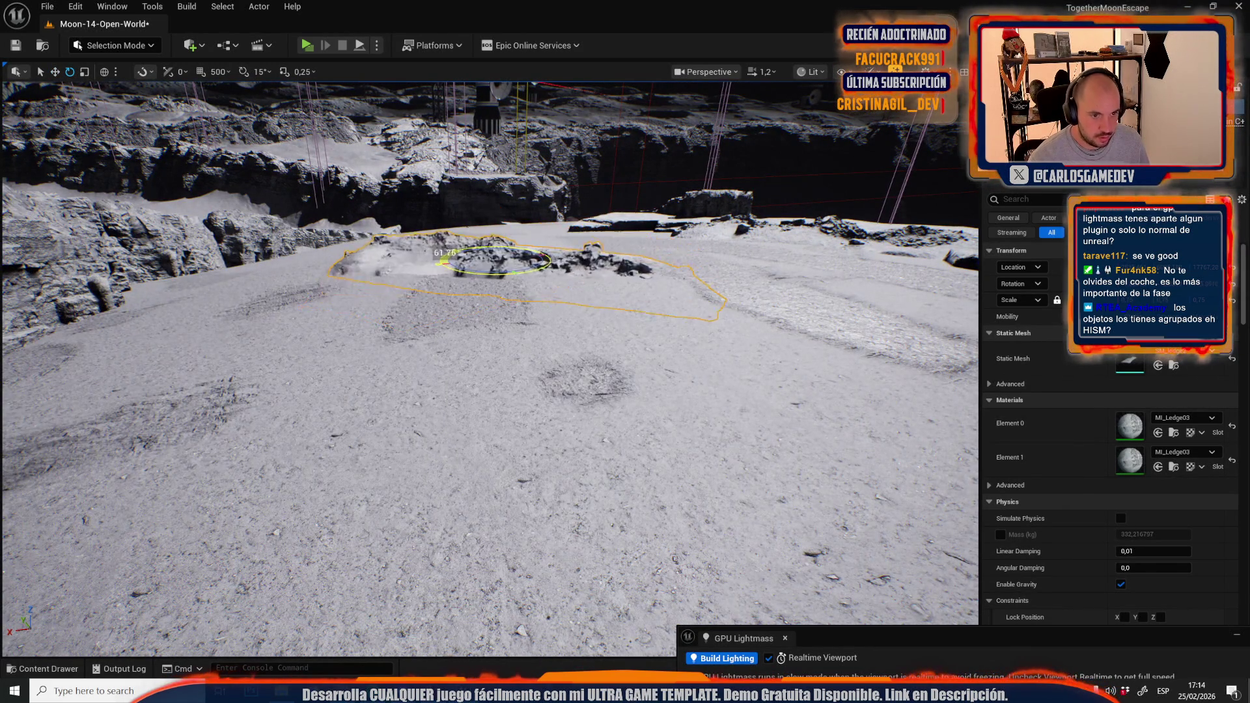
{"action": "scroll", "coordinate": [556, 253], "scroll_direction": "down", "scroll_amount": 1}
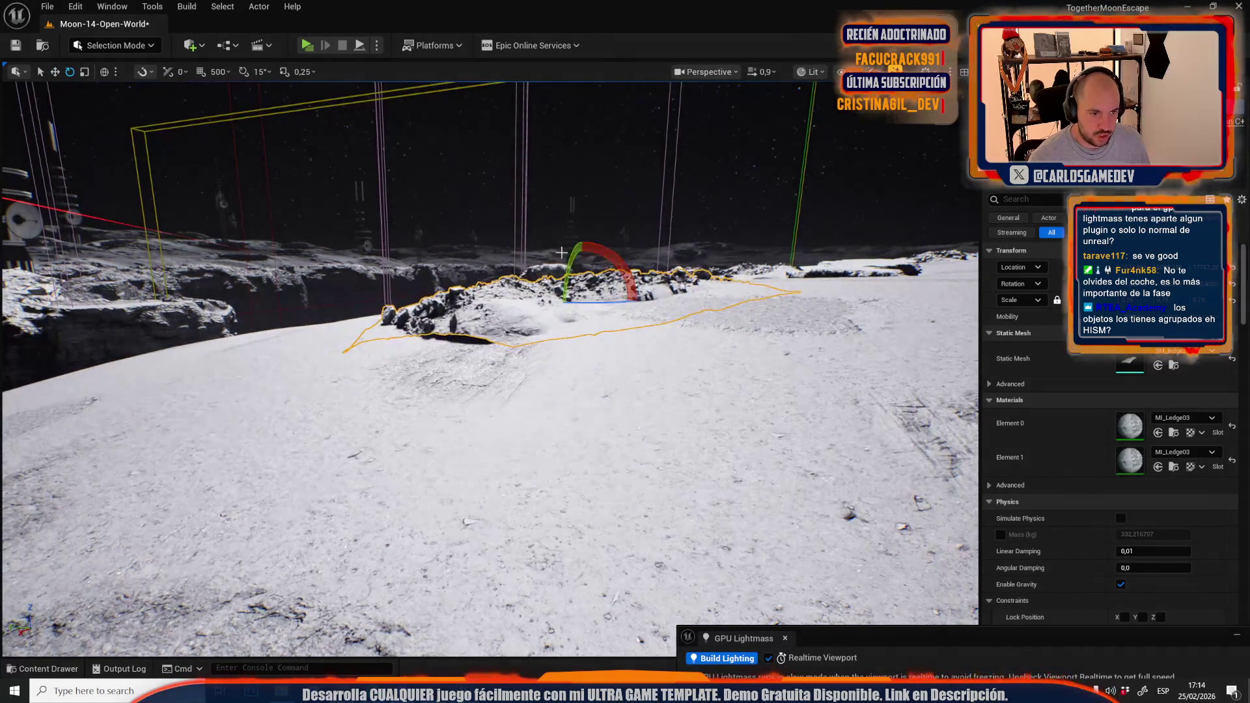
{"action": "left_click_drag", "start_coordinate": [588, 254], "coordinate": [578, 260]}
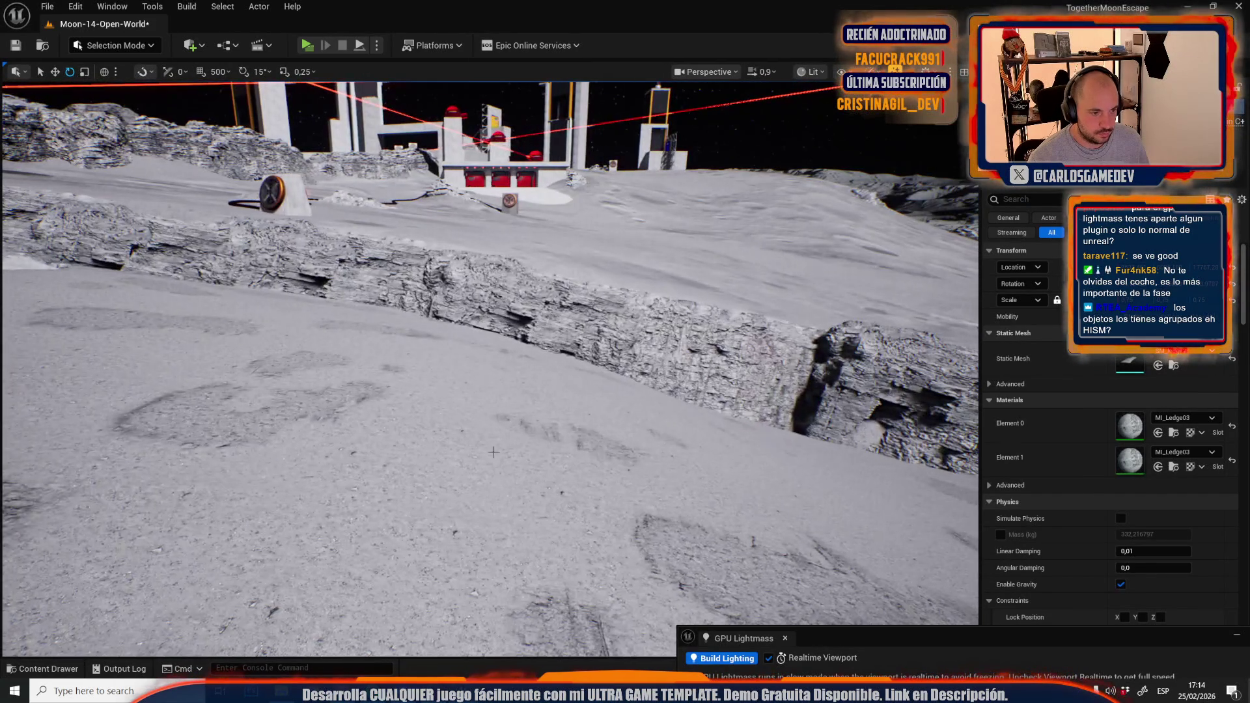
{"action": "mouse_move", "coordinate": [455, 448]}
{"action": "left_mouse_down"}
{"action": "mouse_move", "coordinate": [436, 456]}
{"action": "mouse_move", "coordinate": [496, 396]}
{"action": "left_mouse_up"}
Rotate the cliff-edge rock about -77, then about -116 degrees, previewing it in game view
{"action": "left_click_drag", "start_coordinate": [429, 370], "coordinate": [428, 370]}
{"action": "scroll", "coordinate": [428, 370], "scroll_direction": "up", "scroll_amount": 3}
{"action": "scroll", "coordinate": [528, 315], "scroll_direction": "down", "scroll_amount": 2}
{"action": "mouse_move", "coordinate": [528, 315]}
{"action": "left_mouse_down"}
{"action": "mouse_move", "coordinate": [521, 346]}
{"action": "mouse_move", "coordinate": [482, 362]}
{"action": "left_mouse_up"}
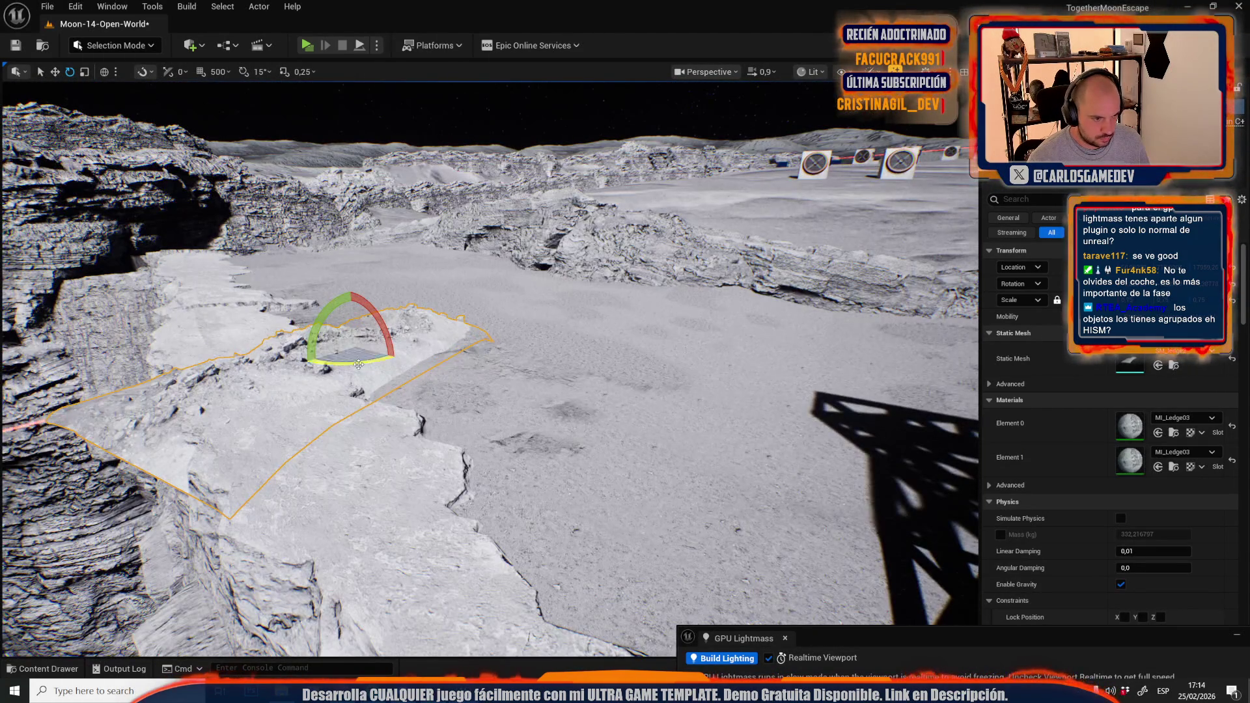
{"action": "left_click_drag", "start_coordinate": [358, 364], "coordinate": [306, 366]}
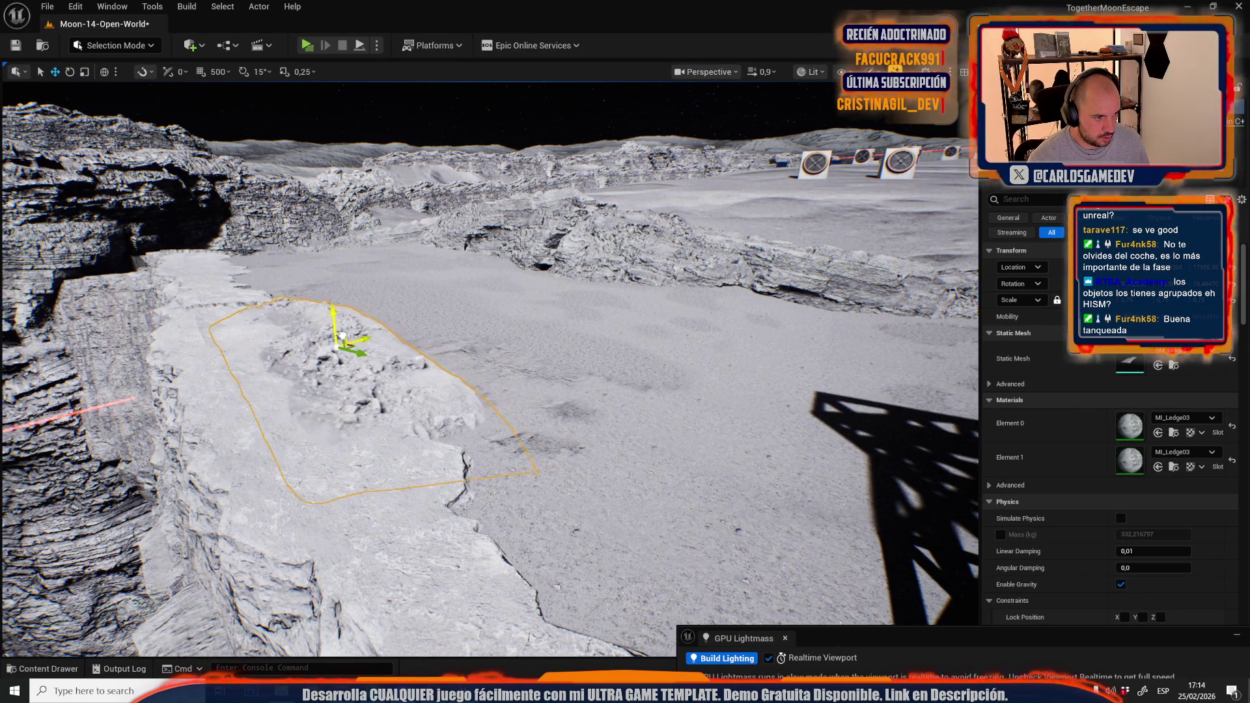
{"action": "key", "text": "g"}
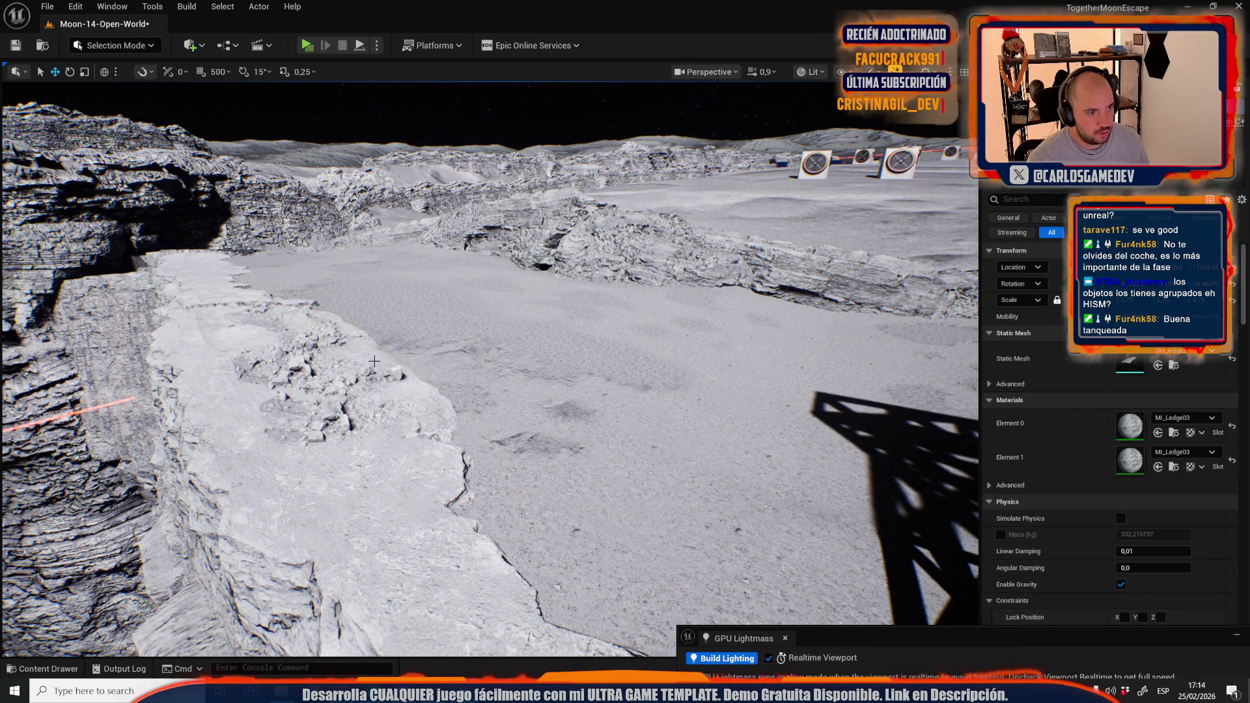
{"action": "mouse_move", "coordinate": [374, 383]}
{"action": "left_mouse_down"}
{"action": "mouse_move", "coordinate": [358, 357]}
{"action": "mouse_move", "coordinate": [423, 341]}
{"action": "left_mouse_up"}
{"action": "key", "text": "g"}
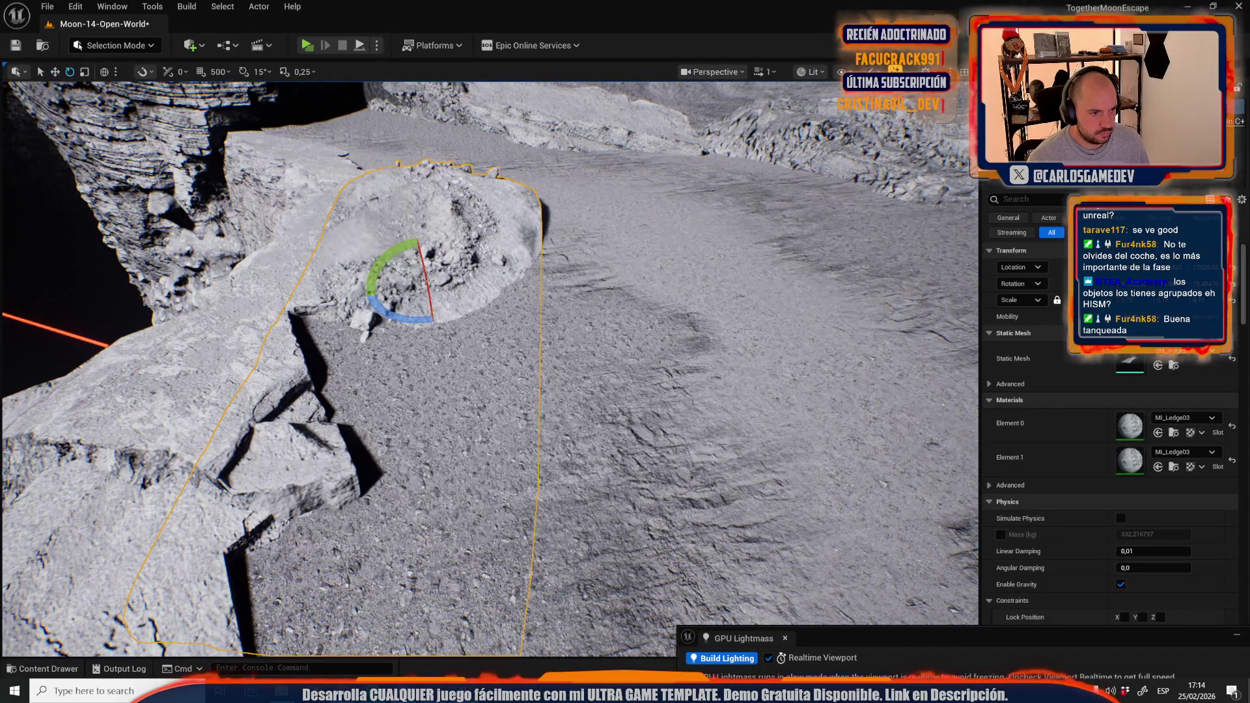
{"action": "left_click_drag", "start_coordinate": [429, 277], "coordinate": [511, 279]}
{"action": "mouse_move", "coordinate": [426, 276]}
{"action": "left_mouse_down"}
{"action": "mouse_move", "coordinate": [443, 277]}
{"action": "mouse_move", "coordinate": [440, 261]}
{"action": "mouse_move", "coordinate": [349, 301]}
{"action": "mouse_move", "coordinate": [359, 304]}
{"action": "left_mouse_up"}
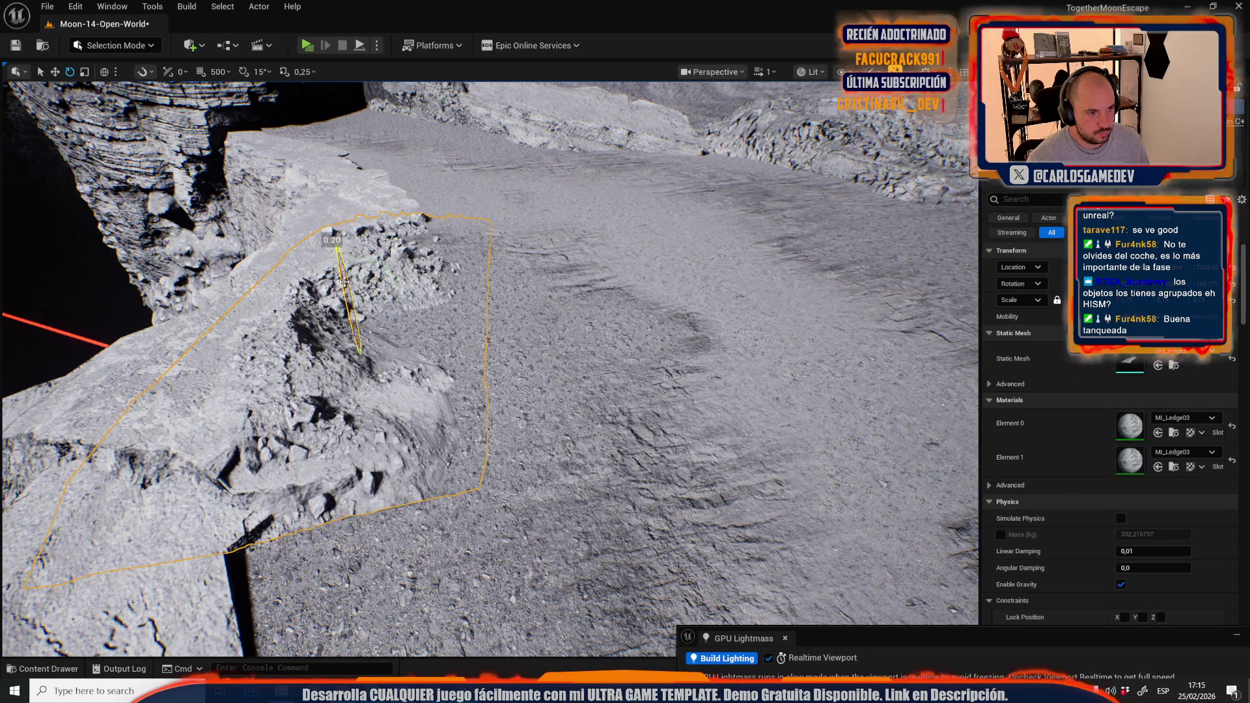
Save the Moon-14-Open-World map
{"action": "left_click_drag", "start_coordinate": [351, 286], "coordinate": [456, 306]}
{"action": "scroll", "coordinate": [488, 365], "scroll_direction": "up", "scroll_amount": 1}
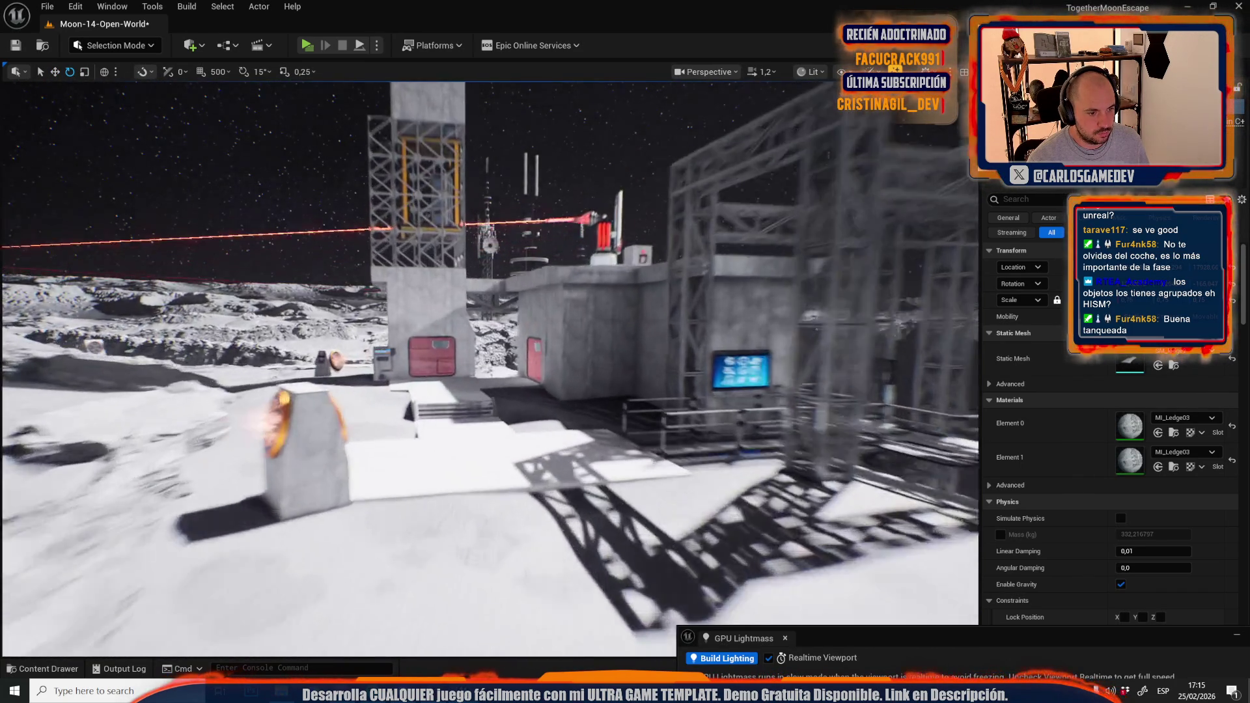
{"action": "scroll", "coordinate": [488, 364], "scroll_direction": "down", "scroll_amount": 2}
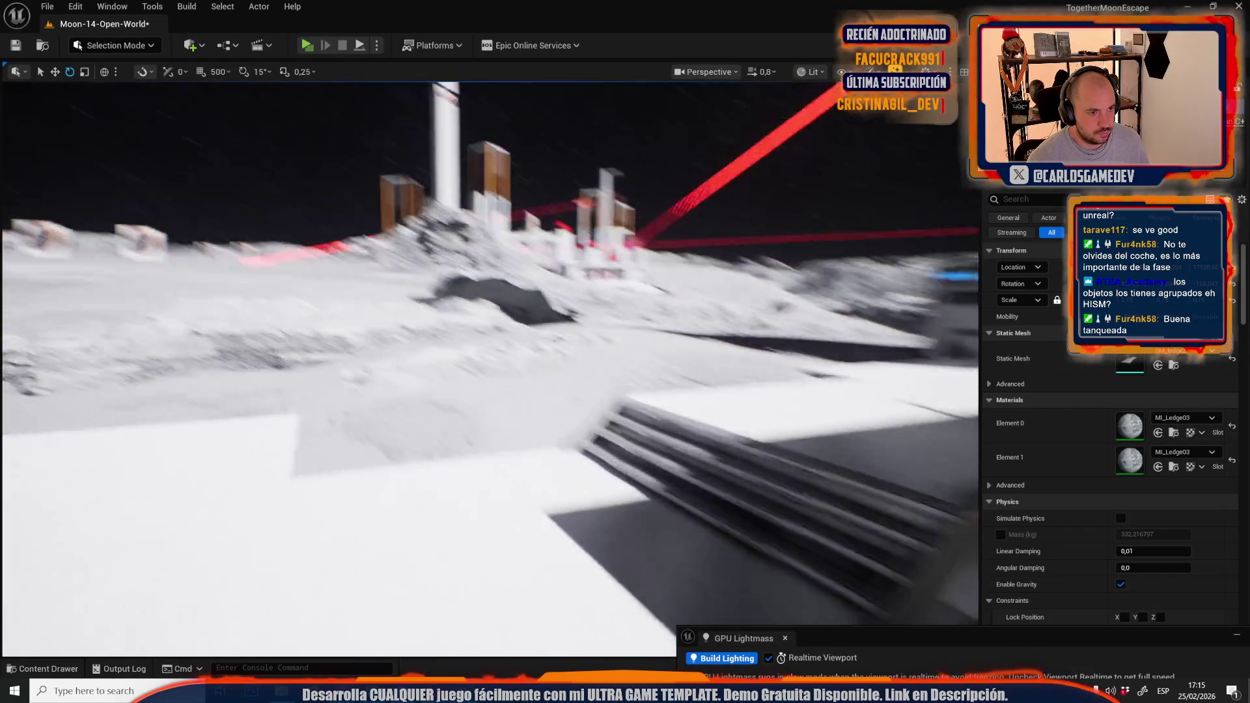
{"action": "left_click_drag", "start_coordinate": [488, 365], "coordinate": [431, 364]}
{"action": "key", "text": "ctrl+s"}
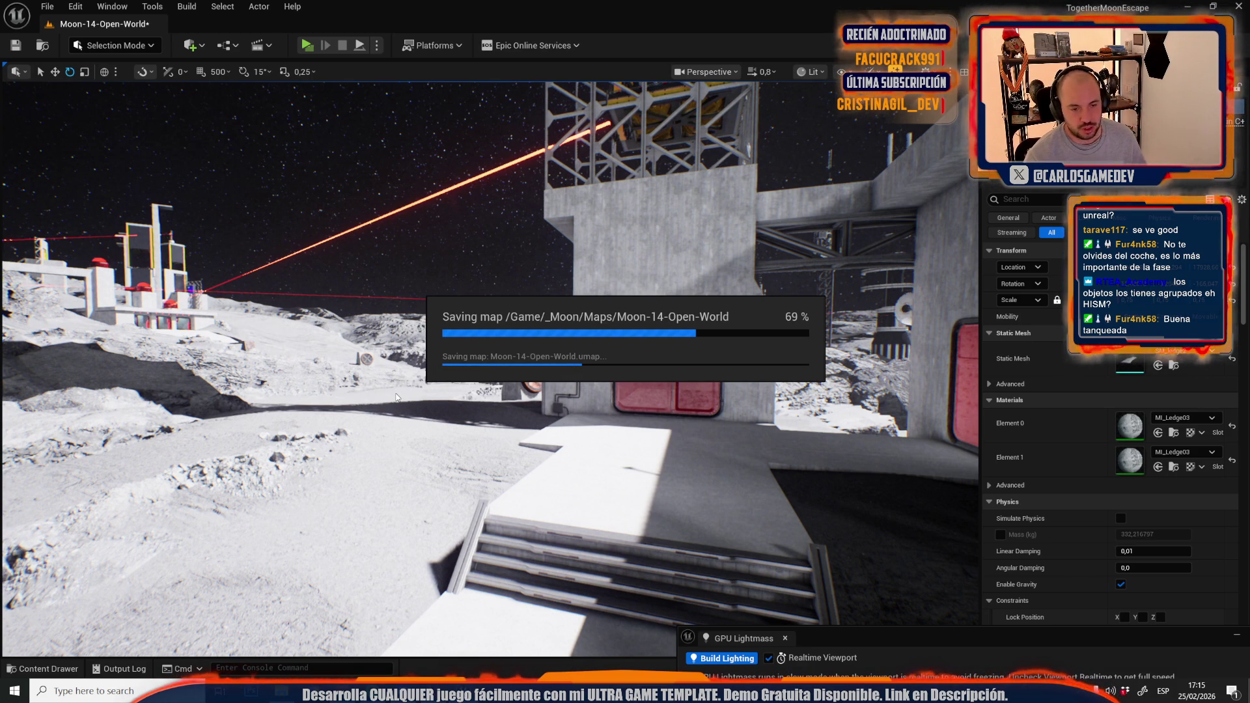
Fly the camera up into the scaffolding beside the elevator base
{"action": "left_click_drag", "start_coordinate": [396, 397], "coordinate": [396, 397]}
{"action": "scroll", "coordinate": [396, 397], "scroll_direction": "up", "scroll_amount": 2}
{"action": "scroll", "coordinate": [396, 397], "scroll_direction": "up", "scroll_amount": 2}
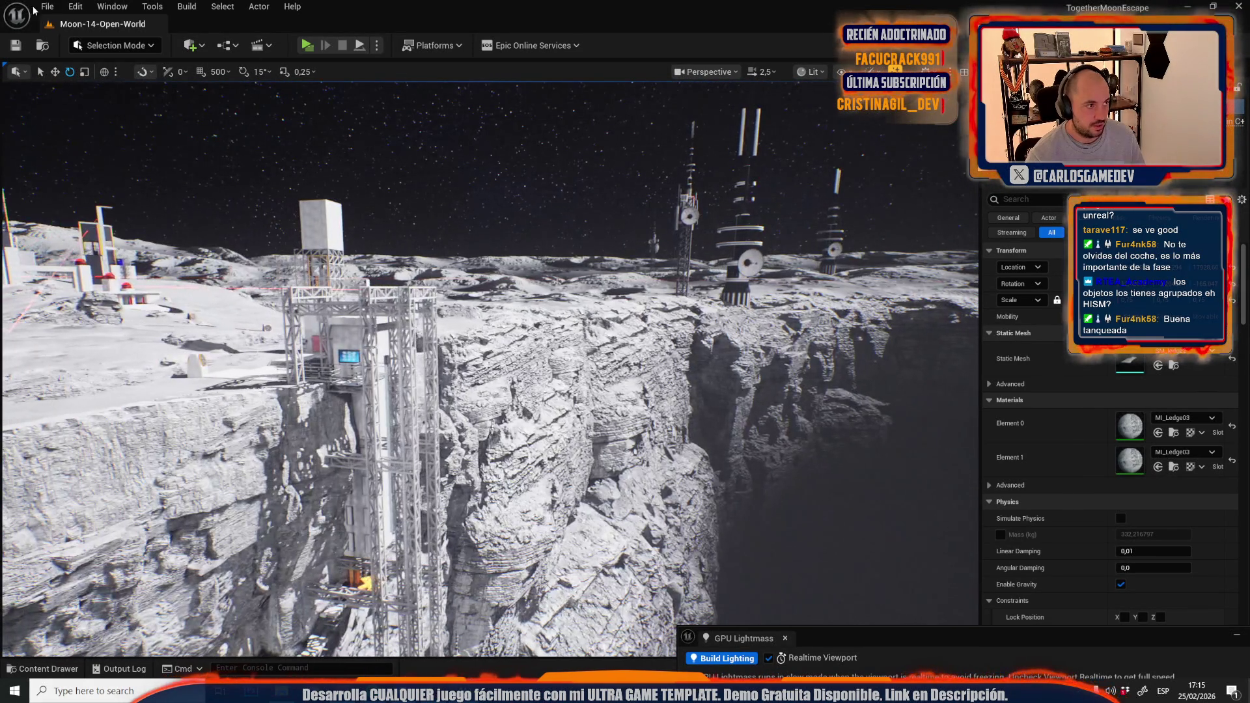
Open the Moon-03-Exterior level from the recent levels list
{"action": "left_click", "coordinate": [47, 6]}
{"action": "mouse_move", "coordinate": [130, 95]}
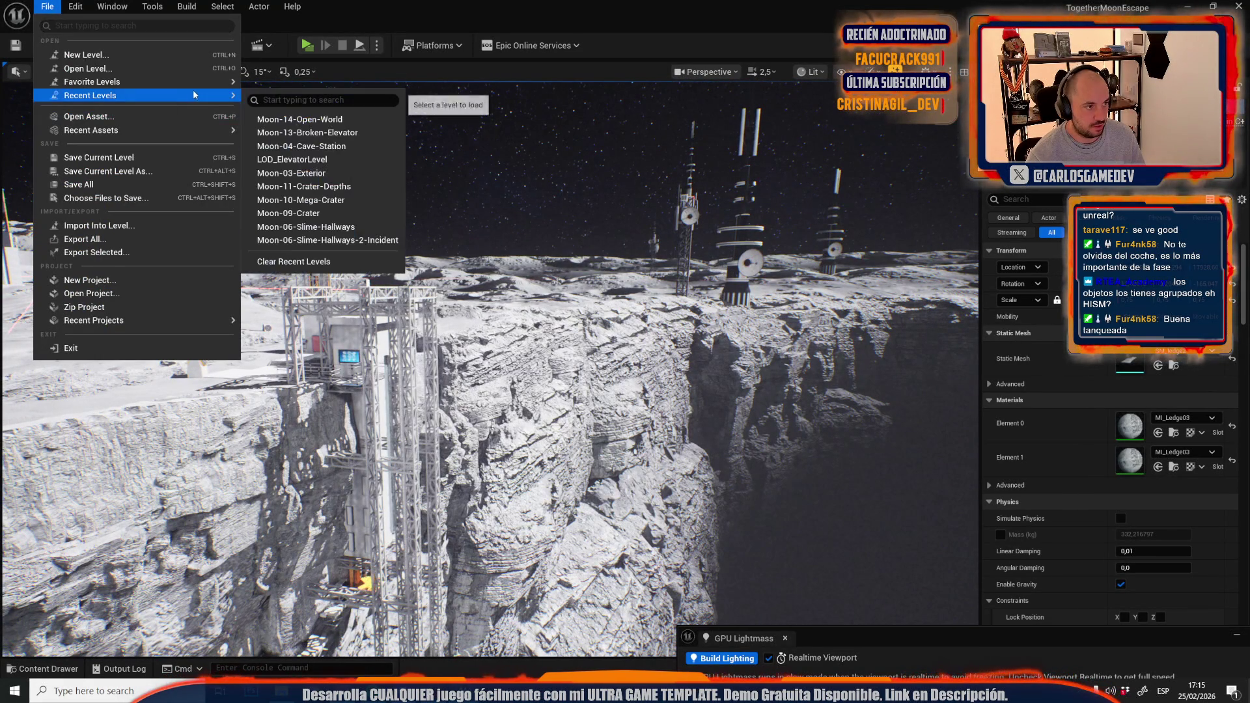
{"action": "left_click", "coordinate": [327, 173]}
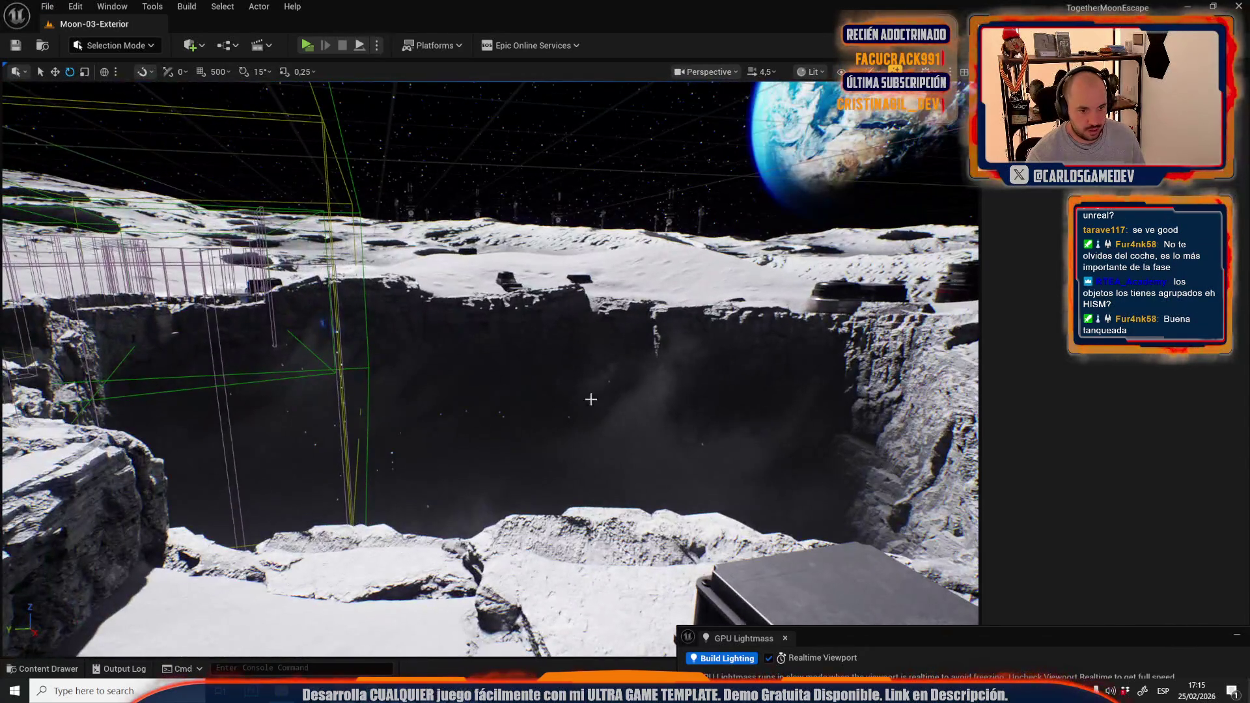
Select the Easyfog volume in the crater and copy it from the Edit menu
{"action": "left_click", "coordinate": [498, 344]}
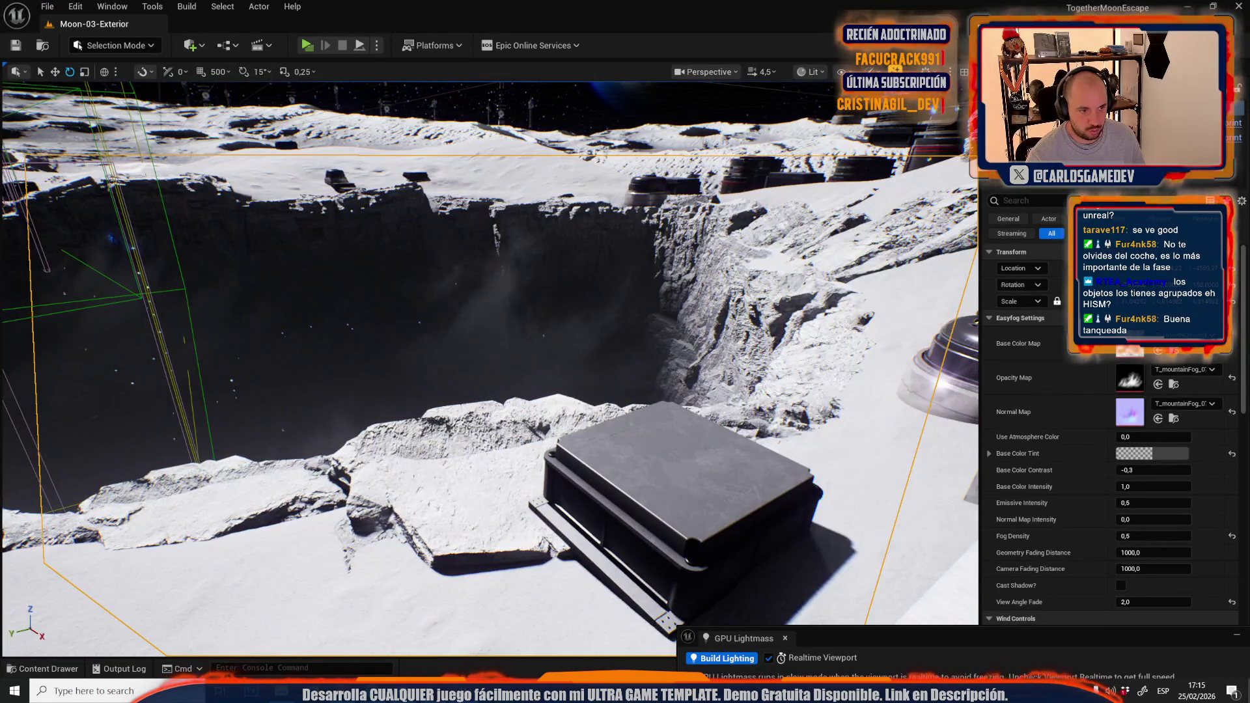
{"action": "left_click", "coordinate": [499, 344]}
{"action": "scroll", "coordinate": [499, 344], "scroll_direction": "up", "scroll_amount": 2}
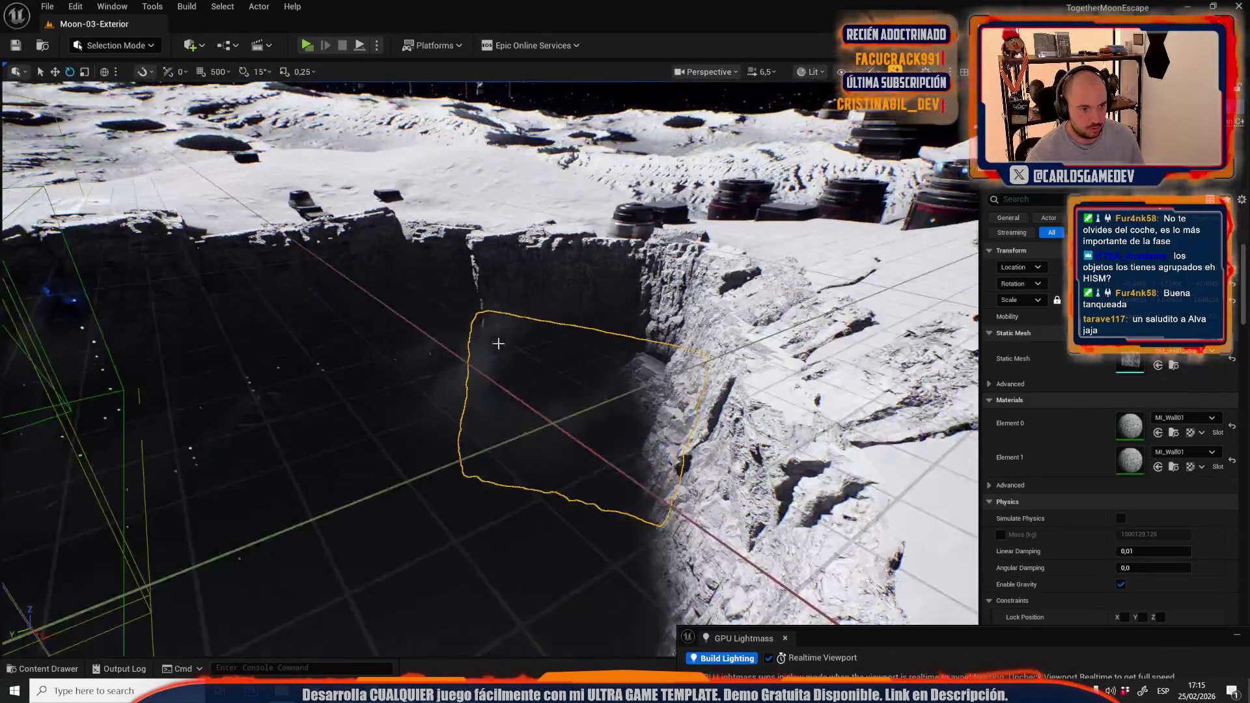
{"action": "left_click", "coordinate": [485, 350]}
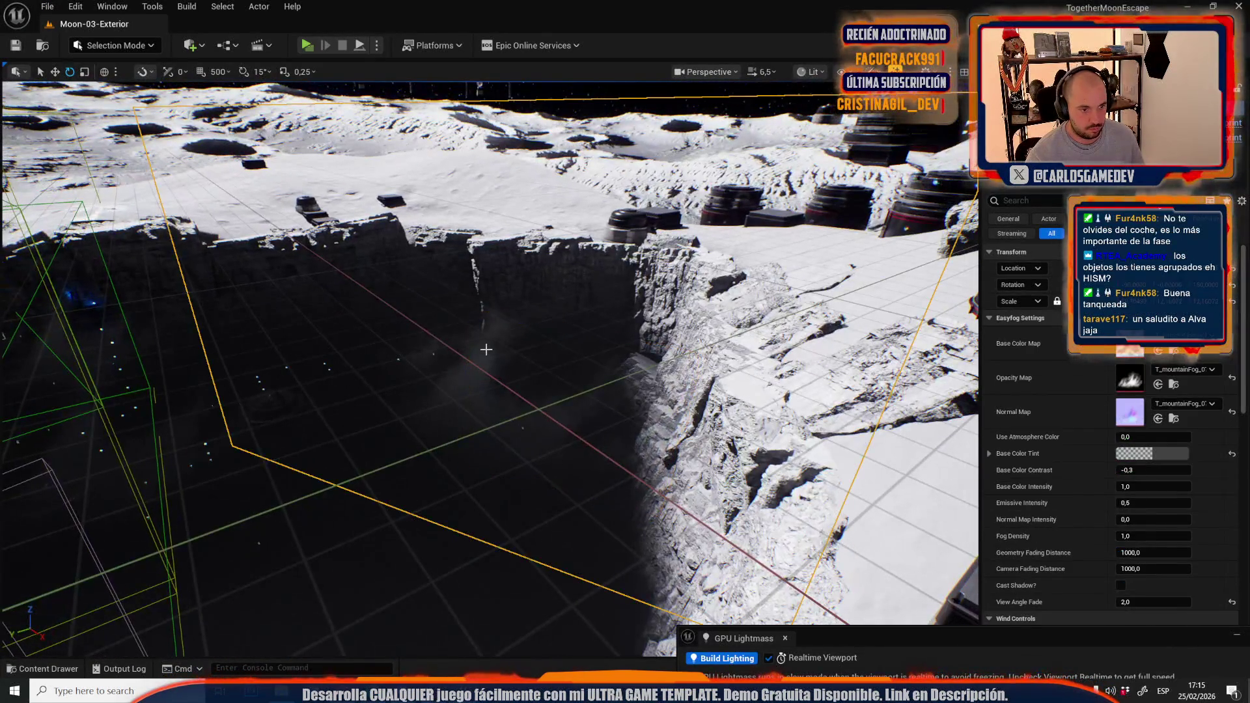
{"action": "left_click", "coordinate": [75, 7]}
Return to Moon-14-Open-World and move the fog volume off the cliff into the crater
{"action": "mouse_move", "coordinate": [47, 6]}
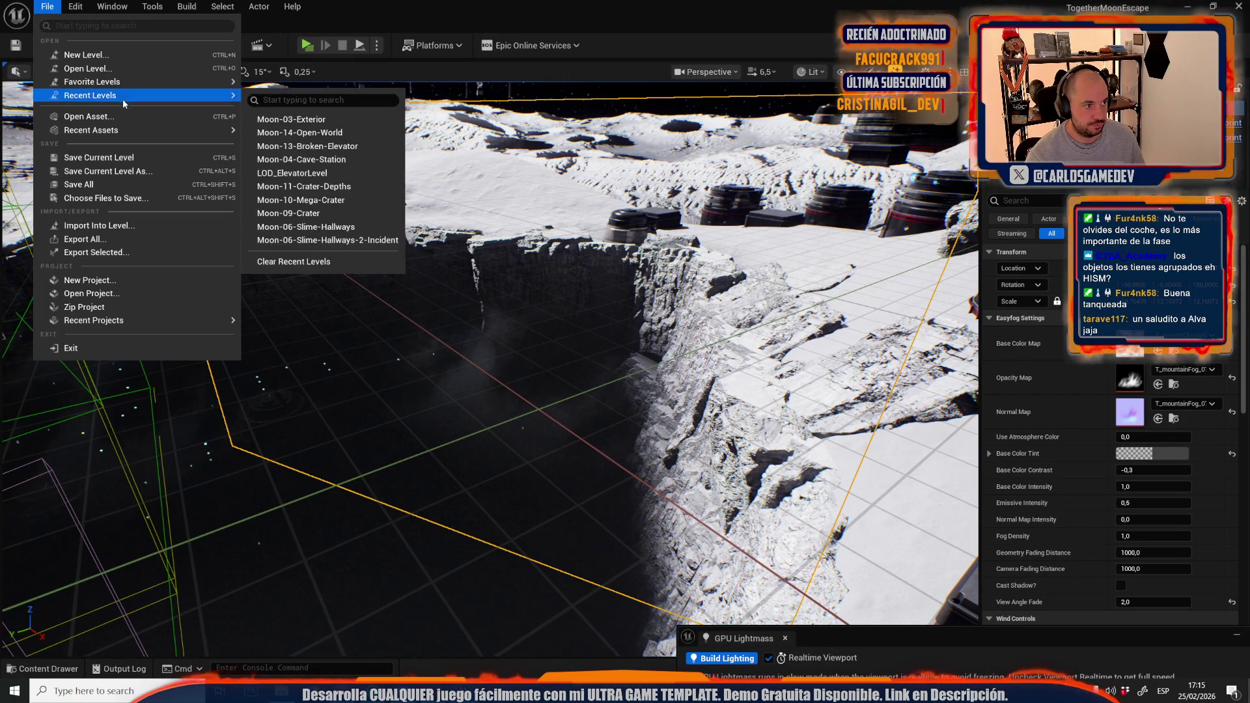
{"action": "mouse_move", "coordinate": [130, 95]}
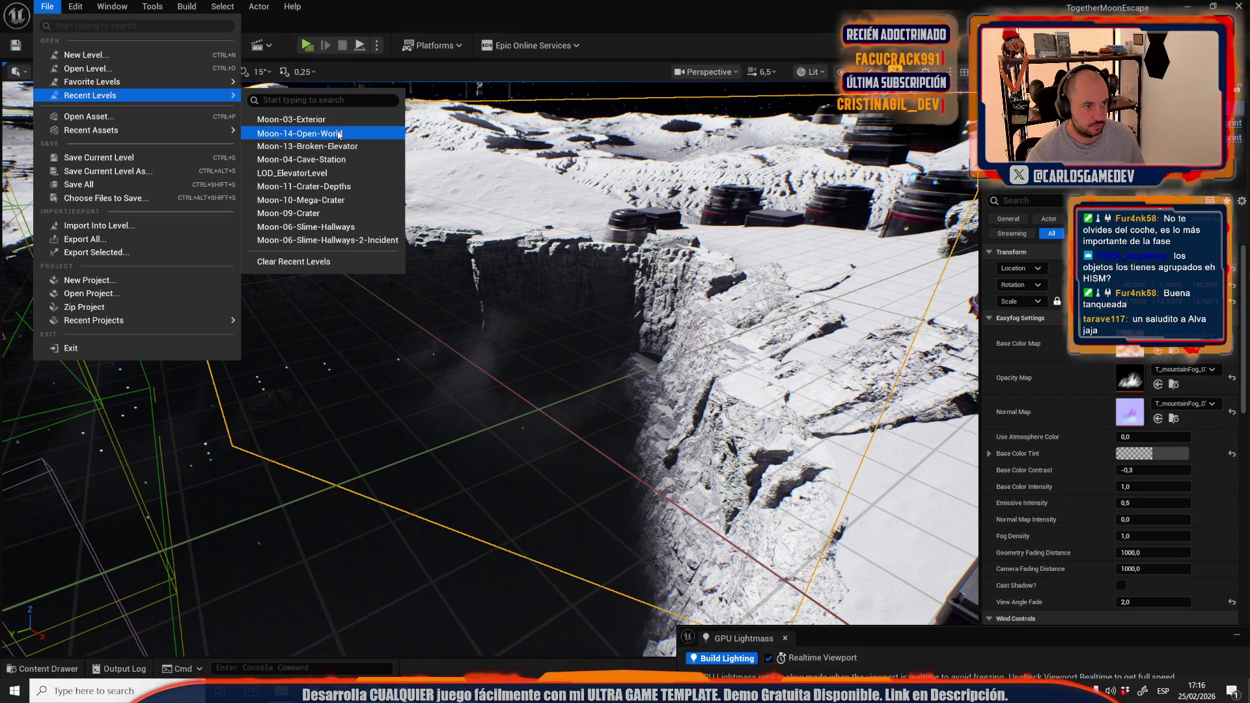
{"action": "left_click", "coordinate": [339, 134]}
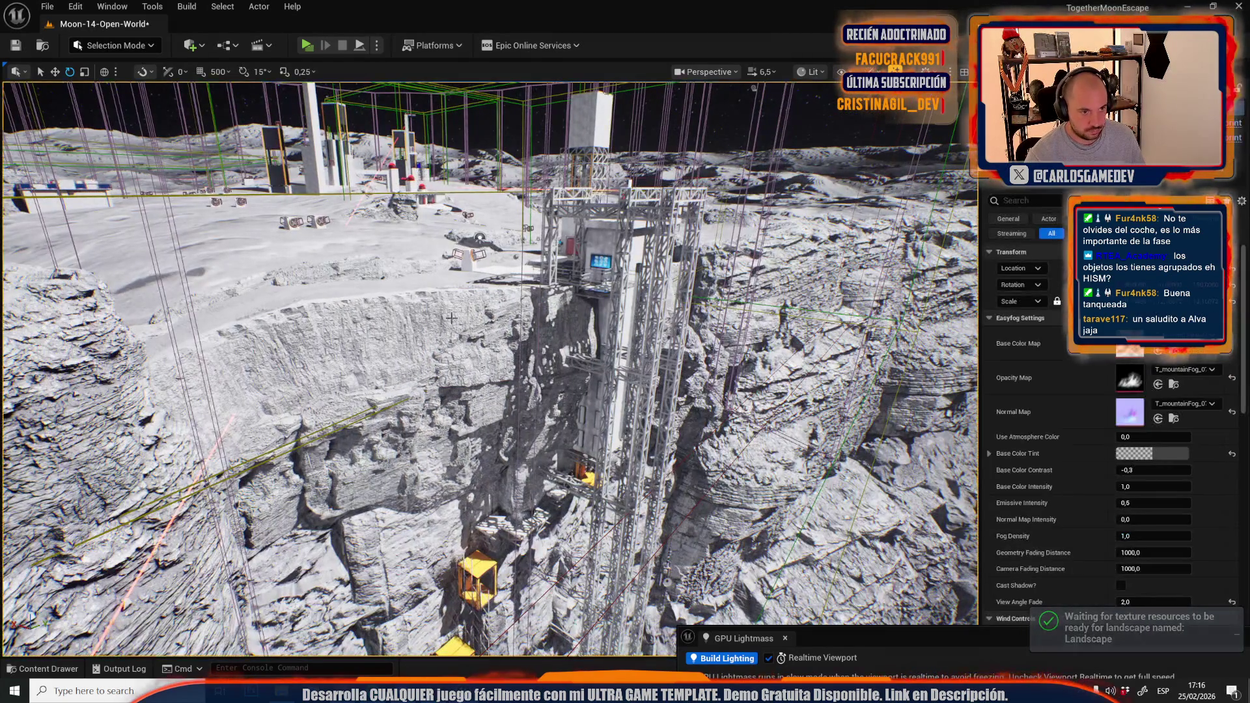
{"action": "key", "text": "r"}
{"action": "scroll", "coordinate": [452, 319], "scroll_direction": "down", "scroll_amount": 1}
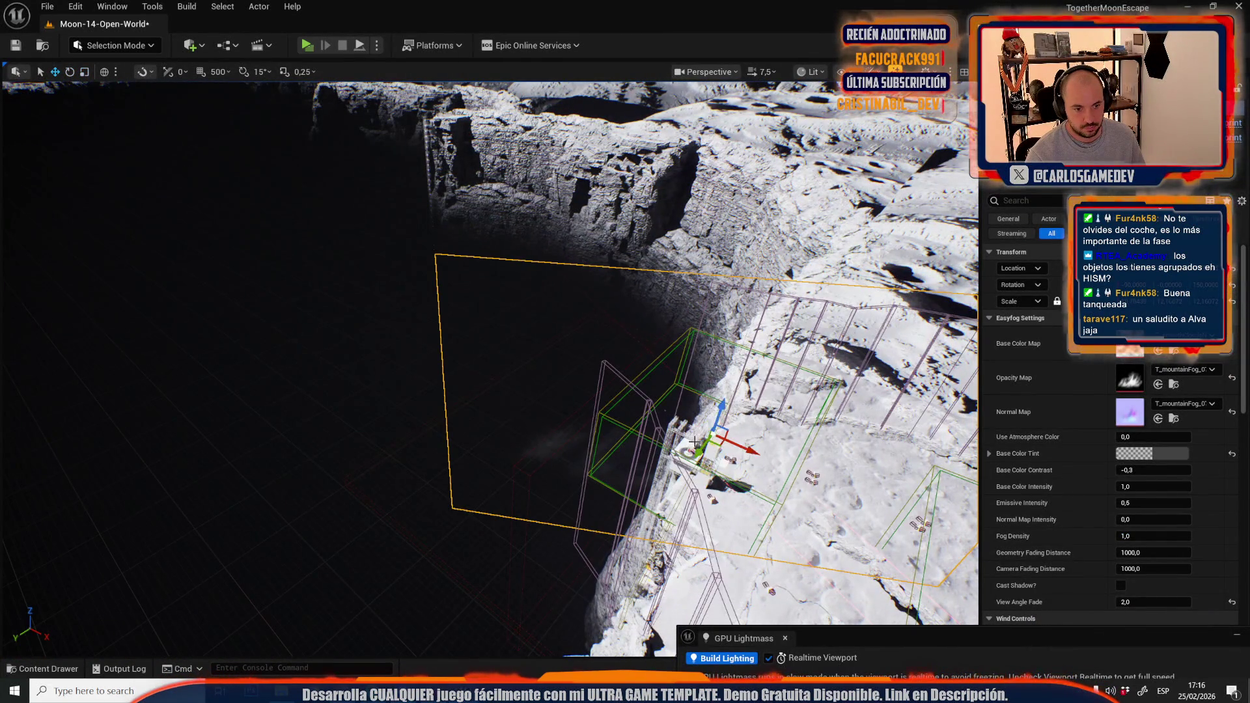
{"action": "mouse_move", "coordinate": [720, 444]}
{"action": "left_mouse_down"}
{"action": "mouse_move", "coordinate": [361, 364]}
{"action": "mouse_move", "coordinate": [280, 290]}
{"action": "mouse_move", "coordinate": [365, 286]}
{"action": "mouse_move", "coordinate": [326, 293]}
{"action": "mouse_move", "coordinate": [306, 195]}
{"action": "mouse_move", "coordinate": [594, 455]}
{"action": "mouse_move", "coordinate": [586, 391]}
{"action": "mouse_move", "coordinate": [612, 317]}
{"action": "mouse_move", "coordinate": [739, 280]}
{"action": "mouse_move", "coordinate": [767, 320]}
{"action": "mouse_move", "coordinate": [454, 310]}
{"action": "left_mouse_up"}
Turn the fog volume around its vertical axis
{"action": "key", "text": "e"}
{"action": "key", "text": "r"}
{"action": "key", "text": "w"}
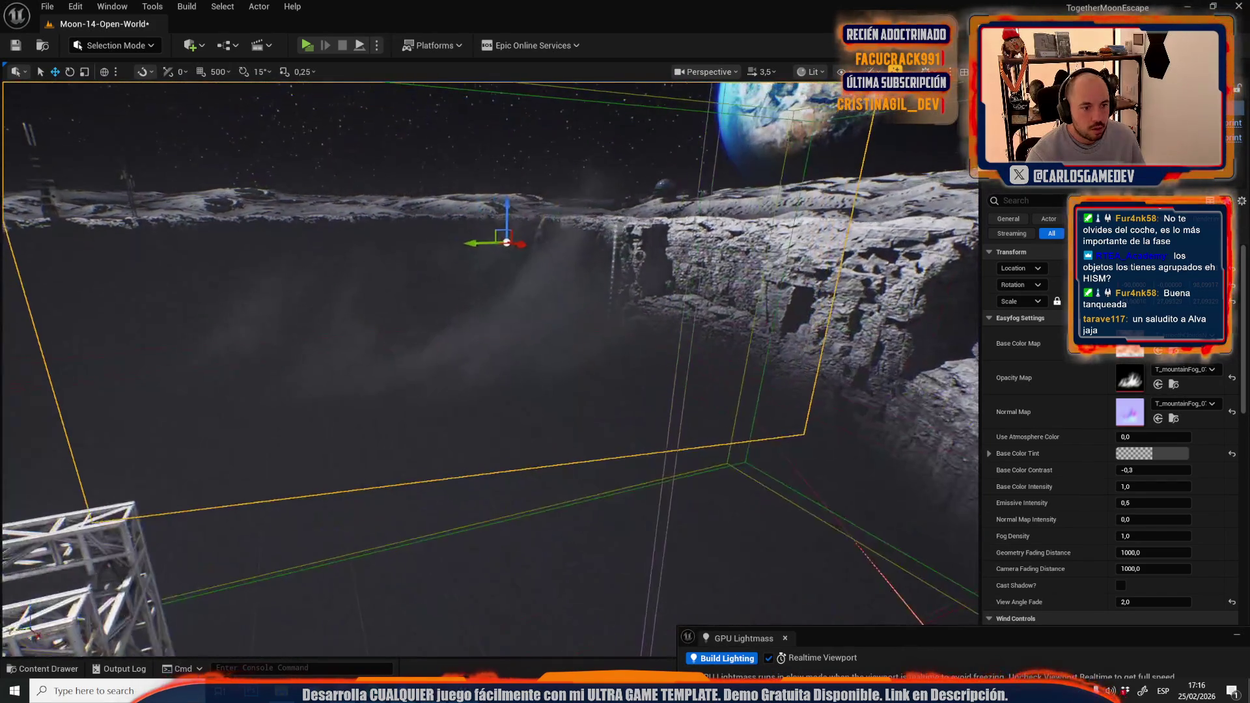
{"action": "key", "text": "e"}
{"action": "mouse_move", "coordinate": [501, 248]}
{"action": "left_mouse_down"}
{"action": "mouse_move", "coordinate": [502, 225]}
{"action": "mouse_move", "coordinate": [545, 342]}
{"action": "mouse_move", "coordinate": [573, 328]}
{"action": "left_mouse_up"}
{"action": "key", "text": "r"}
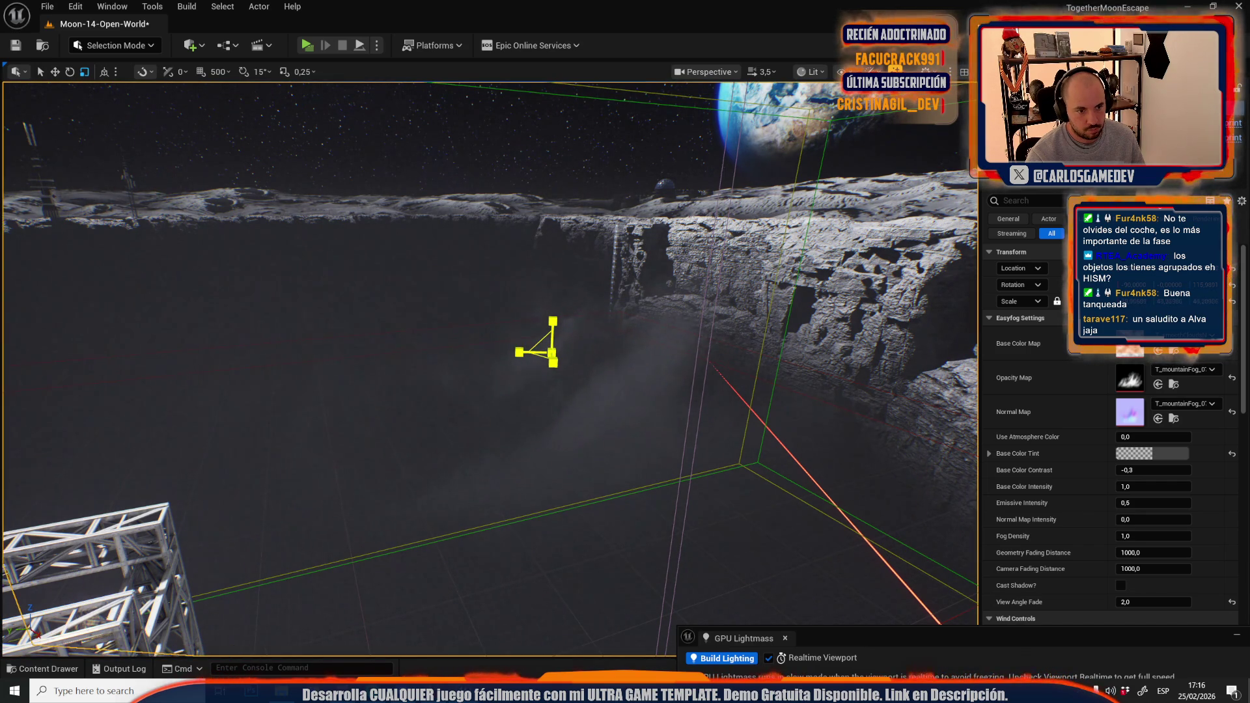
{"action": "key", "text": "w"}
{"action": "mouse_move", "coordinate": [682, 404]}
{"action": "left_mouse_down"}
{"action": "mouse_move", "coordinate": [651, 327]}
{"action": "mouse_move", "coordinate": [685, 349]}
{"action": "mouse_move", "coordinate": [680, 371]}
{"action": "mouse_move", "coordinate": [196, 357]}
{"action": "mouse_move", "coordinate": [231, 387]}
{"action": "mouse_move", "coordinate": [251, 384]}
{"action": "mouse_move", "coordinate": [204, 384]}
{"action": "mouse_move", "coordinate": [231, 383]}
{"action": "mouse_move", "coordinate": [264, 435]}
{"action": "left_mouse_up"}
Slide the fog volume sideways across the crater and enlarge it, previewing in game view
{"action": "key", "text": "e"}
{"action": "scroll", "coordinate": [225, 384], "scroll_direction": "down", "scroll_amount": 2}
{"action": "key", "text": "g"}
{"action": "key", "text": "w"}
{"action": "mouse_move", "coordinate": [350, 298]}
{"action": "left_mouse_down"}
{"action": "mouse_move", "coordinate": [256, 316]}
{"action": "mouse_move", "coordinate": [586, 199]}
{"action": "mouse_move", "coordinate": [707, 215]}
{"action": "mouse_move", "coordinate": [714, 223]}
{"action": "mouse_move", "coordinate": [678, 234]}
{"action": "mouse_move", "coordinate": [651, 293]}
{"action": "mouse_move", "coordinate": [502, 375]}
{"action": "mouse_move", "coordinate": [664, 319]}
{"action": "mouse_move", "coordinate": [664, 361]}
{"action": "mouse_move", "coordinate": [609, 333]}
{"action": "left_mouse_up"}
{"action": "key", "text": "g"}
{"action": "key", "text": "g"}
{"action": "key", "text": "r"}
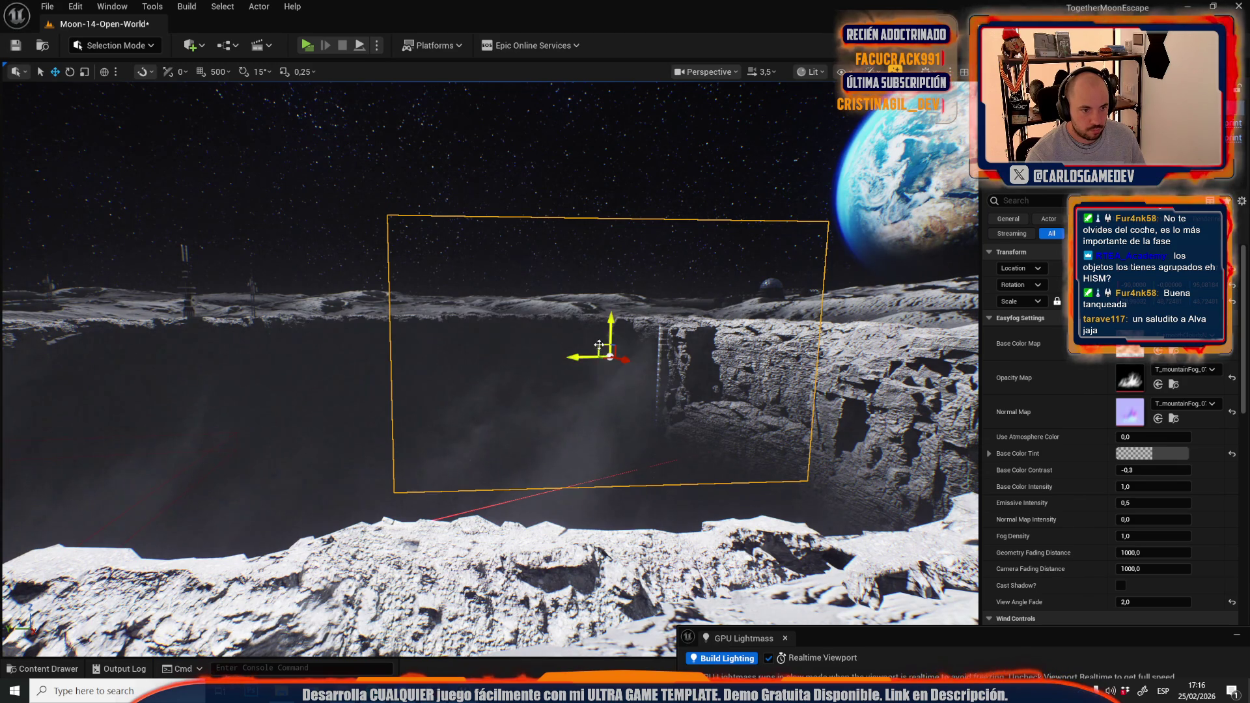
{"action": "mouse_move", "coordinate": [555, 366]}
{"action": "left_mouse_down"}
{"action": "mouse_move", "coordinate": [124, 365]}
{"action": "mouse_move", "coordinate": [287, 319]}
{"action": "left_mouse_up"}
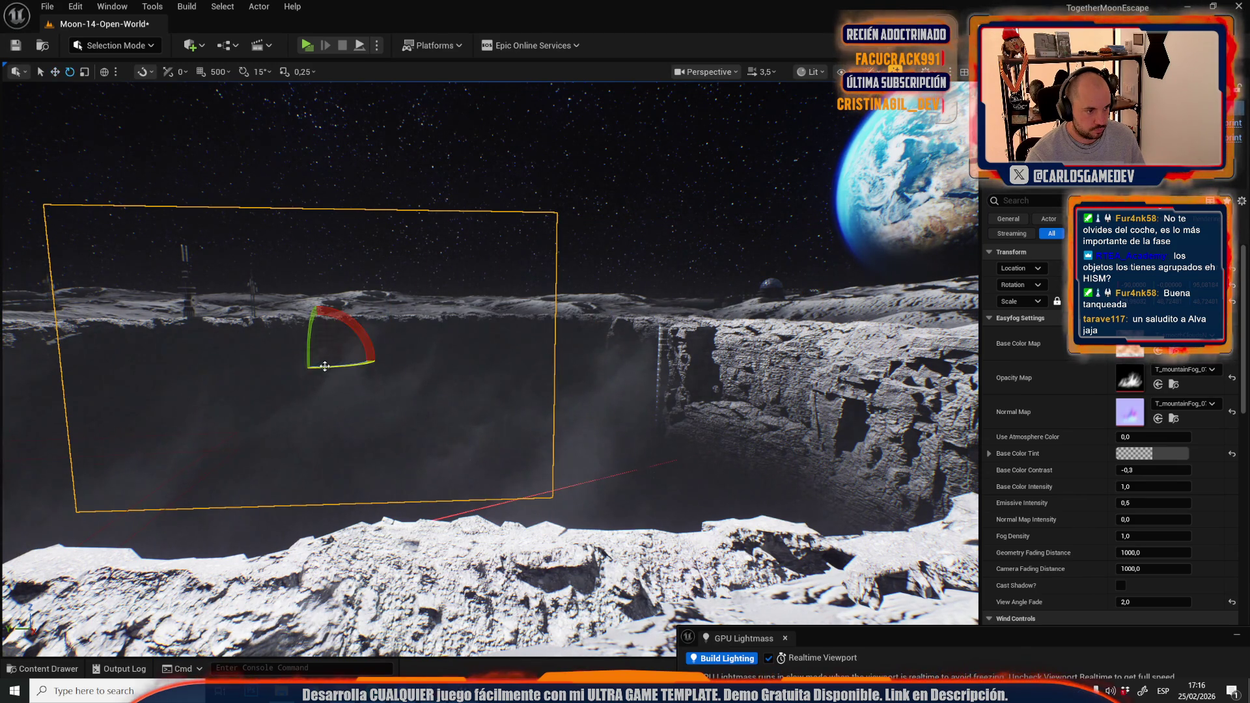
{"action": "mouse_move", "coordinate": [322, 360]}
{"action": "left_mouse_down"}
{"action": "mouse_move", "coordinate": [284, 376]}
{"action": "mouse_move", "coordinate": [326, 352]}
{"action": "mouse_move", "coordinate": [332, 327]}
{"action": "mouse_move", "coordinate": [273, 333]}
{"action": "mouse_move", "coordinate": [303, 304]}
{"action": "mouse_move", "coordinate": [320, 314]}
{"action": "left_mouse_up"}
{"action": "key", "text": "w"}
Select the other fog volume by the cliff and rotate it about 58 degrees
{"action": "key", "text": "e"}
{"action": "scroll", "coordinate": [319, 312], "scroll_direction": "down", "scroll_amount": 1}
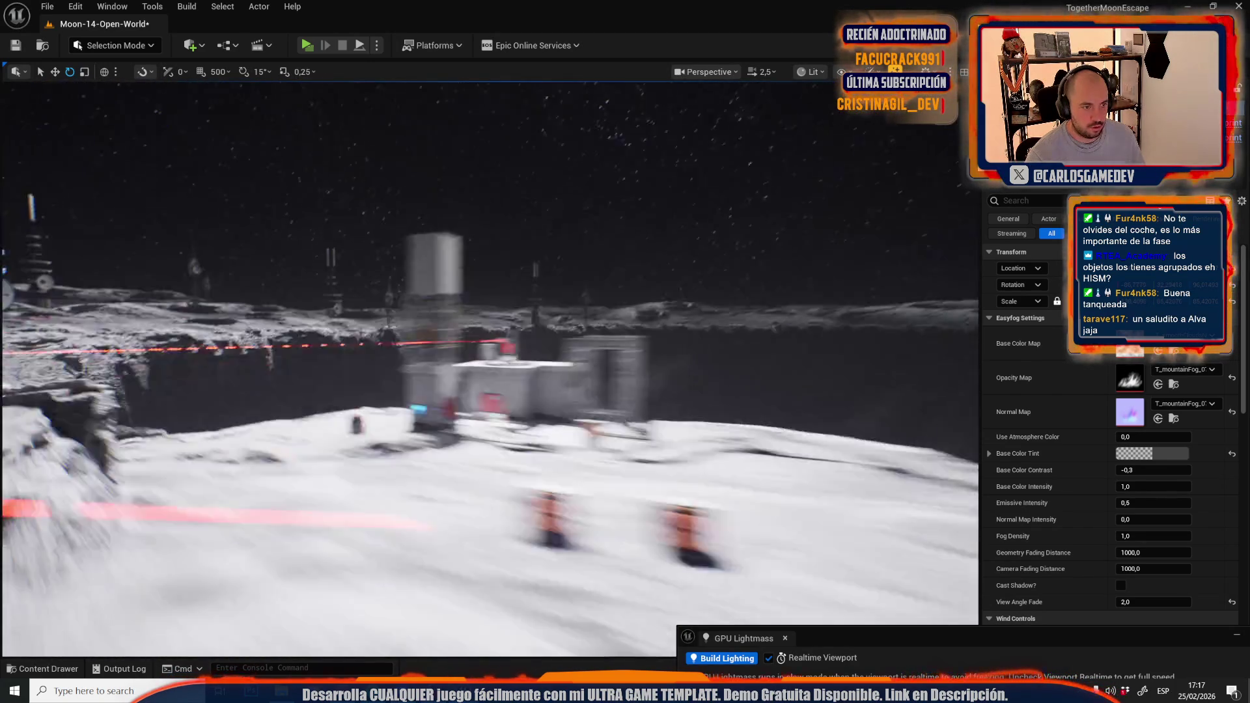
{"action": "scroll", "coordinate": [319, 312], "scroll_direction": "down", "scroll_amount": 1}
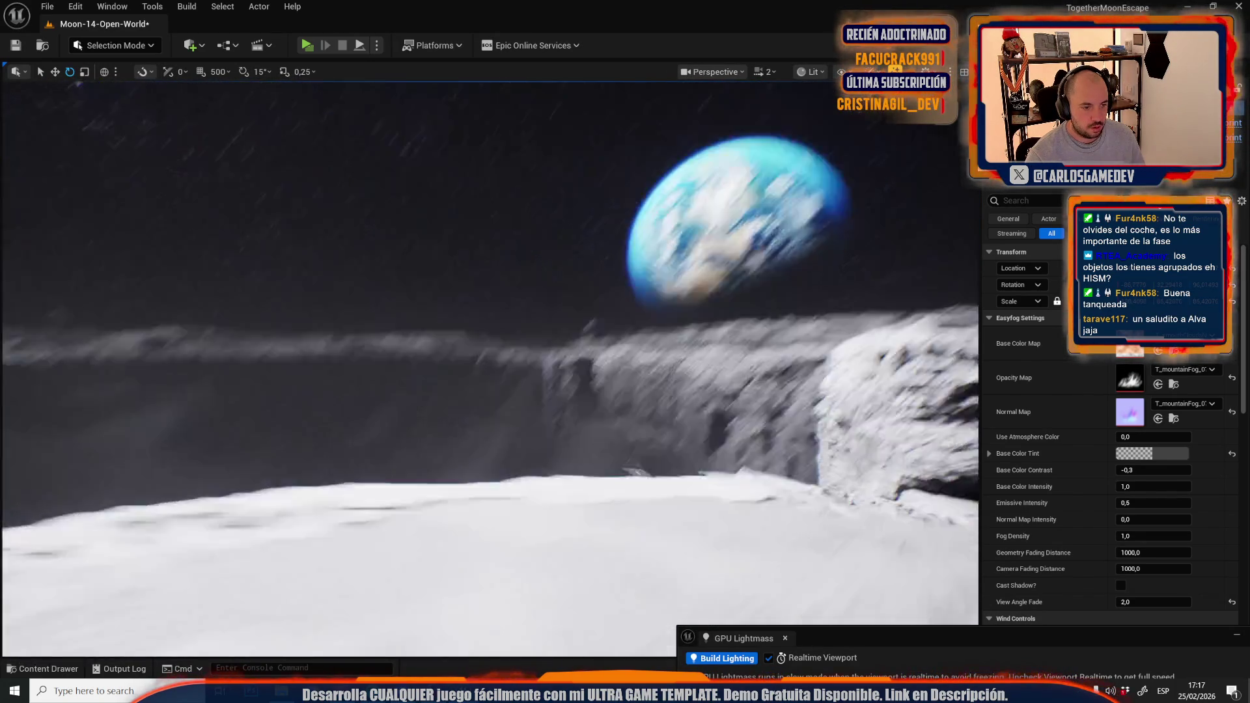
{"action": "scroll", "coordinate": [319, 312], "scroll_direction": "down", "scroll_amount": 1}
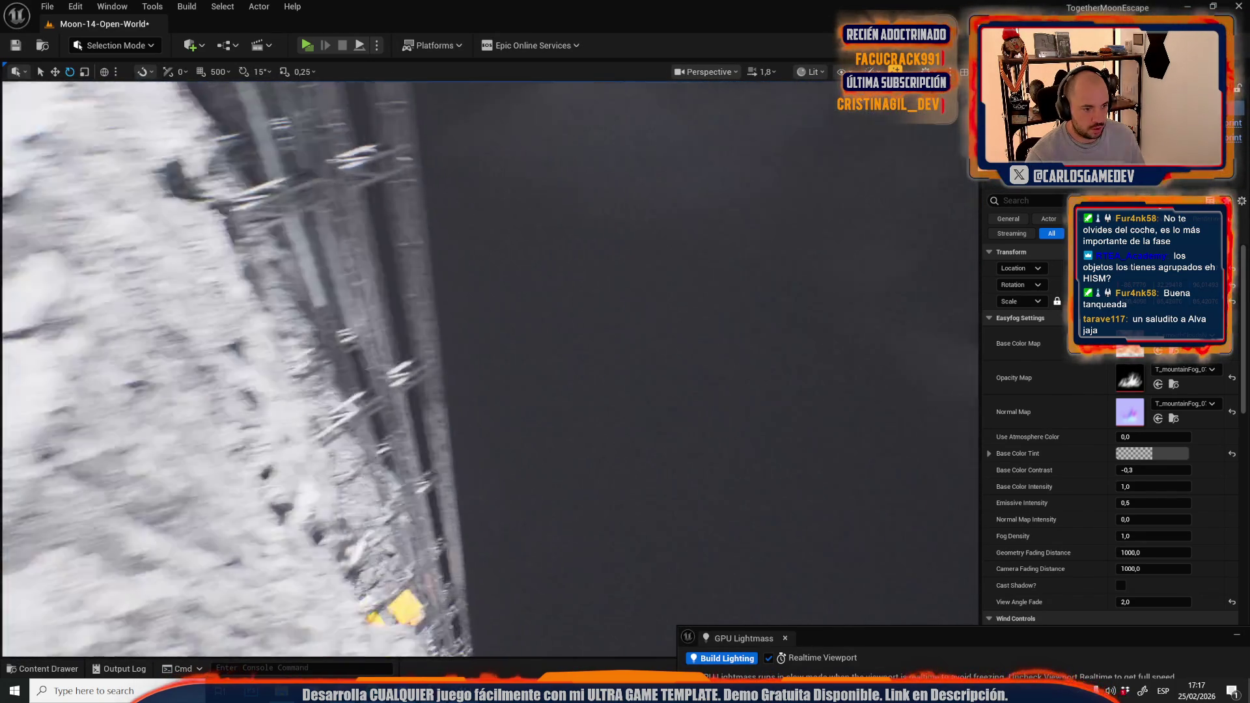
{"action": "scroll", "coordinate": [431, 331], "scroll_direction": "up", "scroll_amount": 3}
{"action": "left_click", "coordinate": [299, 388]}
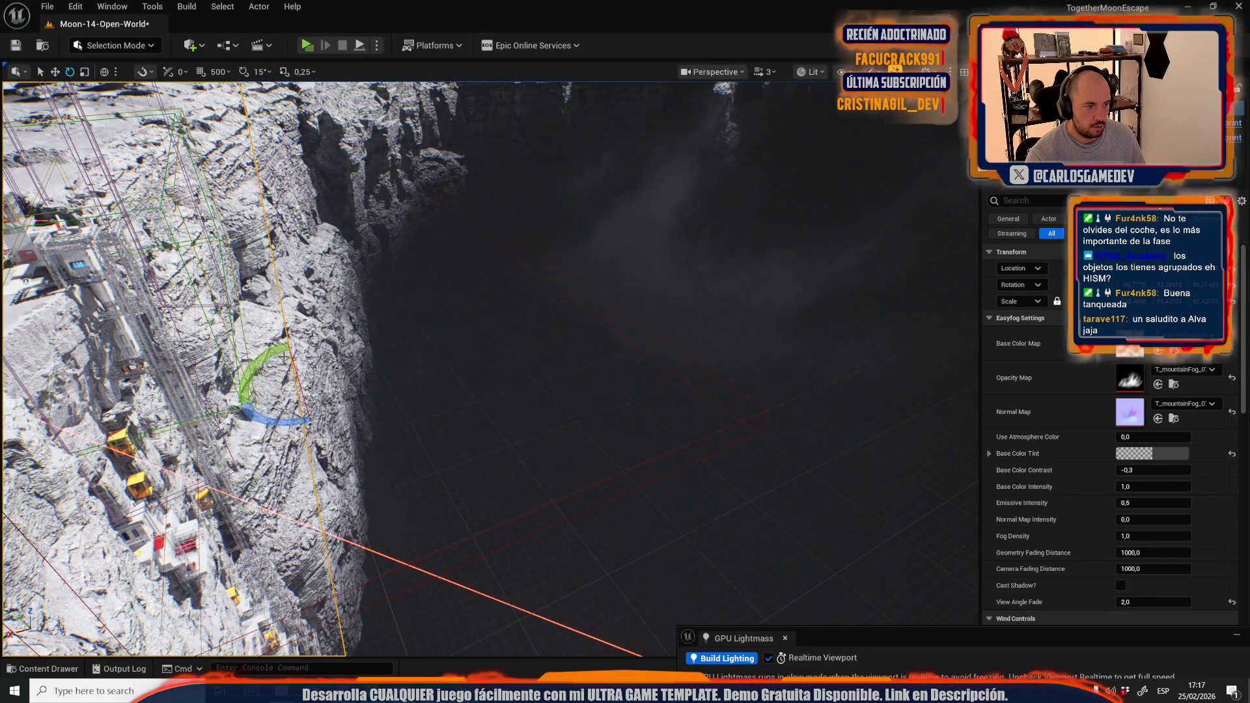
{"action": "left_click_drag", "start_coordinate": [282, 348], "coordinate": [243, 390]}
Move that fog volume further over the crater, then undo the last move
{"action": "scroll", "coordinate": [516, 503], "scroll_direction": "up", "scroll_amount": 5}
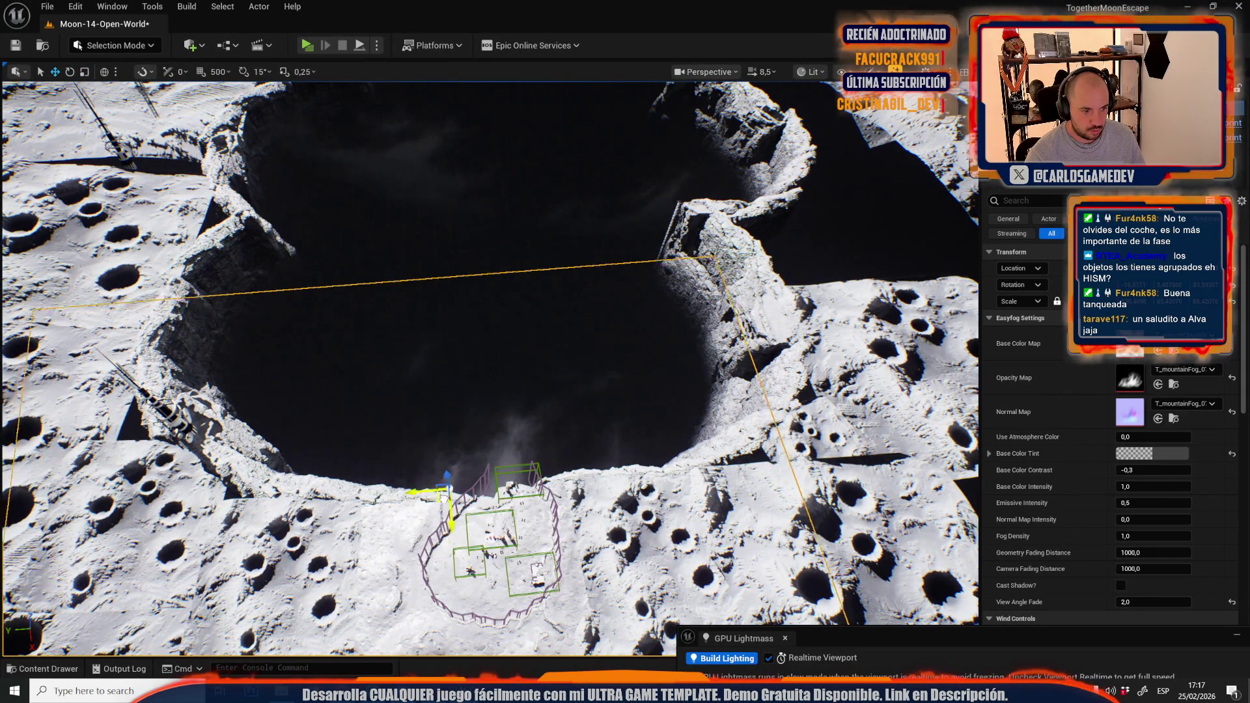
{"action": "scroll", "coordinate": [441, 508], "scroll_direction": "up", "scroll_amount": 3}
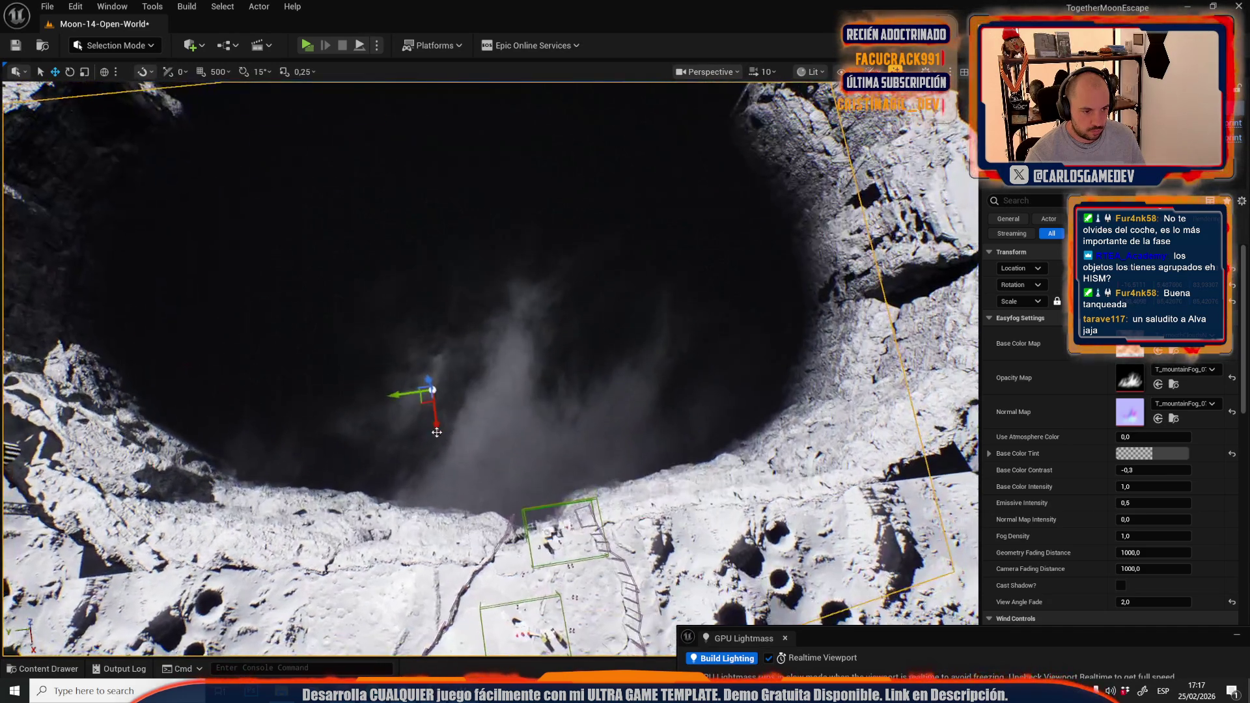
{"action": "mouse_move", "coordinate": [429, 394]}
{"action": "left_mouse_down"}
{"action": "mouse_move", "coordinate": [435, 335]}
{"action": "mouse_move", "coordinate": [567, 288]}
{"action": "mouse_move", "coordinate": [463, 372]}
{"action": "mouse_move", "coordinate": [474, 338]}
{"action": "mouse_move", "coordinate": [525, 352]}
{"action": "mouse_move", "coordinate": [515, 352]}
{"action": "left_mouse_up"}
{"action": "key", "text": "e"}
{"action": "key", "text": "w"}
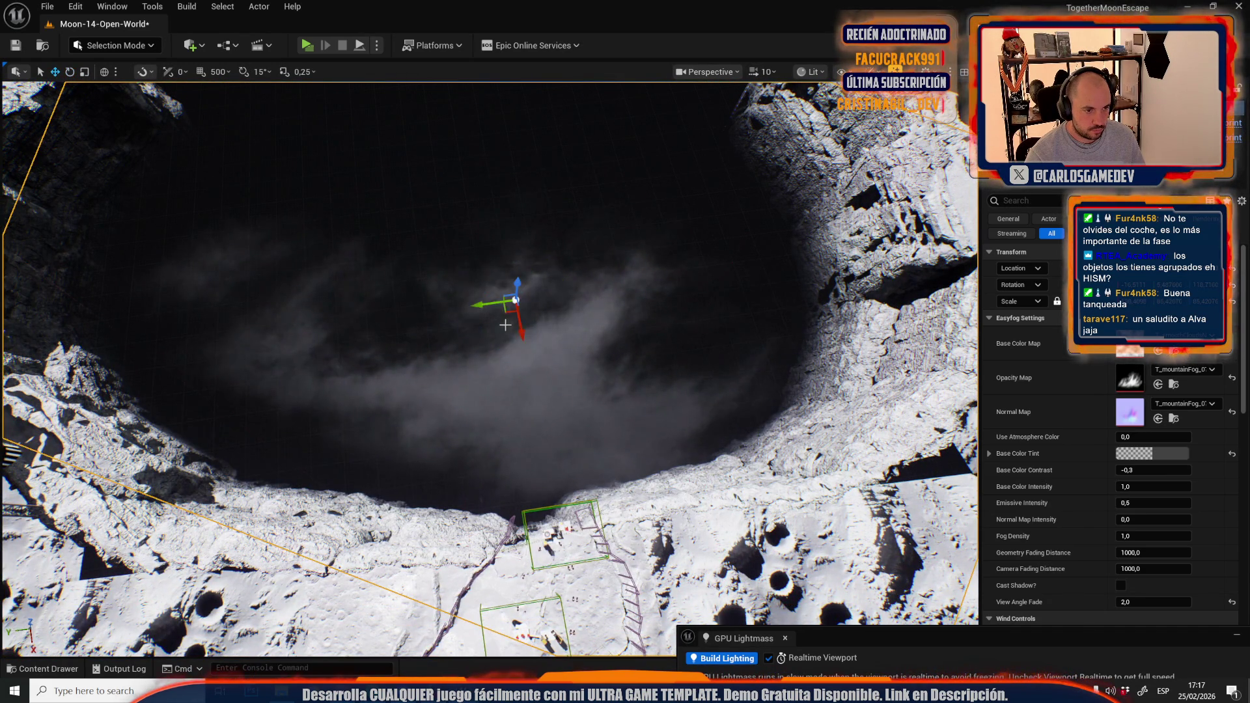
{"action": "scroll", "coordinate": [504, 312], "scroll_direction": "down", "scroll_amount": 2}
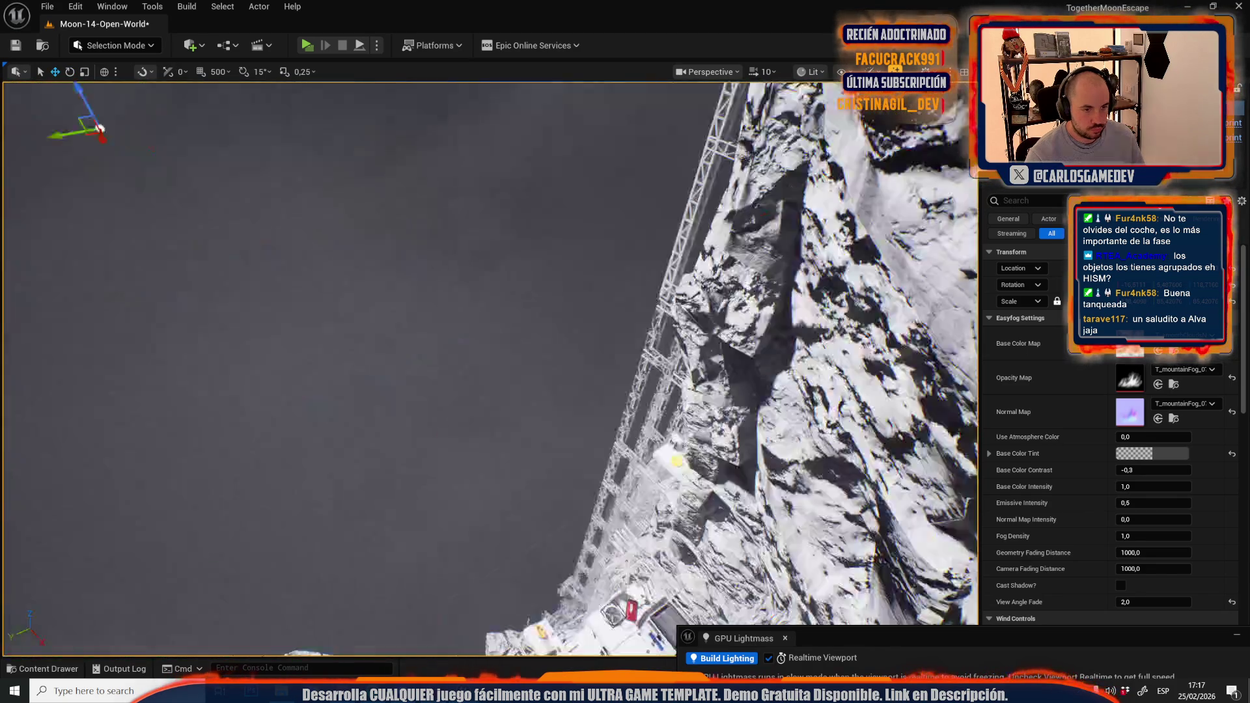
{"action": "scroll", "coordinate": [504, 313], "scroll_direction": "down", "scroll_amount": 4}
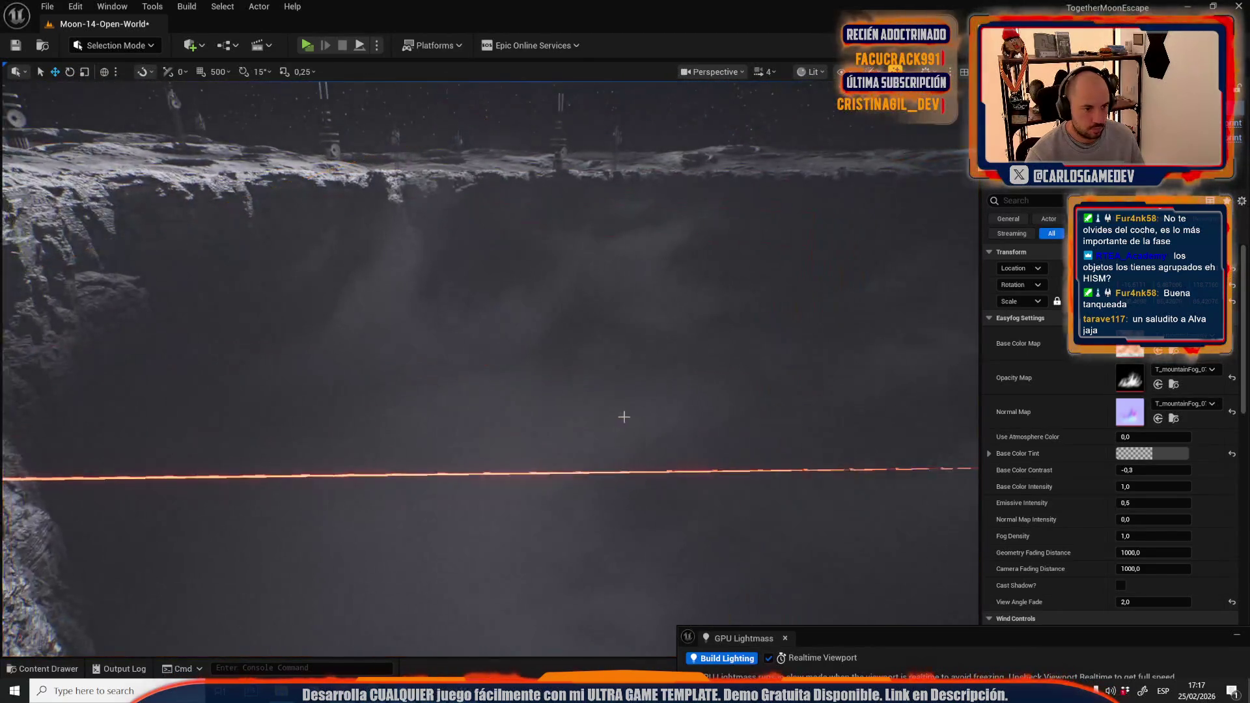
{"action": "scroll", "coordinate": [504, 312], "scroll_direction": "down", "scroll_amount": 2}
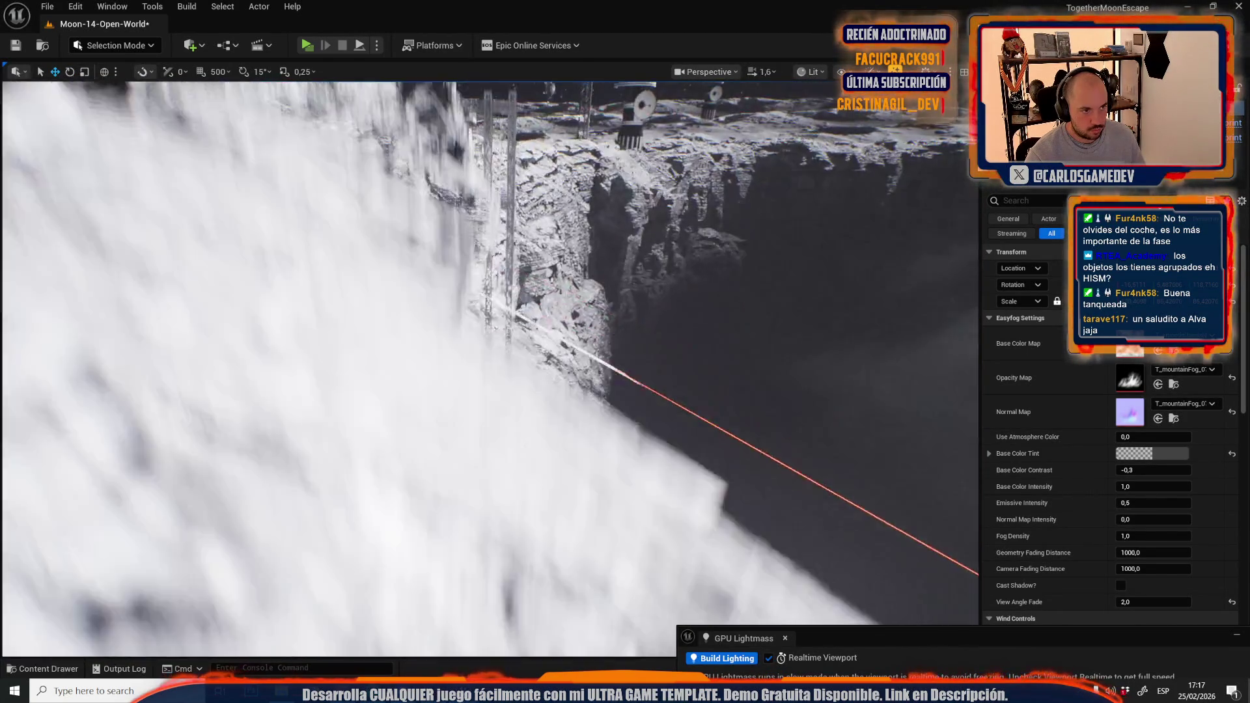
{"action": "scroll", "coordinate": [504, 313], "scroll_direction": "down", "scroll_amount": 1}
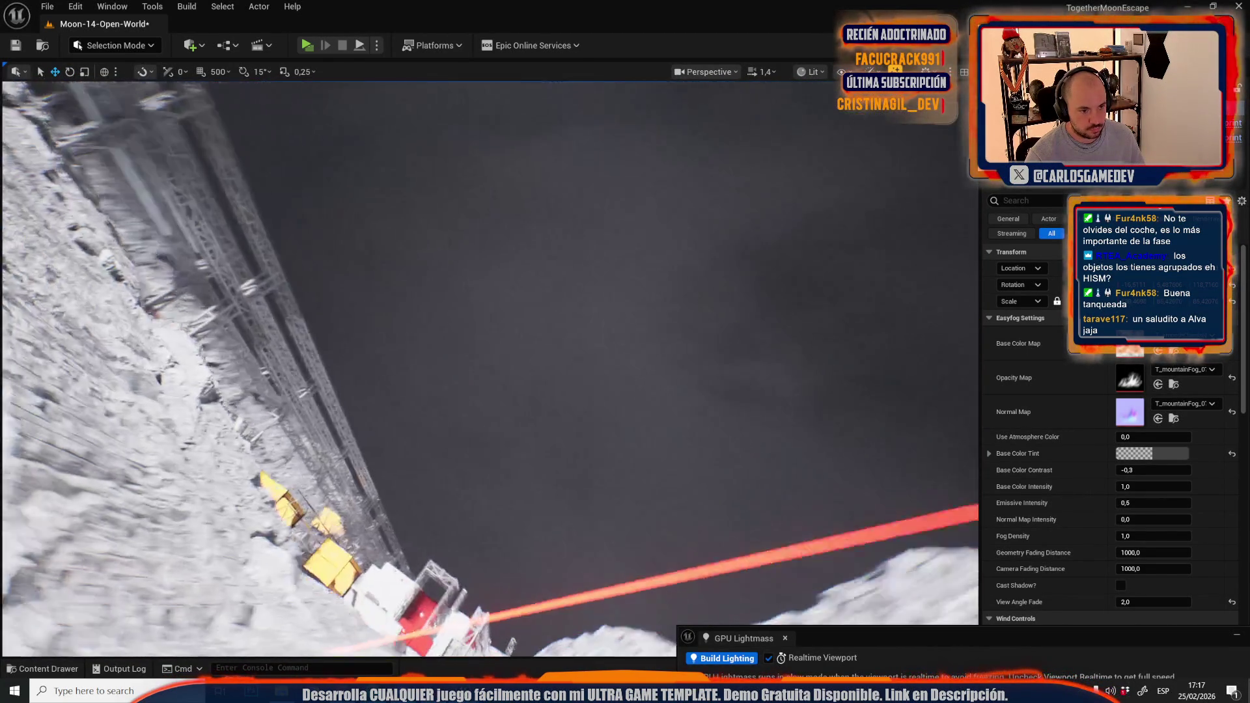
{"action": "scroll", "coordinate": [504, 313], "scroll_direction": "up", "scroll_amount": 3}
{"action": "key", "text": "e"}
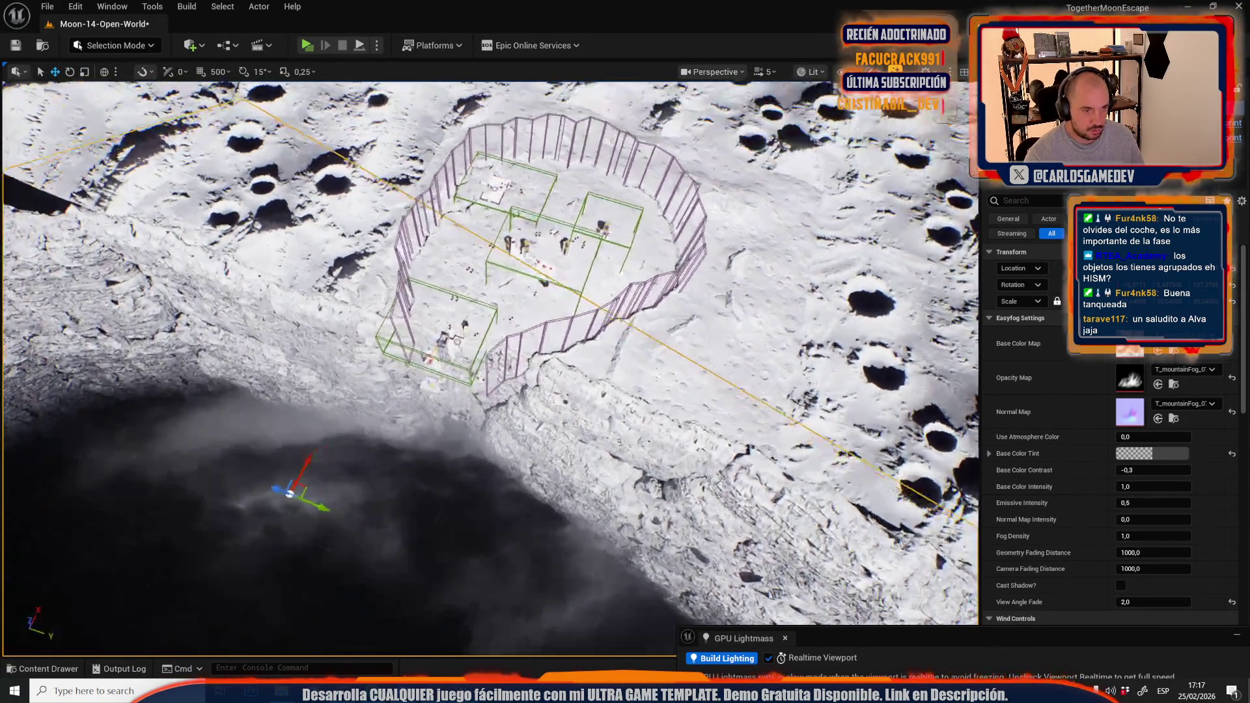
{"action": "key", "text": "ctrl+z"}
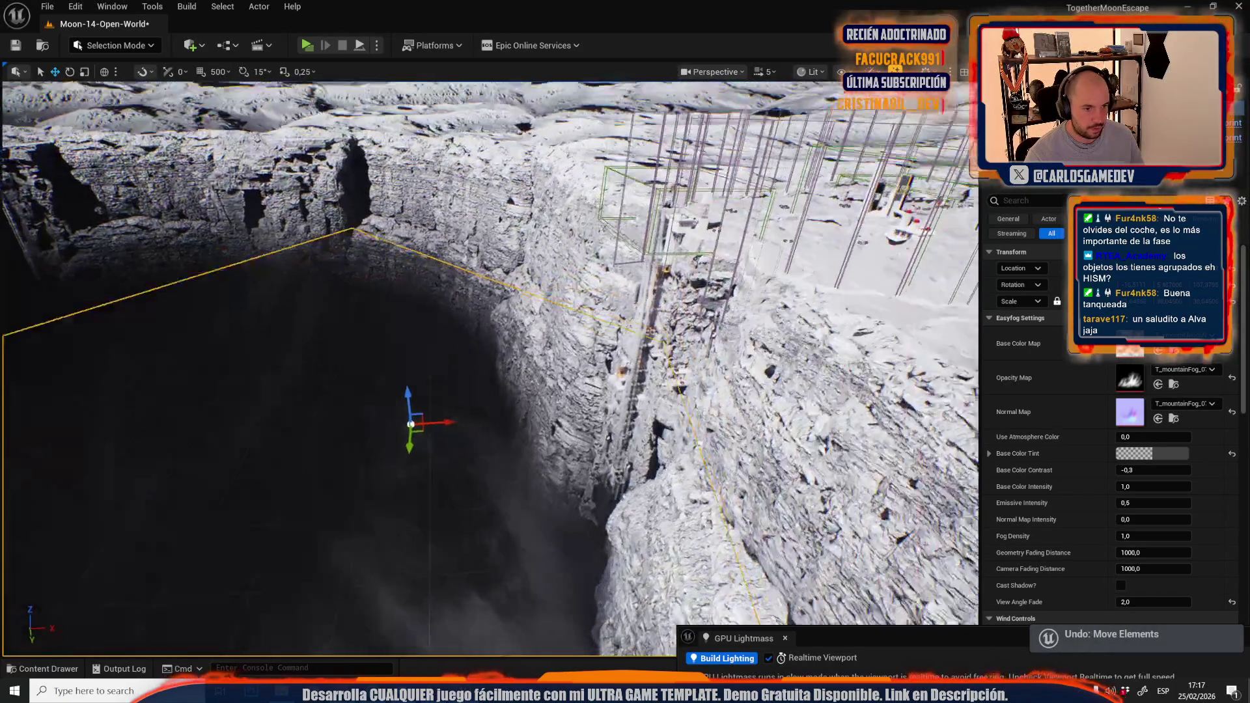